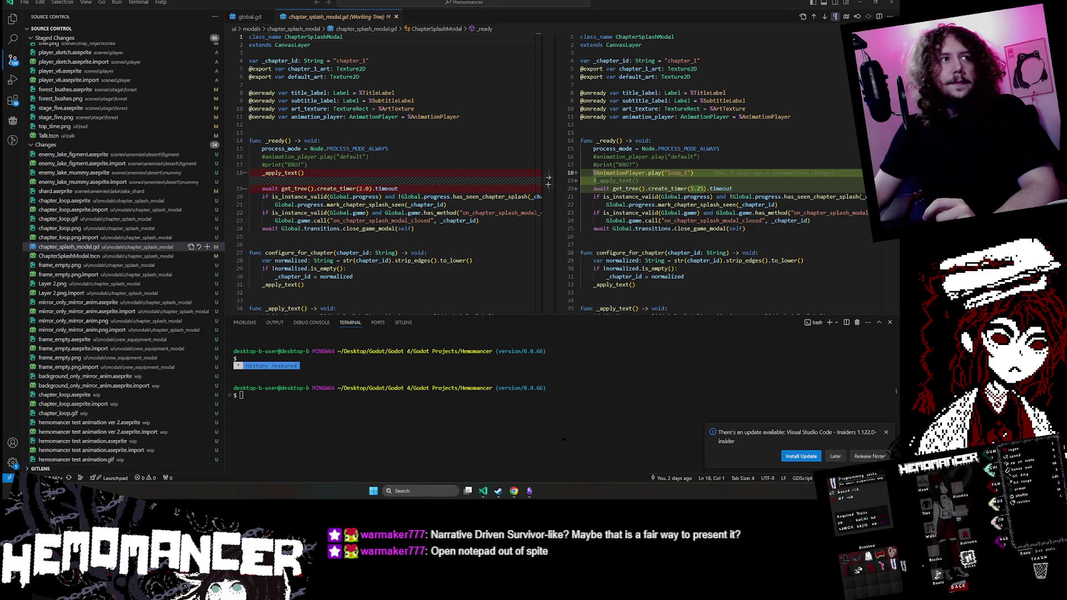
# Step: Bring the marketing article window back, reposition it, and dismiss its cookie notice
pyautogui.click(514, 494)
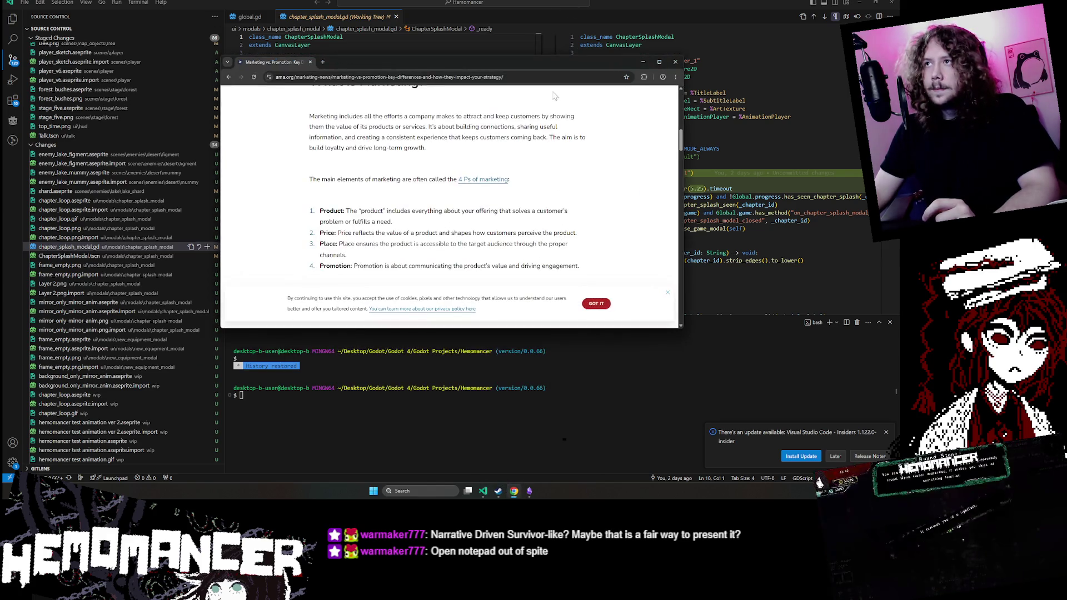
pyautogui.moveTo(545, 65)
pyautogui.mouseDown()
pyautogui.moveTo(581, 88)
pyautogui.moveTo(482, 126)
pyautogui.mouseUp()
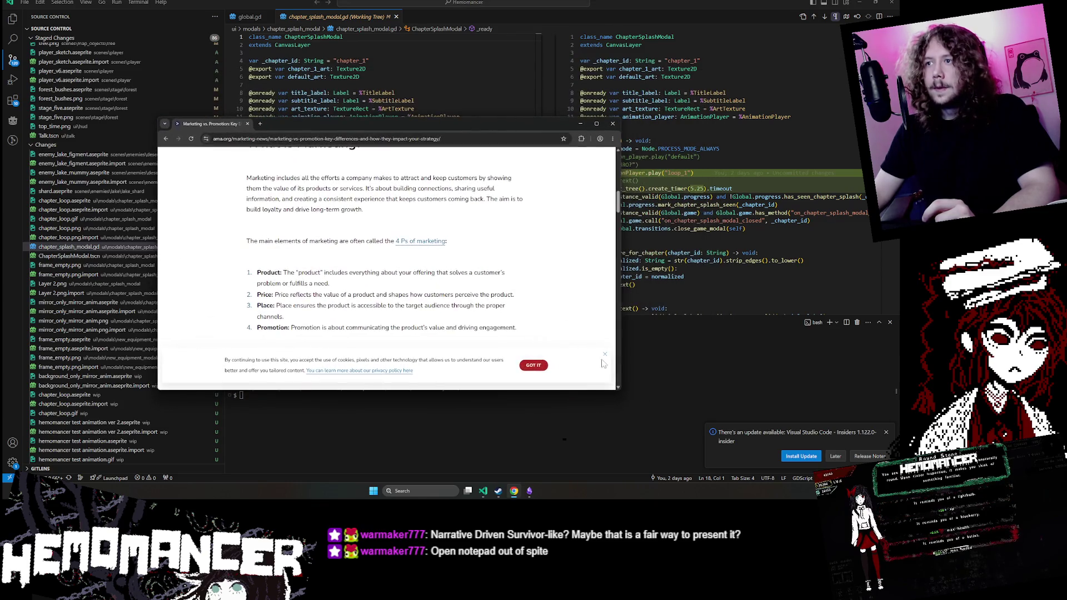
pyautogui.moveTo(620, 392); pyautogui.dragTo(615, 398)
pyautogui.click(602, 361)
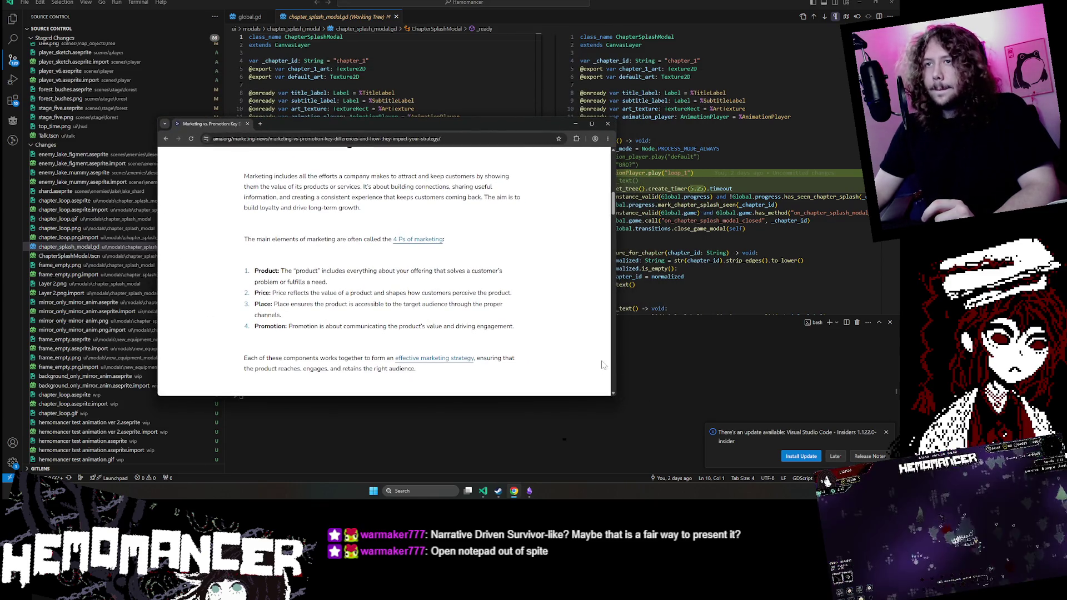
# Step: Read through the AMA Marketing vs. Promotion article
pyautogui.scroll(4, 542, 331)
pyautogui.scroll(2, 538, 329)
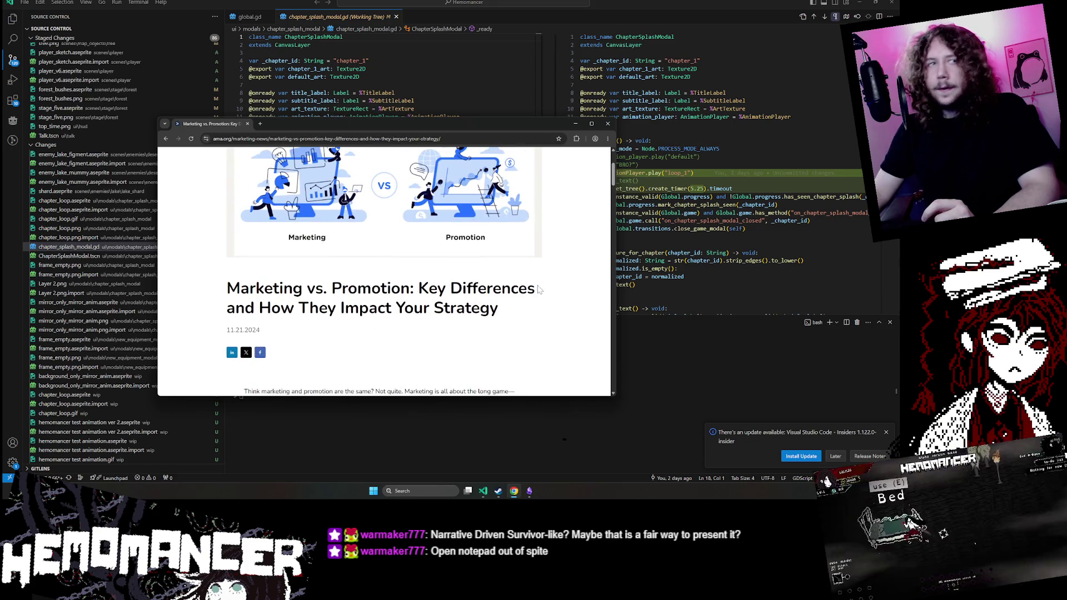
pyautogui.scroll(-8, 501, 277)
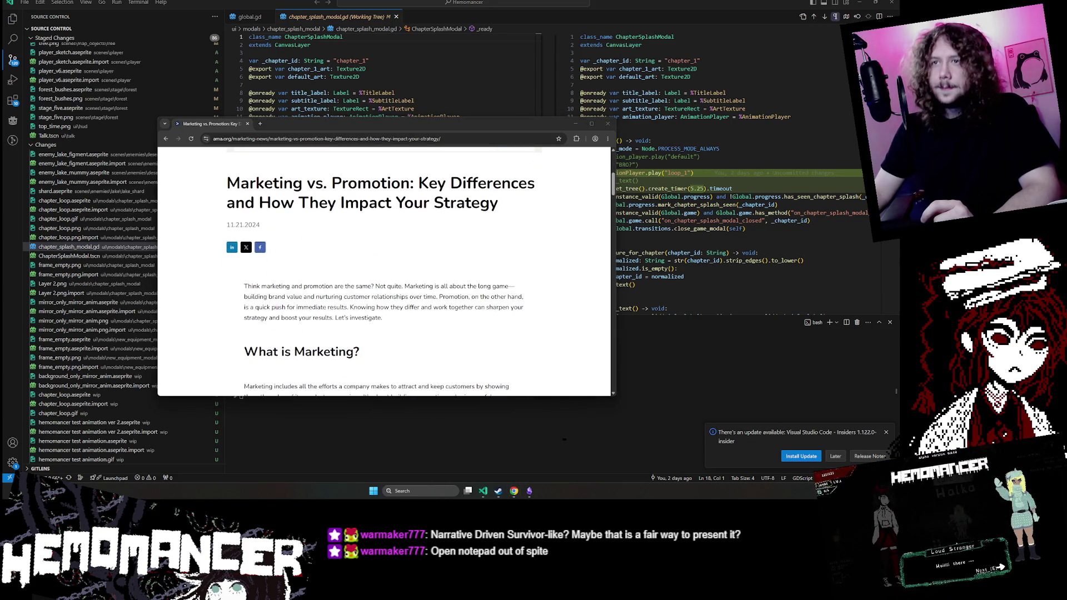
pyautogui.scroll(1, 501, 278)
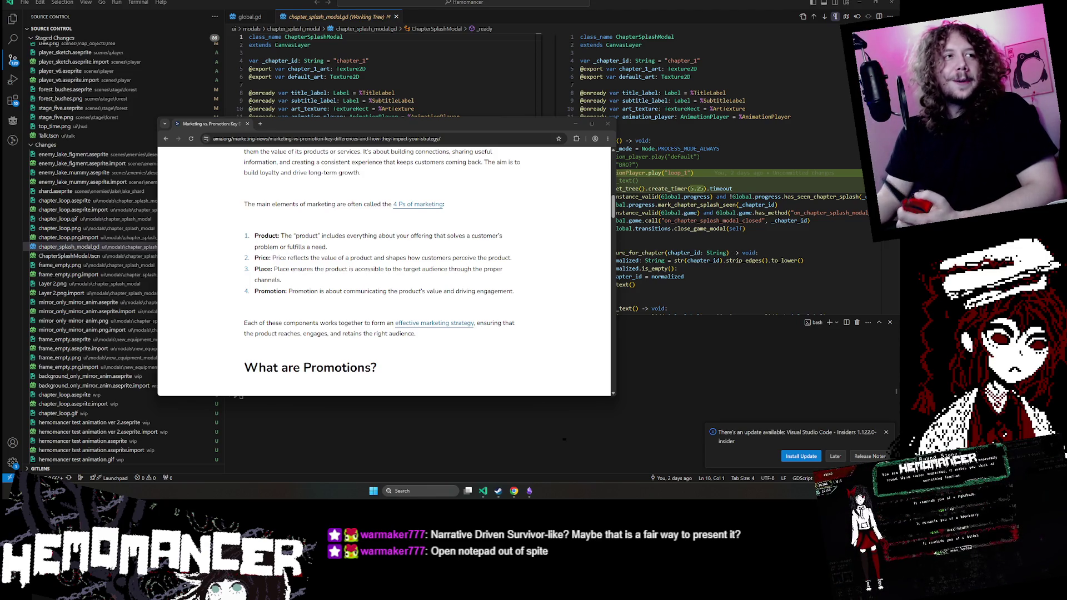
pyautogui.scroll(3, 383, 273)
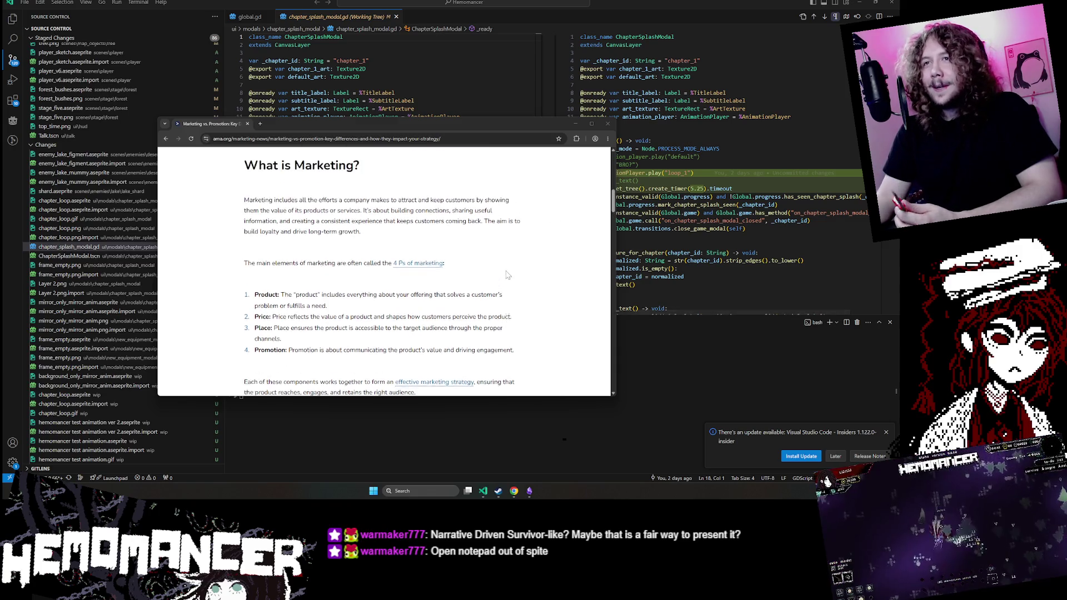
pyautogui.scroll(-1, 383, 272)
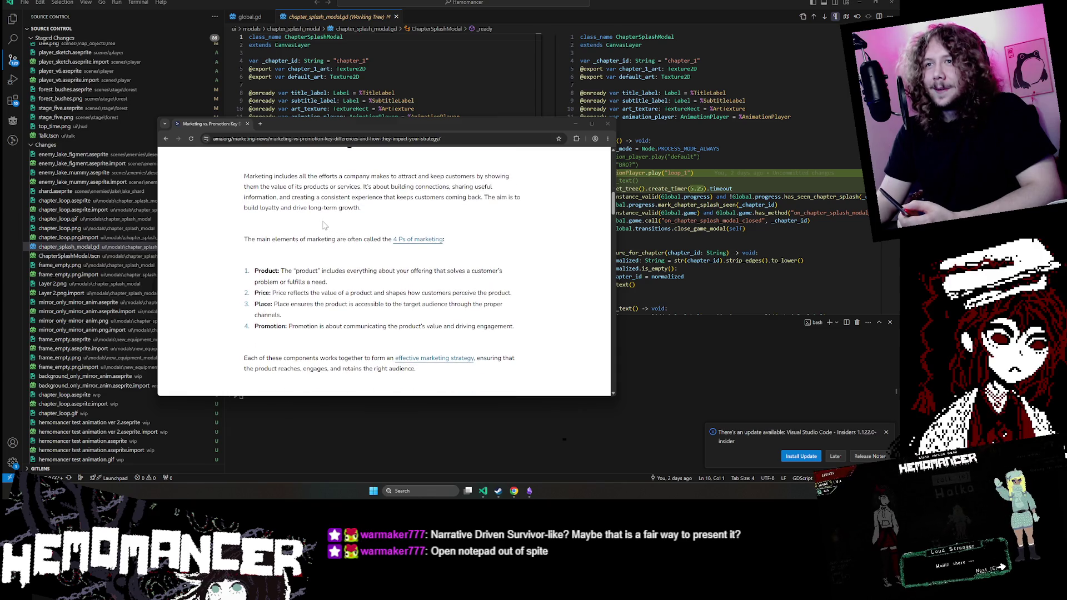
pyautogui.scroll(-1, 324, 225)
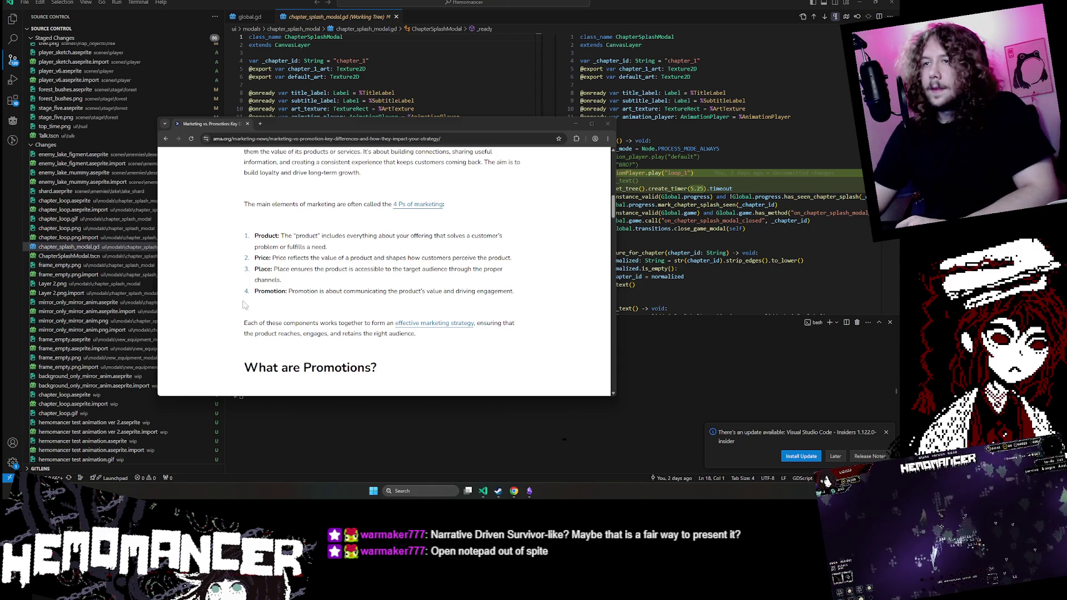
pyautogui.scroll(-15, 311, 270)
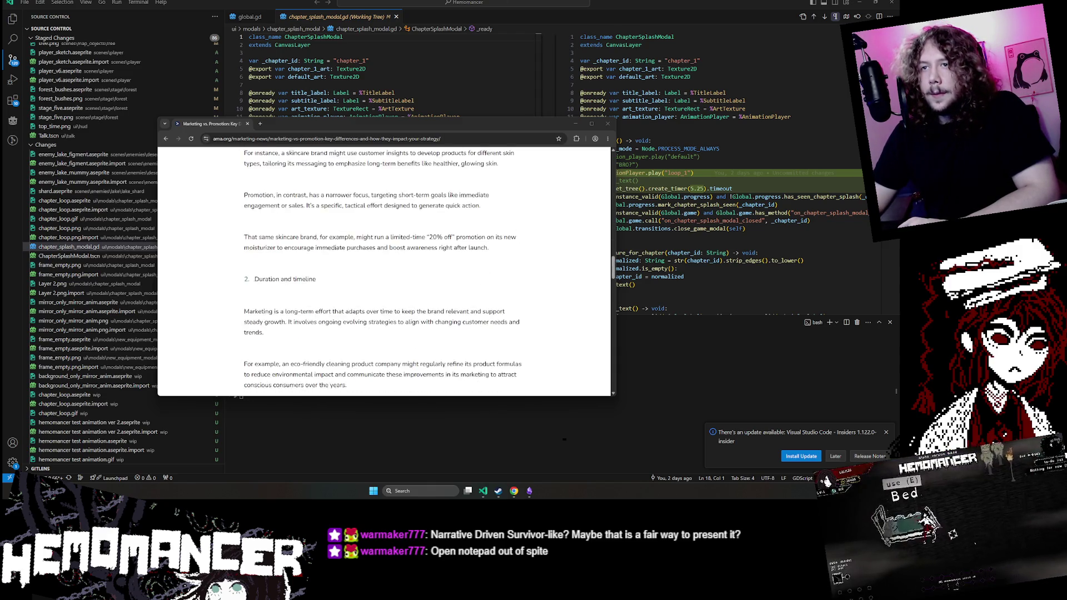
pyautogui.scroll(-3, 311, 270)
pyautogui.scroll(-2, 311, 263)
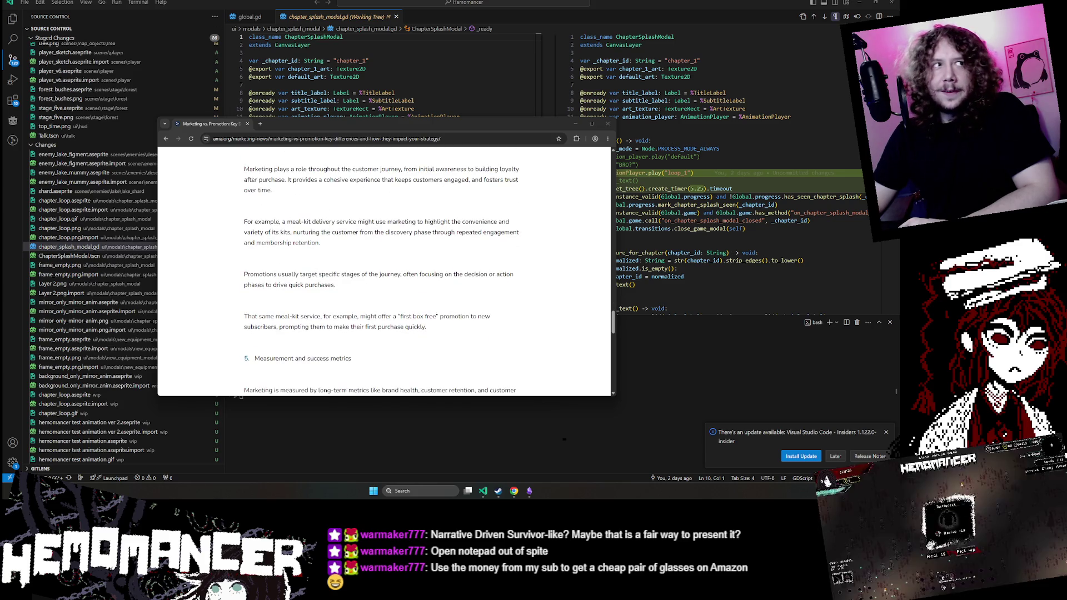
pyautogui.scroll(-10, 375, 242)
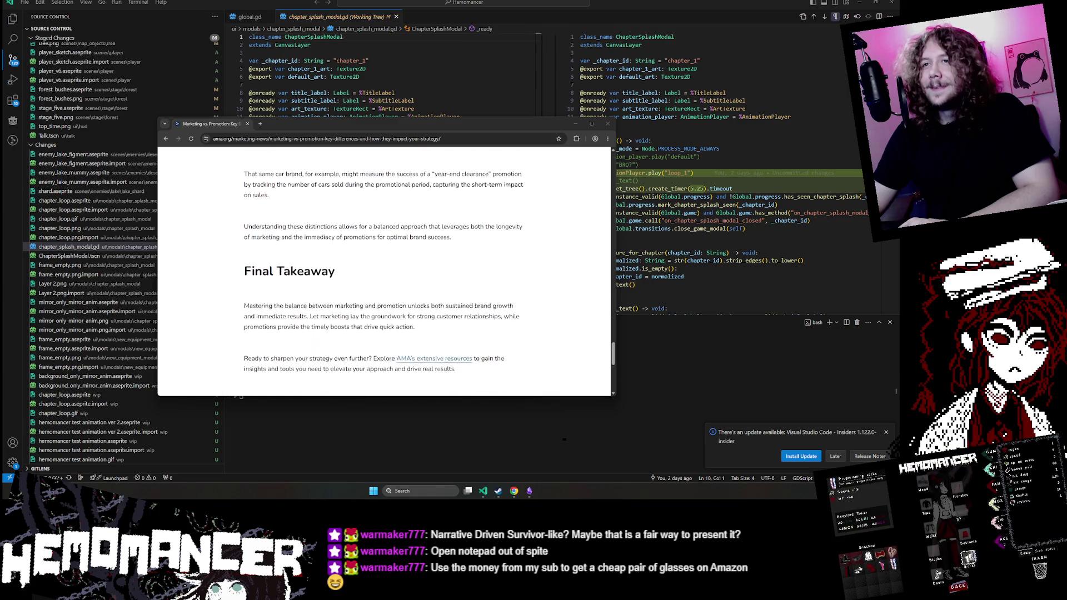
pyautogui.scroll(2, 372, 248)
pyautogui.scroll(3, 372, 248)
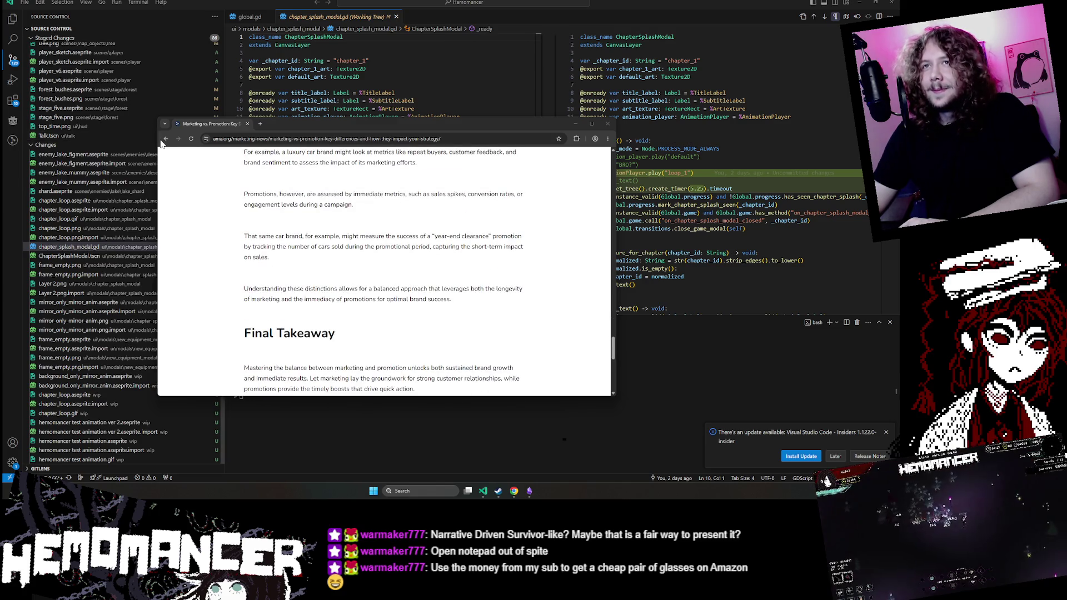
# Step: Go back to the 'marketing vs promotion' Google results and scroll down them
pyautogui.hotkey('alt', 'Left')
pyautogui.scroll(-3, 392, 238)
pyautogui.scroll(-1, 392, 238)
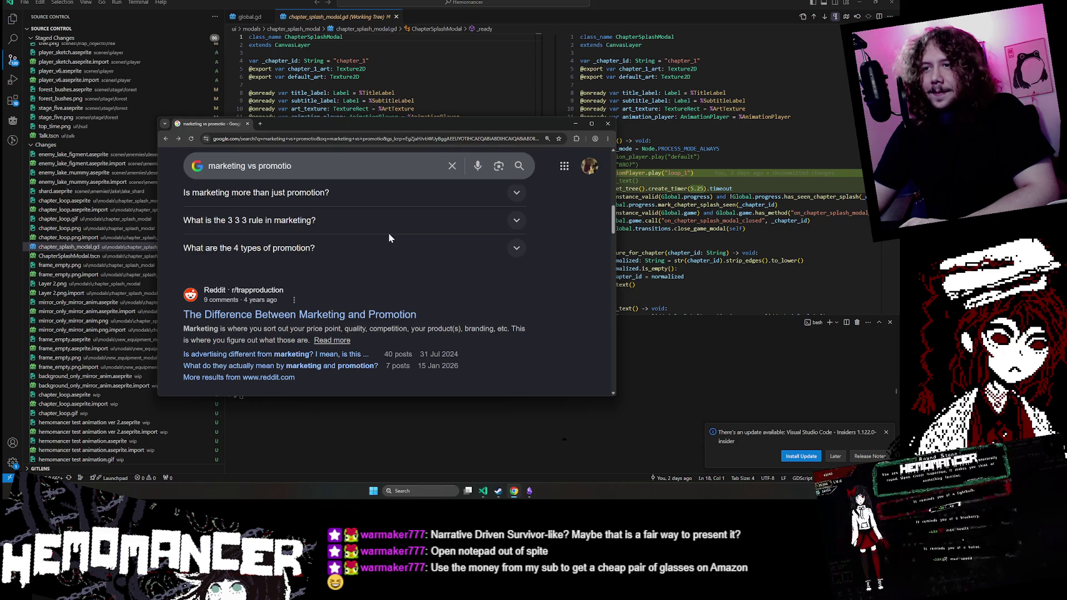
# Step: Open the Reddit result in a private window, decline optional cookies, and skim the post
pyautogui.rightClick(387, 322)
pyautogui.click(441, 358)
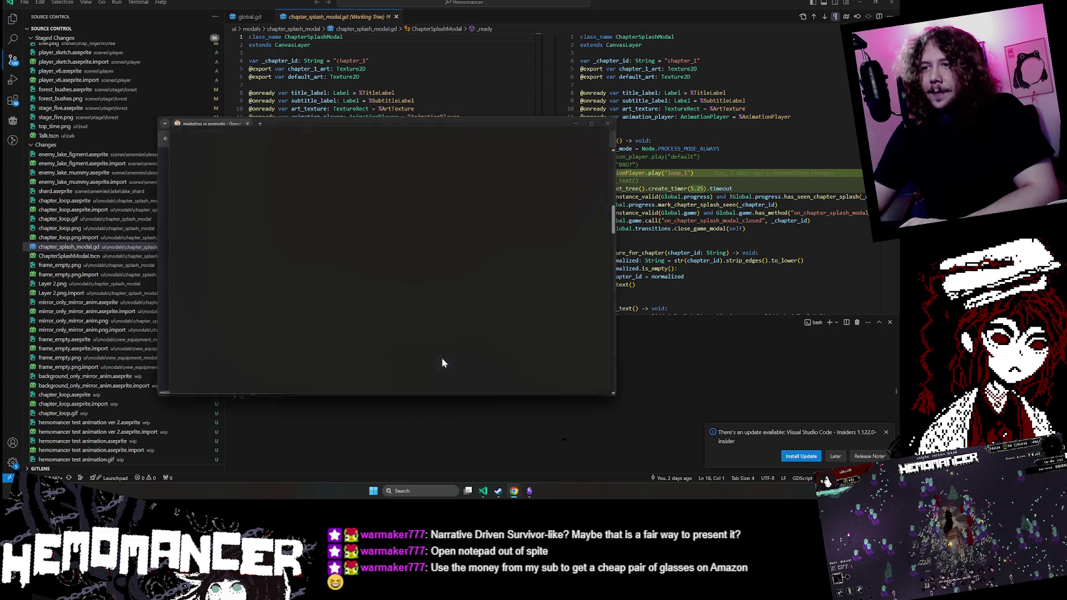
pyautogui.click(515, 358)
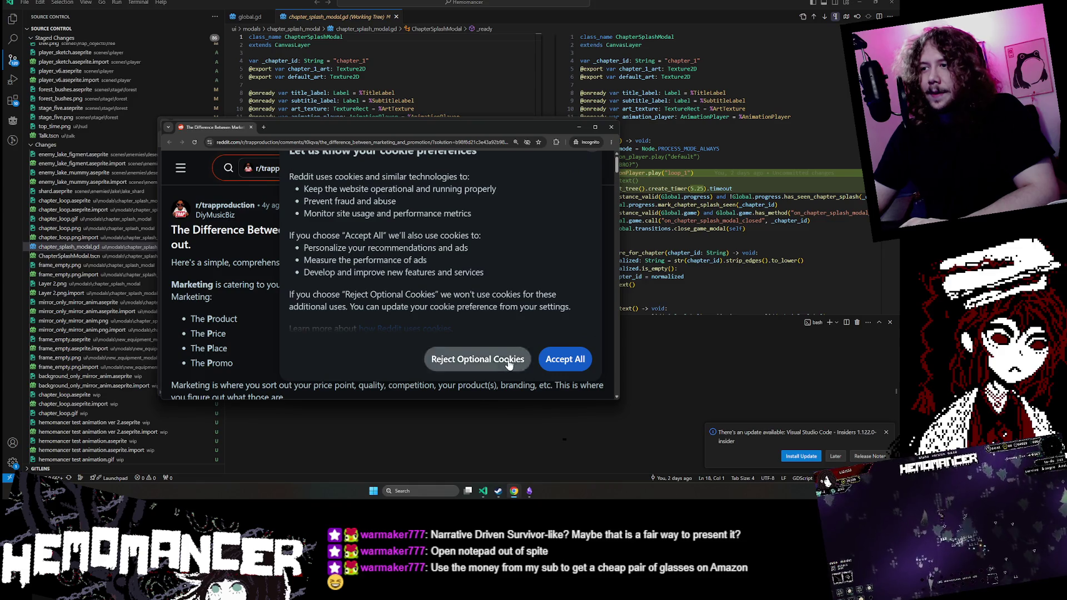
pyautogui.scroll(-3, 372, 299)
pyautogui.scroll(-2, 371, 292)
pyautogui.scroll(2, 370, 285)
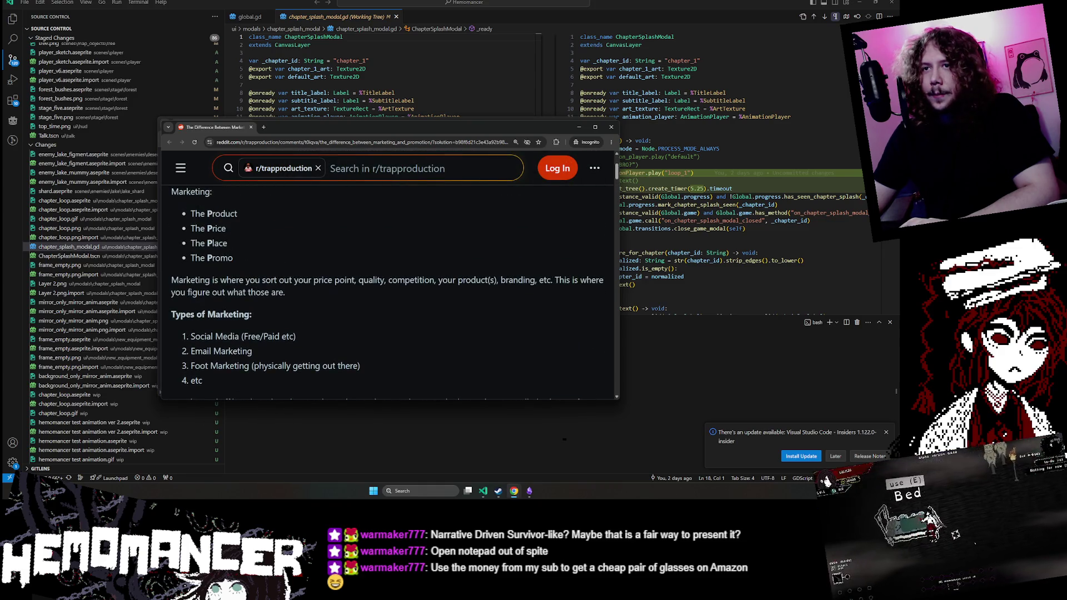
pyautogui.scroll(-5, 400, 272)
pyautogui.scroll(-2, 423, 258)
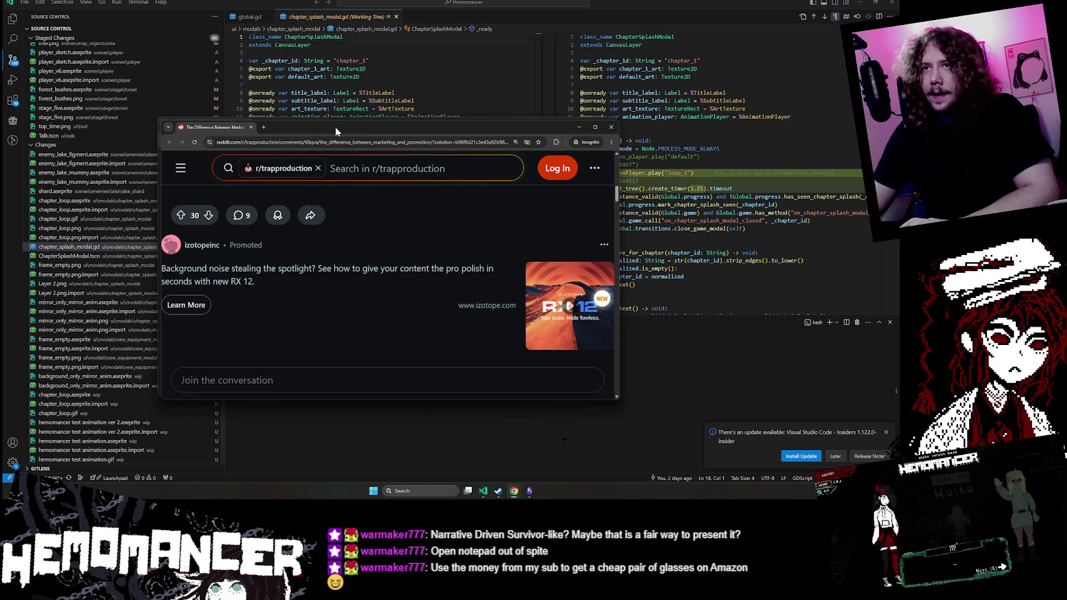
# Step: Switch the Google search to image results and preview the Extrapreneur Services comparison image
pyautogui.click(284, 120)
pyautogui.scroll(6, 267, 223)
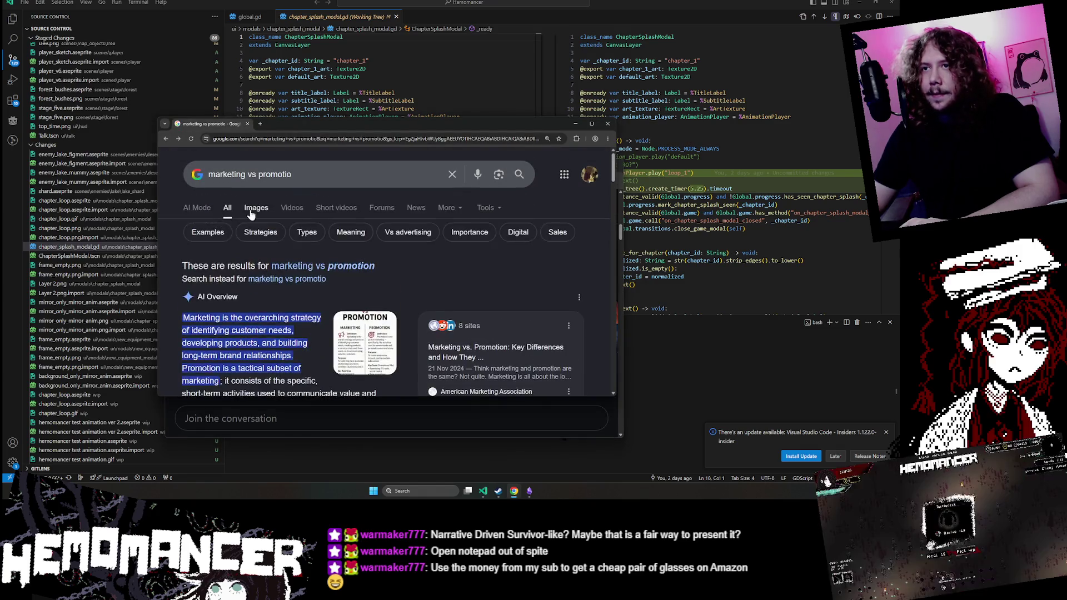
pyautogui.click(245, 207)
pyautogui.scroll(-2, 289, 239)
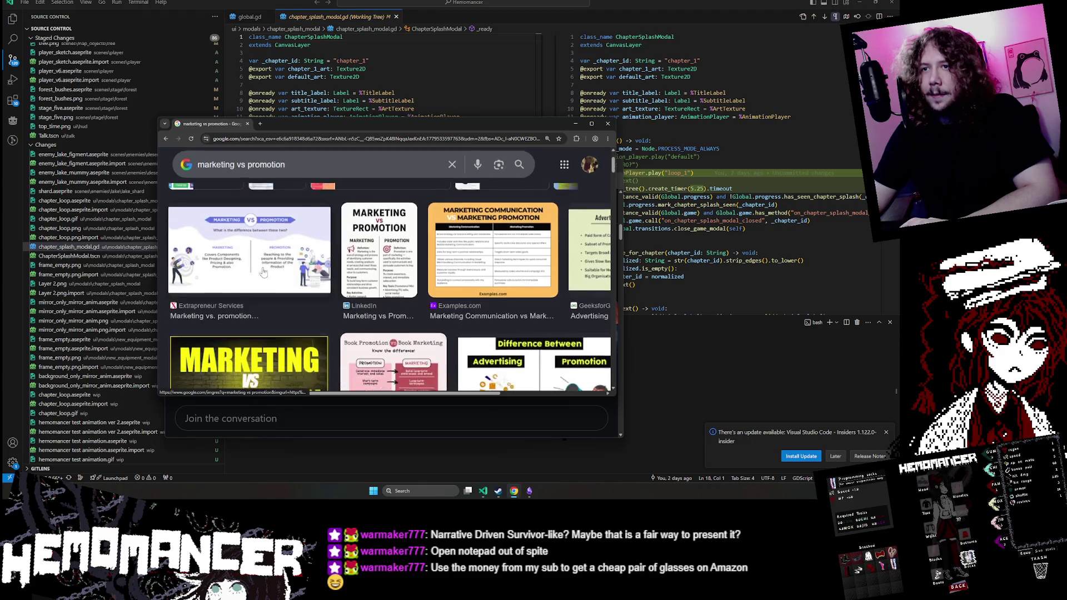
pyautogui.click(227, 232)
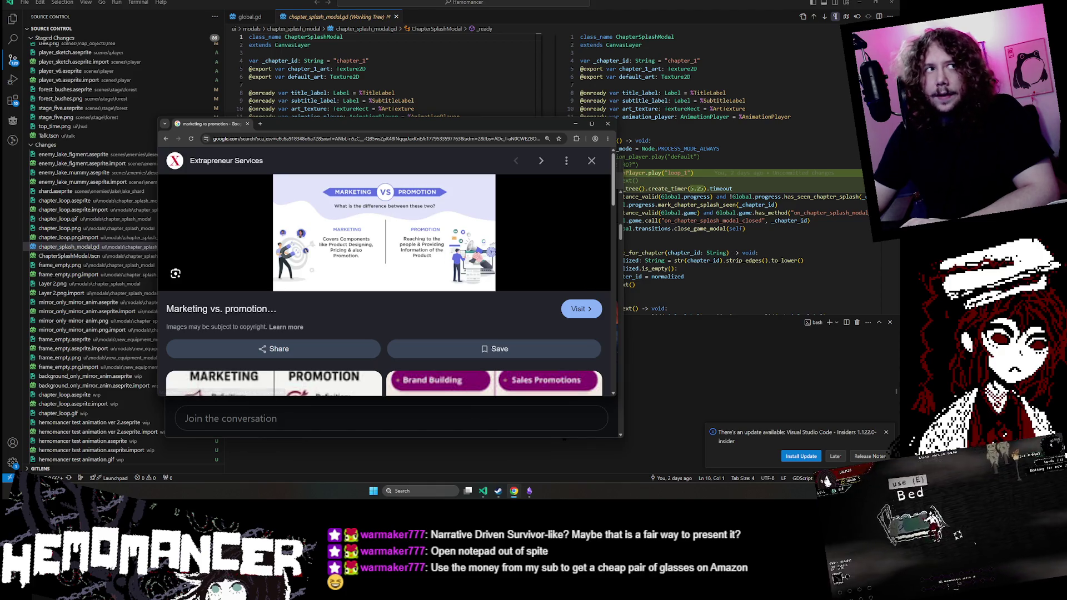
# Step: In a second image-results tab, preview the LinkedIn Marketing vs Promotion image, then close its post
pyautogui.middleClick(165, 140)
pyautogui.click(308, 124)
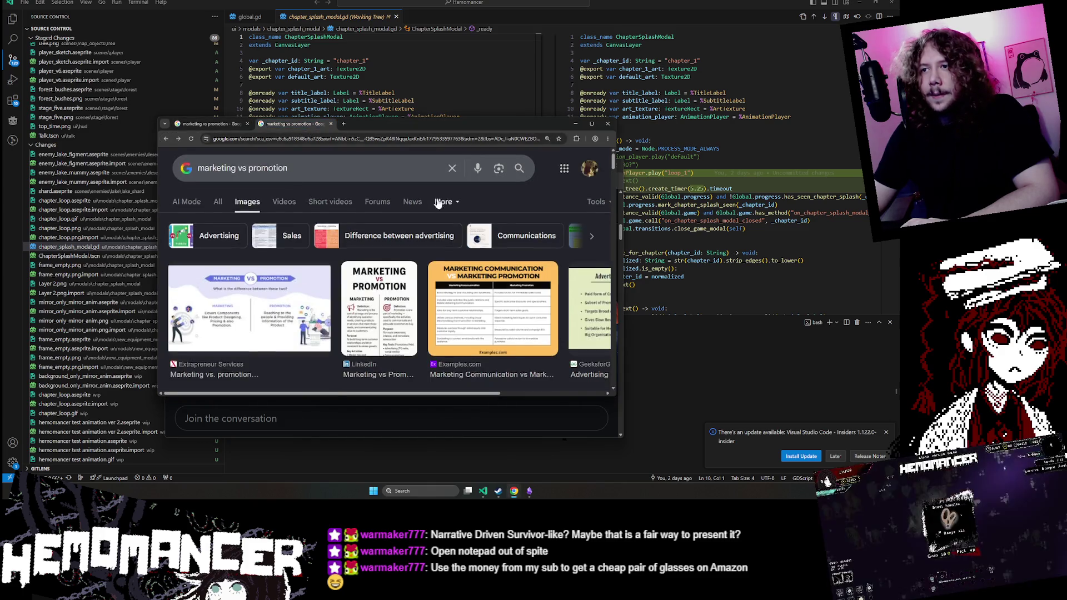
pyautogui.scroll(-1, 400, 233)
pyautogui.click(393, 225)
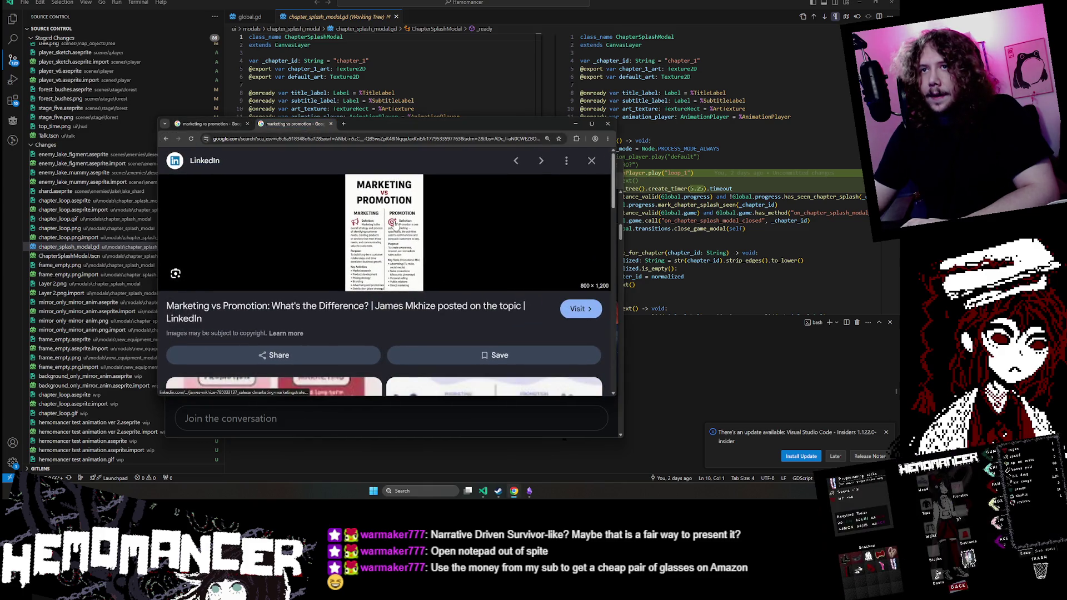
pyautogui.middleClick(392, 225)
pyautogui.click(166, 139)
pyautogui.click(395, 124)
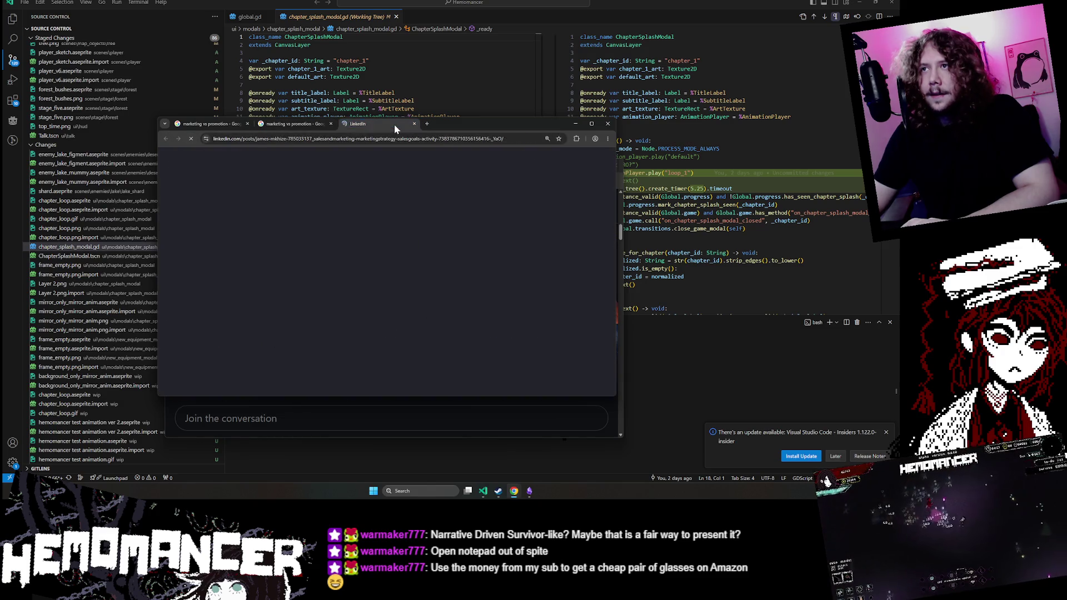
pyautogui.middleClick(395, 124)
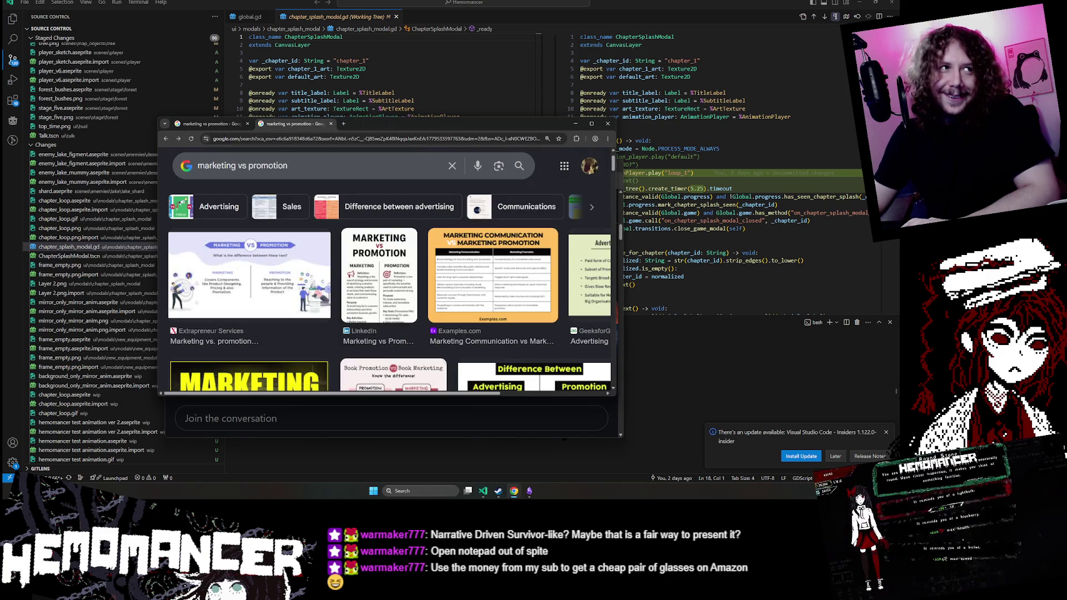
pyautogui.scroll(-1, 494, 264)
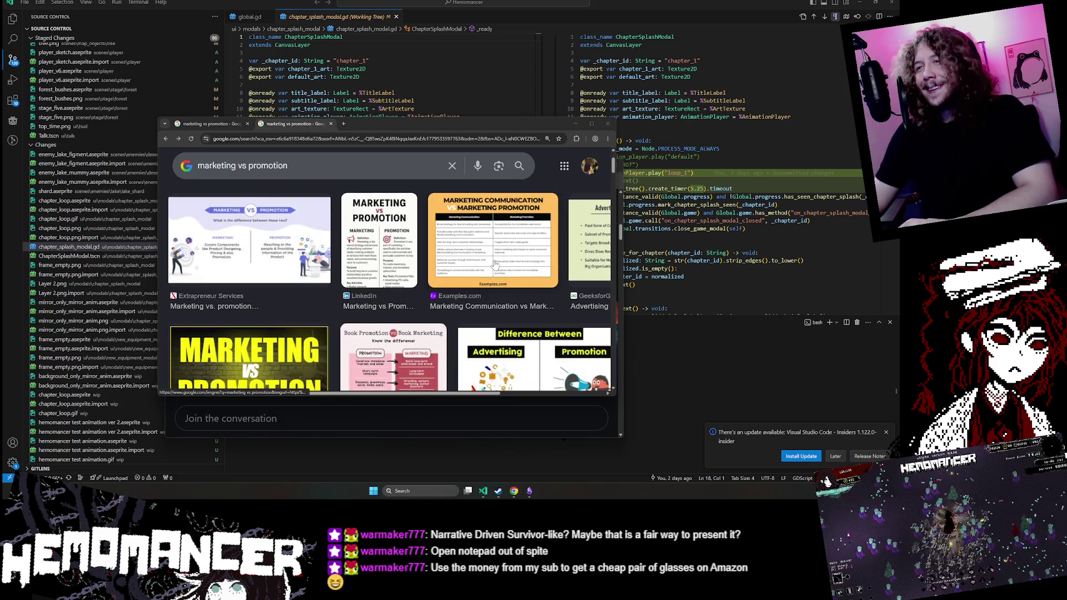
# Step: Open the Examples.com comparison infographic alone via its copied image address, zoomed in
pyautogui.middleClick(494, 265)
pyautogui.click(378, 123)
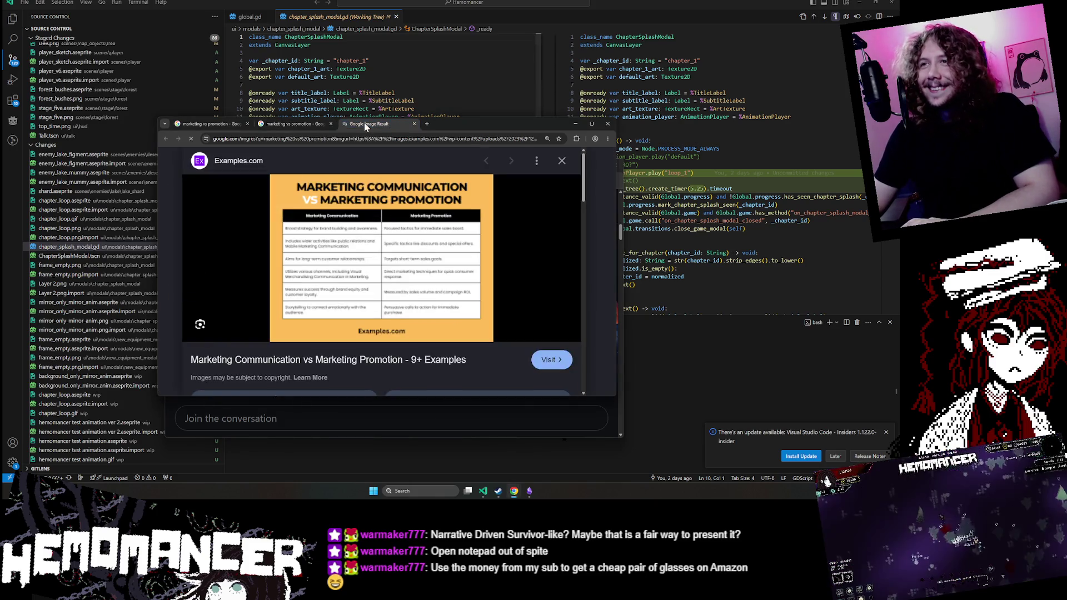
pyautogui.rightClick(359, 235)
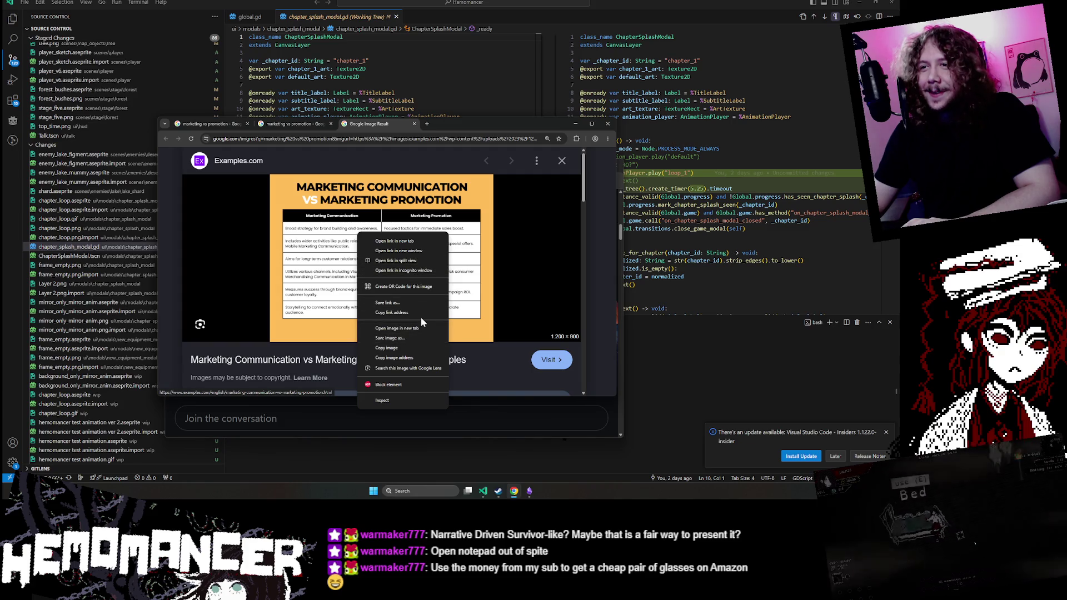
pyautogui.click(394, 357)
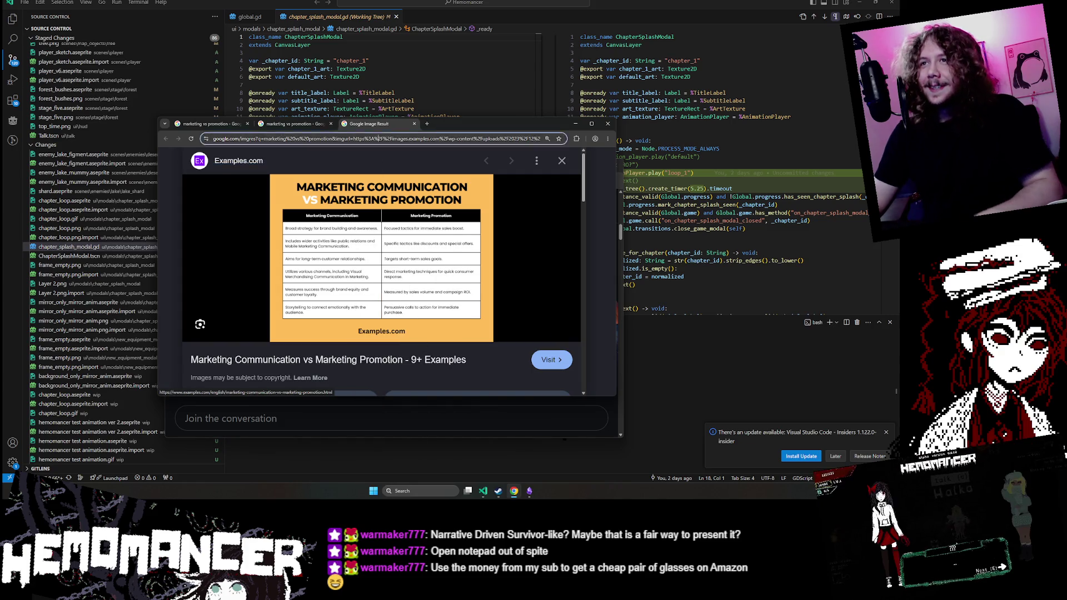
pyautogui.click(378, 138)
pyautogui.write('https://images.examples.com/wp-content/uploads/2023/12/Difference-Between-Marketing-Communication-vs-Marketing-Promotion.png')
pyautogui.press('Return')
pyautogui.hotkey('ctrl', '+')
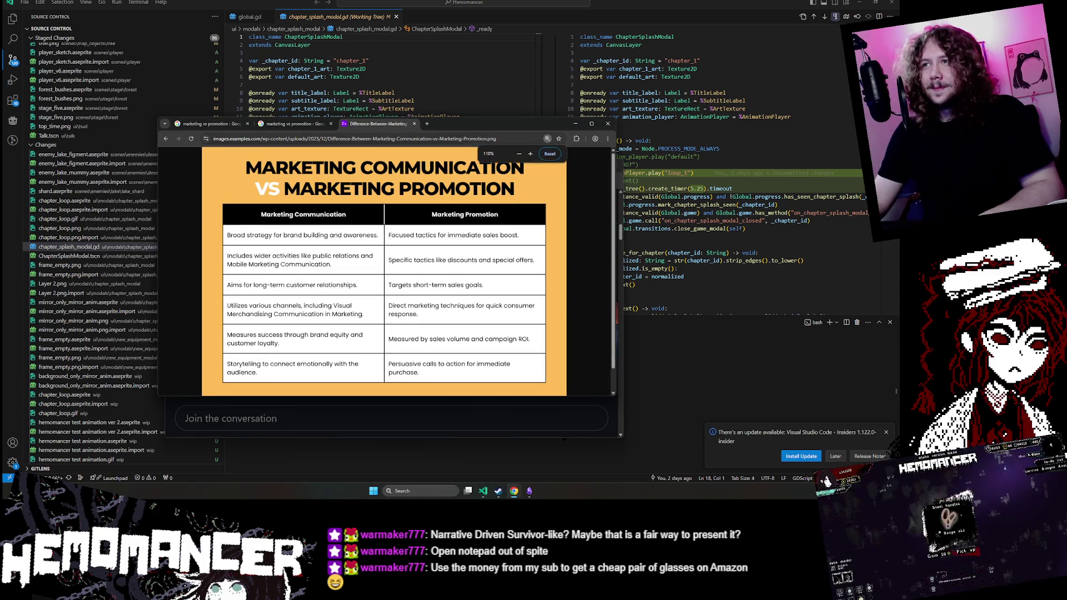
pyautogui.doubleClick(485, 124)
# Step: Zoom the infographic further, then minimize it and hide the small private browsing window
pyautogui.hotkey('ctrl', '+')
pyautogui.hotkey('ctrl', '+')
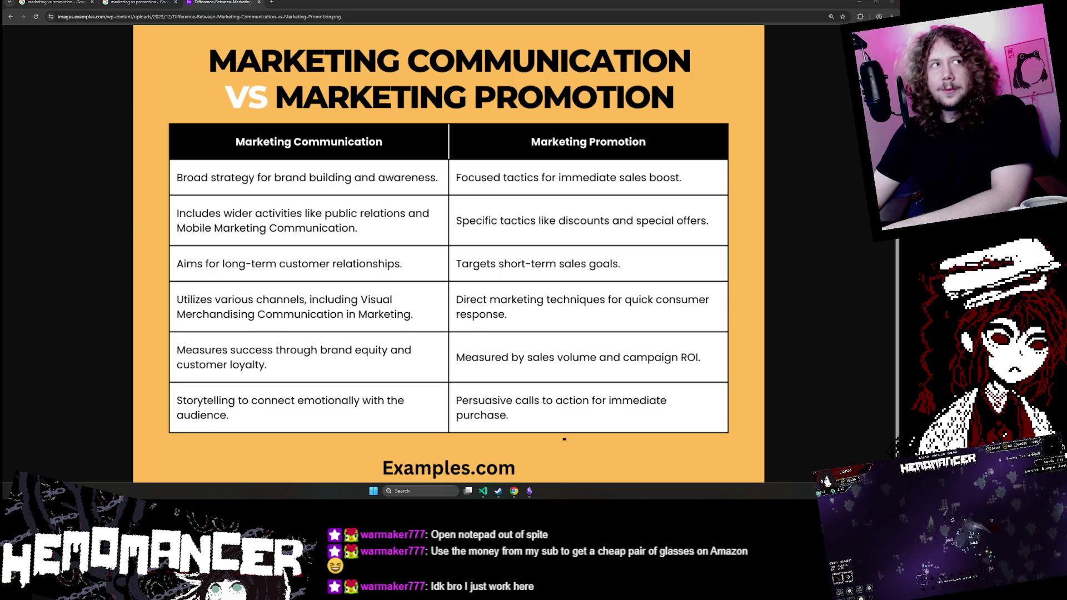
pyautogui.click(860, 2)
pyautogui.click(582, 165)
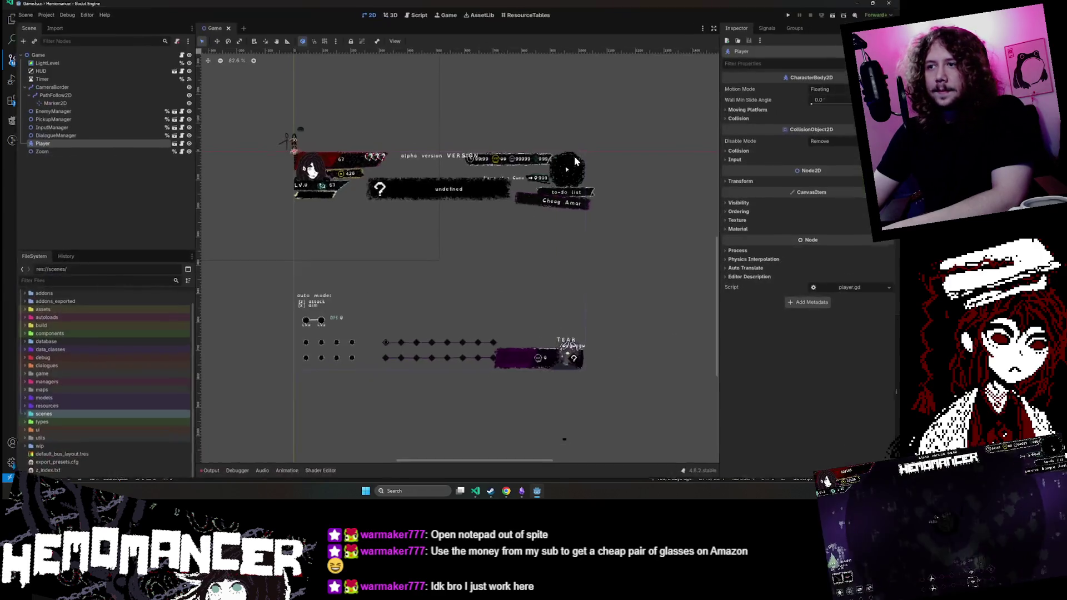
# Step: Open the wip folder and launch hemomancer test animation ver 2.aseprite in its external program
pyautogui.doubleClick(73, 447)
pyautogui.scroll(-5, 80, 425)
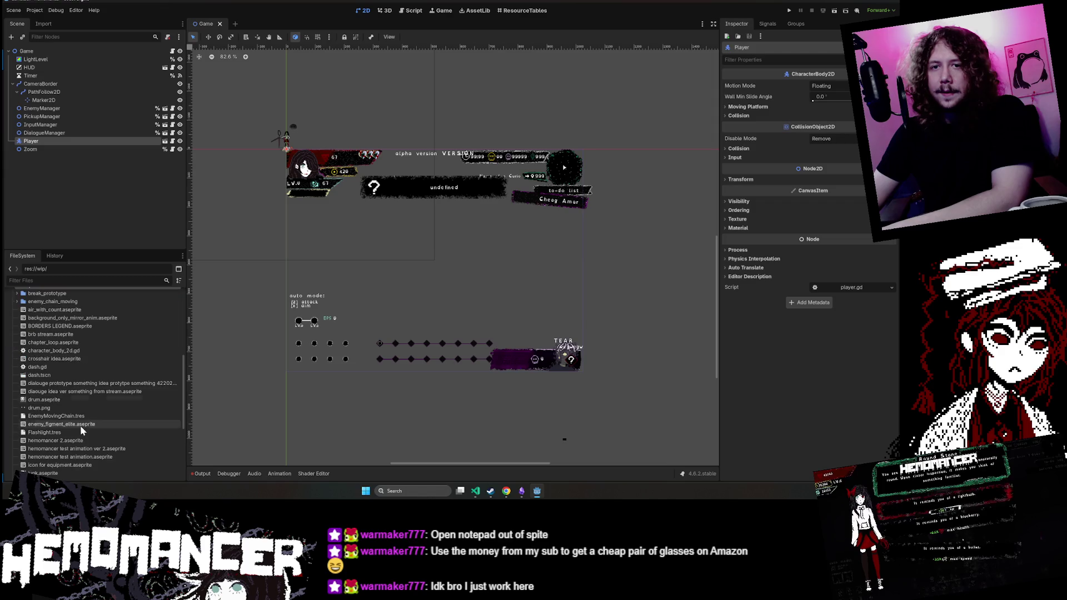
pyautogui.scroll(-1, 137, 439)
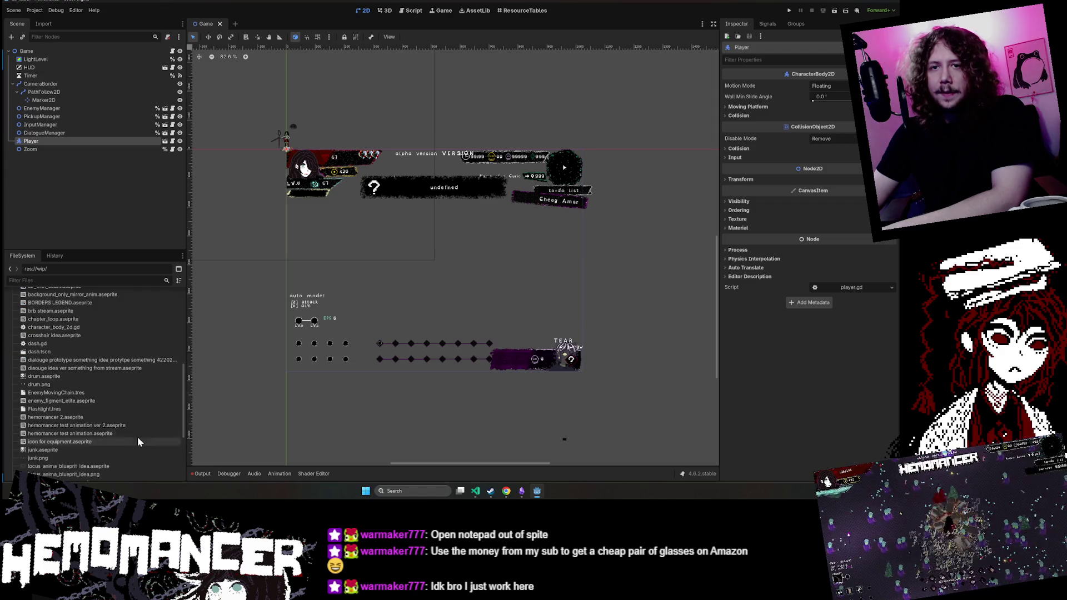
pyautogui.rightClick(125, 427)
pyautogui.click(195, 468)
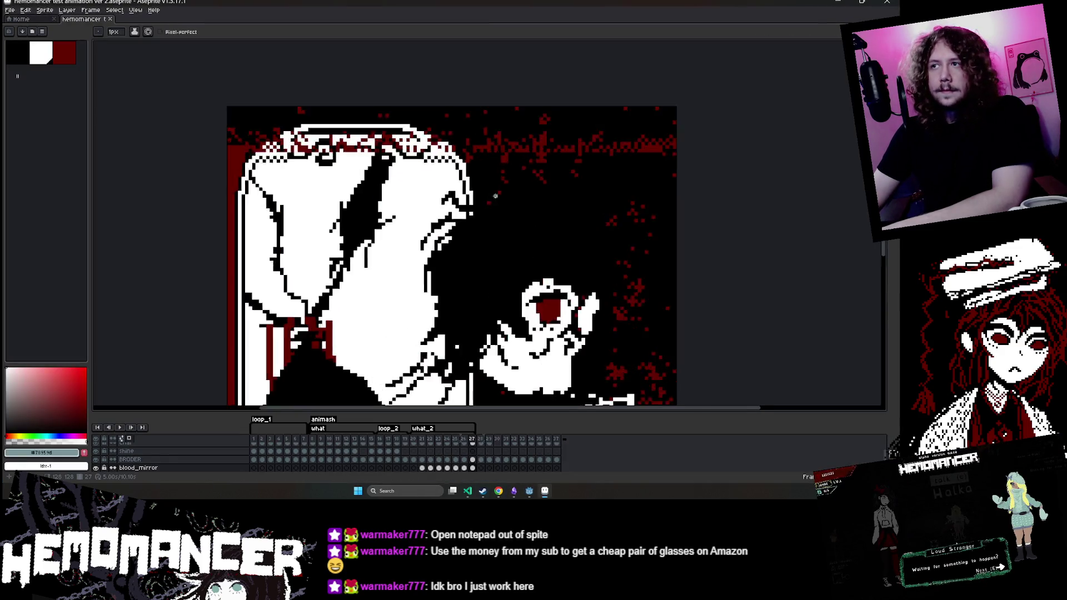
# Step: Give the canvas more room, loop-play the animation from frame 1, then bring the itch.io page over it
pyautogui.scroll(1, 558, 165)
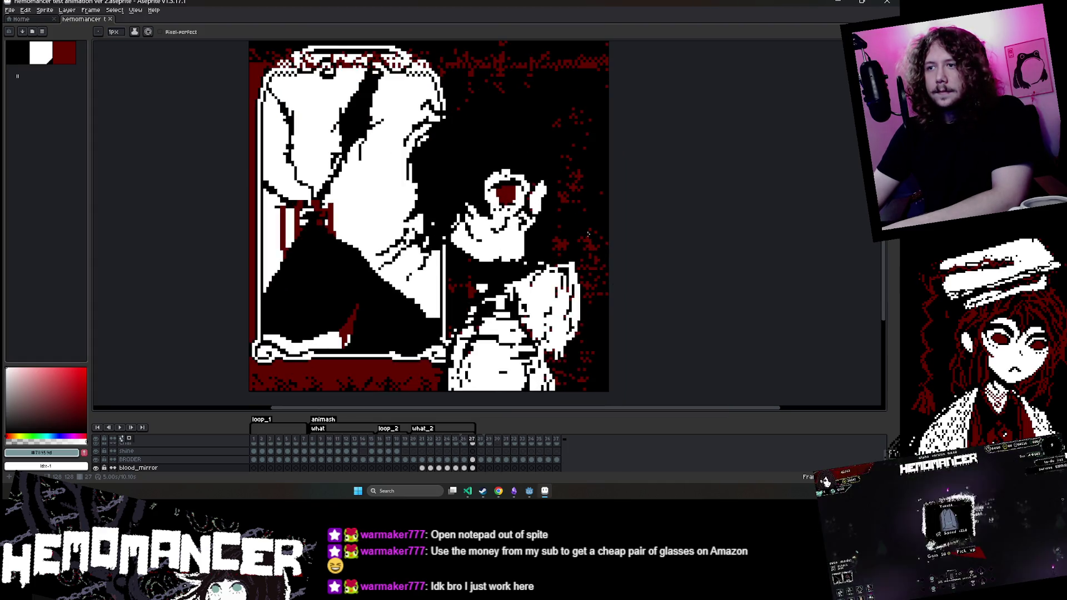
pyautogui.moveTo(685, 412); pyautogui.dragTo(685, 417)
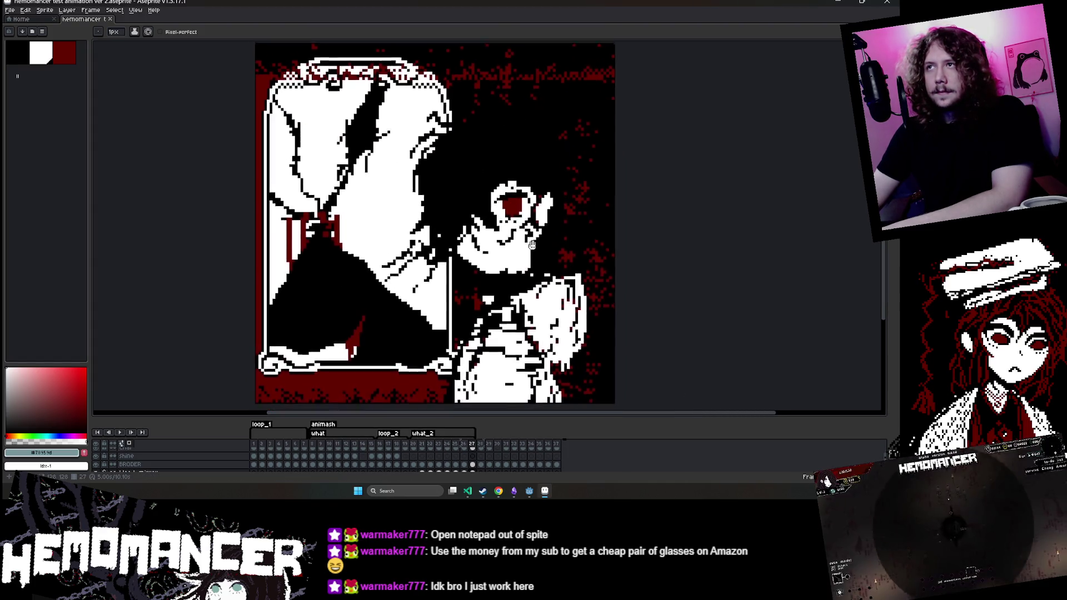
pyautogui.scroll(-1, 538, 180)
pyautogui.click(123, 433)
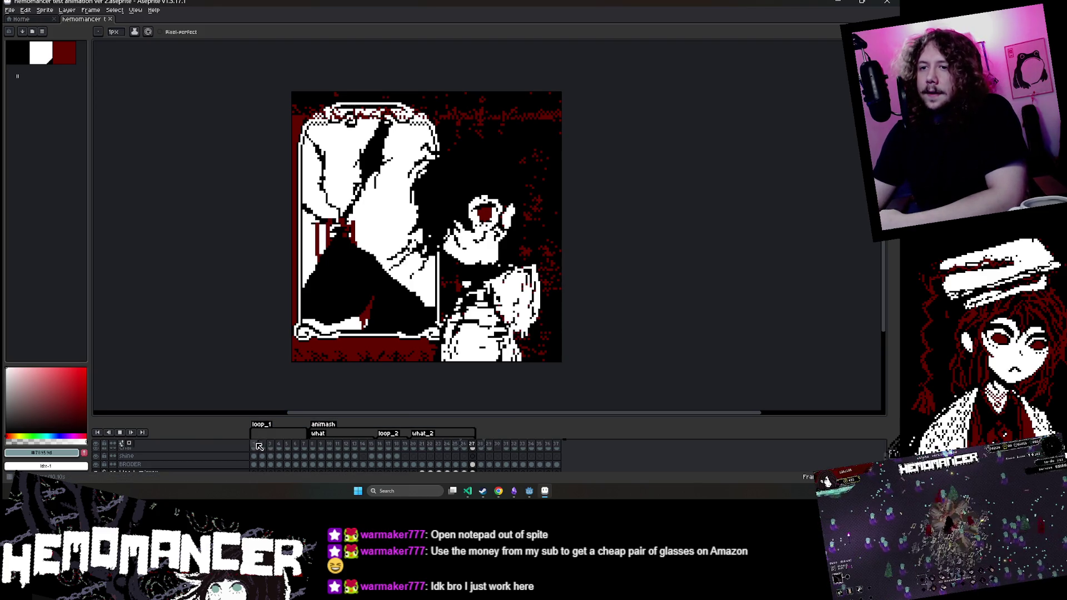
pyautogui.scroll(-1, 259, 446)
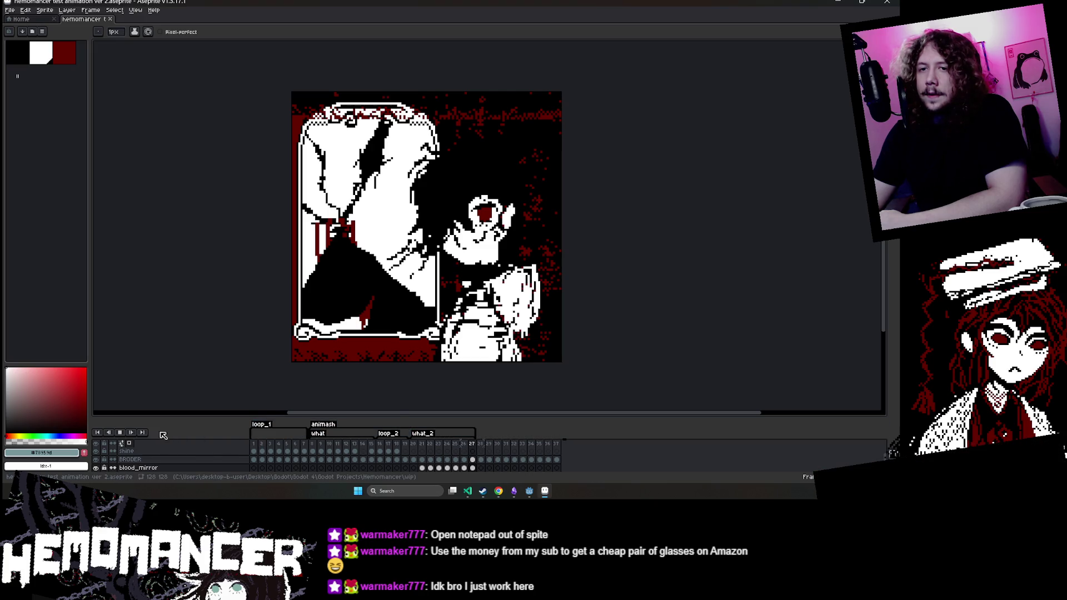
pyautogui.click(253, 445)
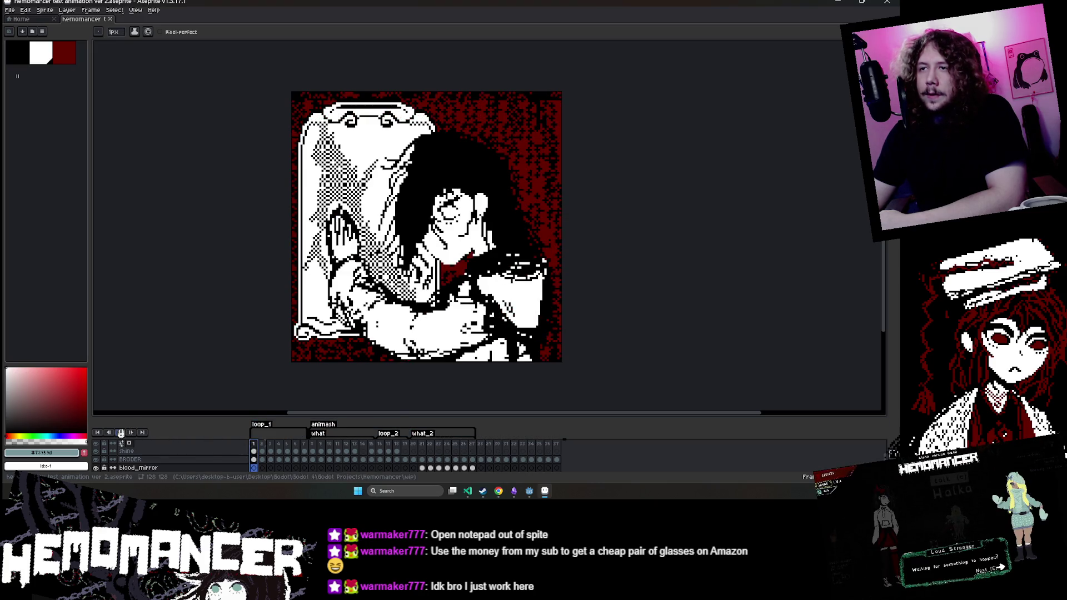
pyautogui.click(120, 433)
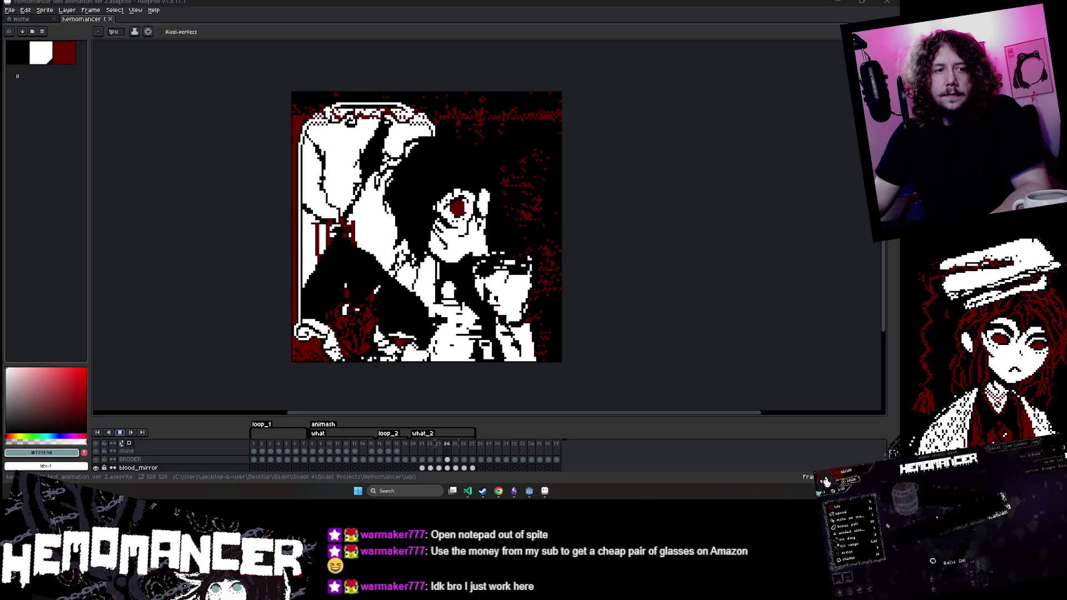
pyautogui.hotkey('alt', 'Tab')
pyautogui.hotkey('alt', 'Tab')
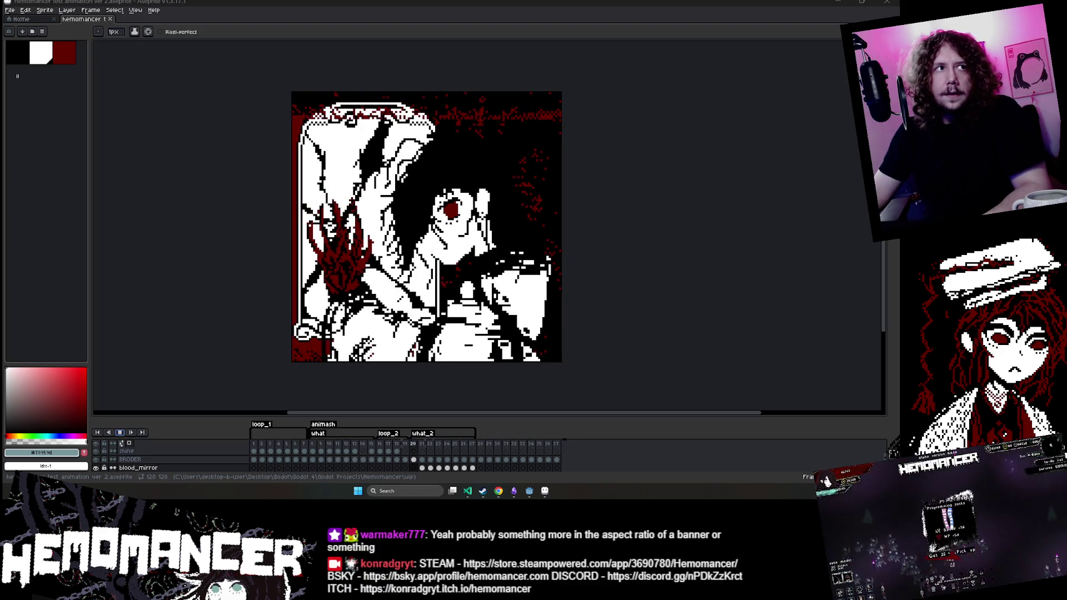
pyautogui.moveTo(1066, 164); pyautogui.dragTo(494, 167)
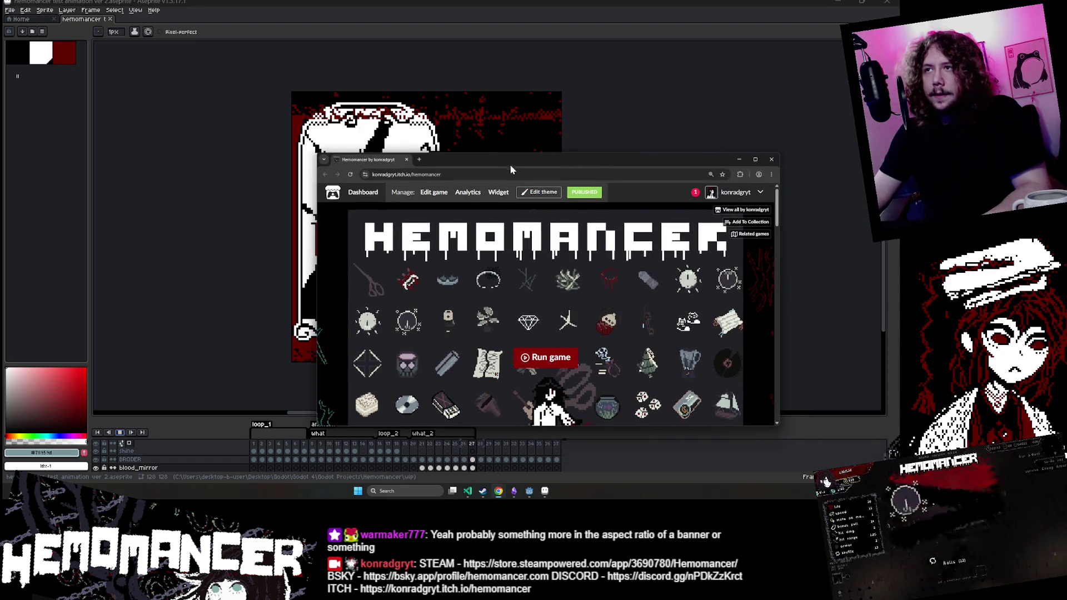
# Step: Hide the itch.io window and bring the Hemomancer Steam page window to the front, repositioned
pyautogui.hotkey('alt', 'Tab')
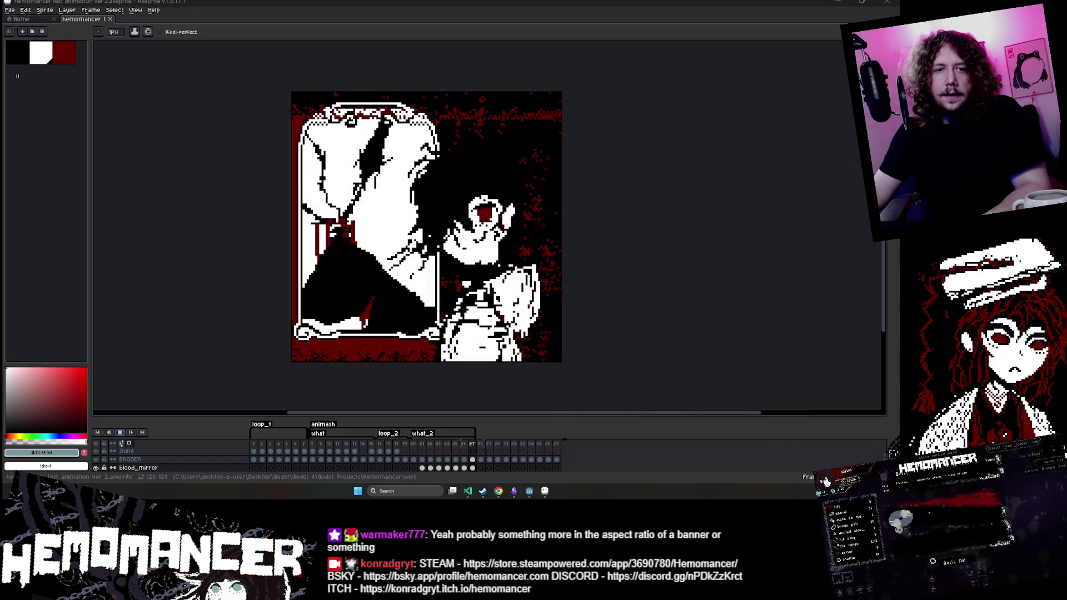
pyautogui.moveTo(616, 198)
pyautogui.mouseDown()
pyautogui.moveTo(315, 175)
pyautogui.moveTo(308, 143)
pyautogui.mouseUp()
pyautogui.moveTo(667, 413); pyautogui.dragTo(481, 411)
pyautogui.moveTo(500, 492)
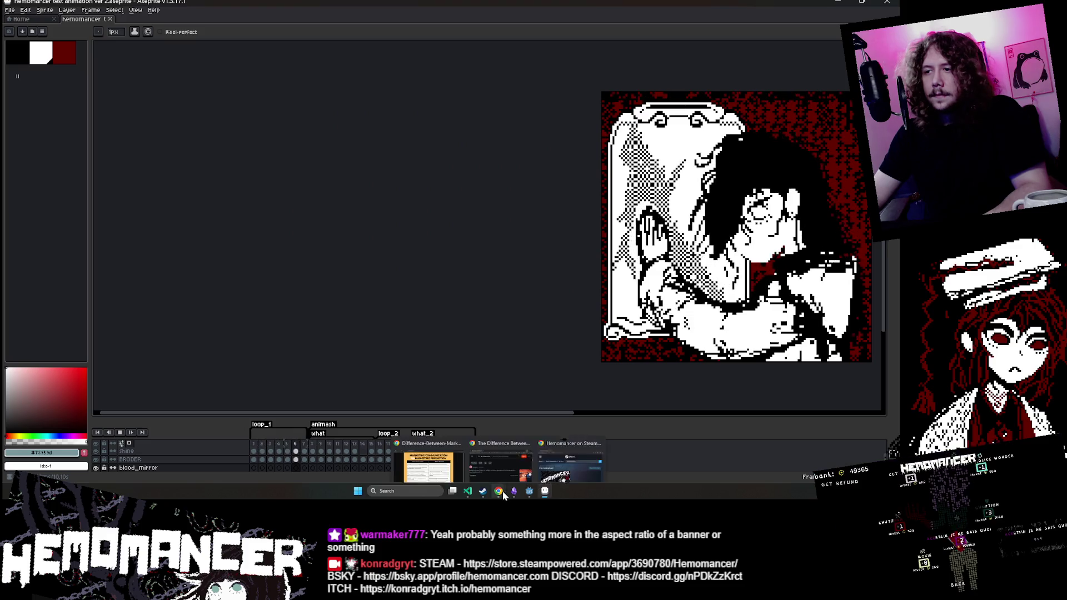
pyautogui.click(571, 457)
pyautogui.moveTo(388, 152)
pyautogui.mouseDown()
pyautogui.moveTo(439, 46)
pyautogui.moveTo(339, 32)
pyautogui.mouseUp()
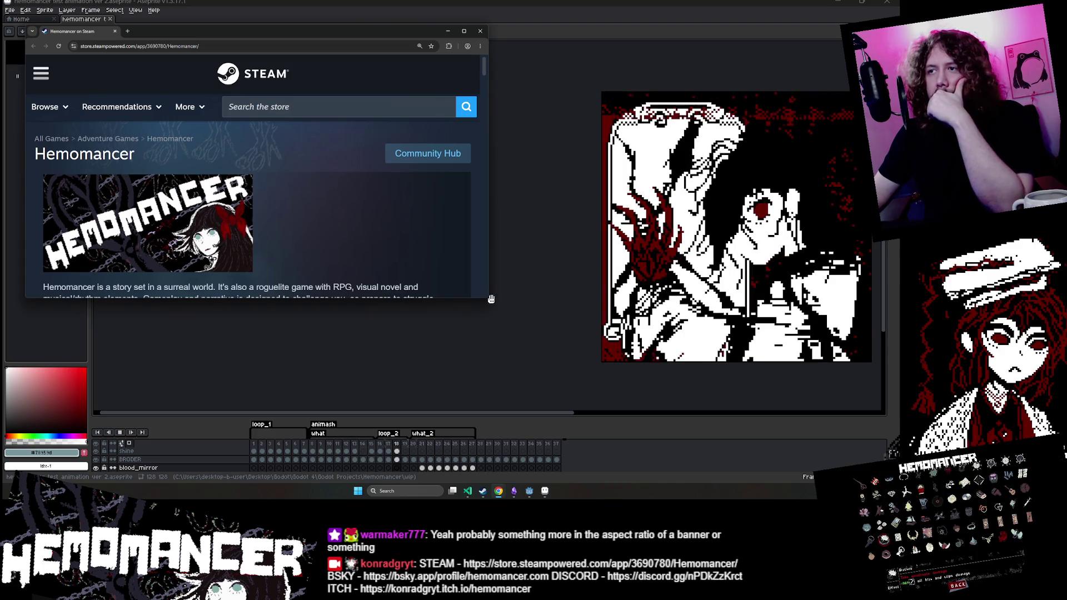
# Step: Scroll through the Hemomancer Steam page features, then focus the Steam store search box
pyautogui.scroll(-5, 482, 288)
pyautogui.moveTo(486, 297)
pyautogui.mouseDown()
pyautogui.moveTo(510, 418)
pyautogui.moveTo(532, 412)
pyautogui.mouseUp()
pyautogui.scroll(-15, 335, 294)
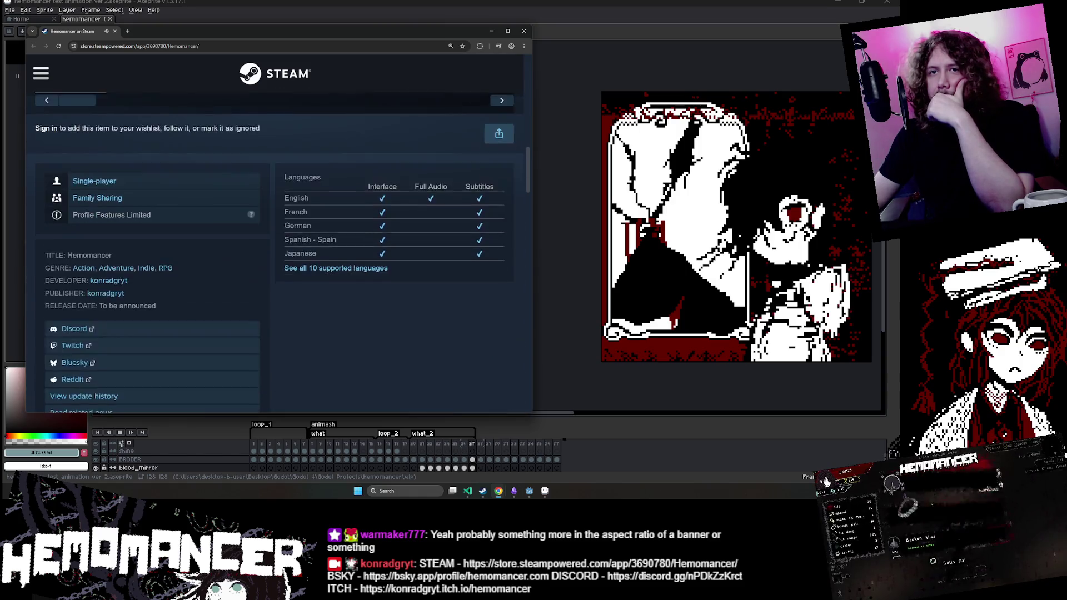
pyautogui.scroll(-10, 298, 258)
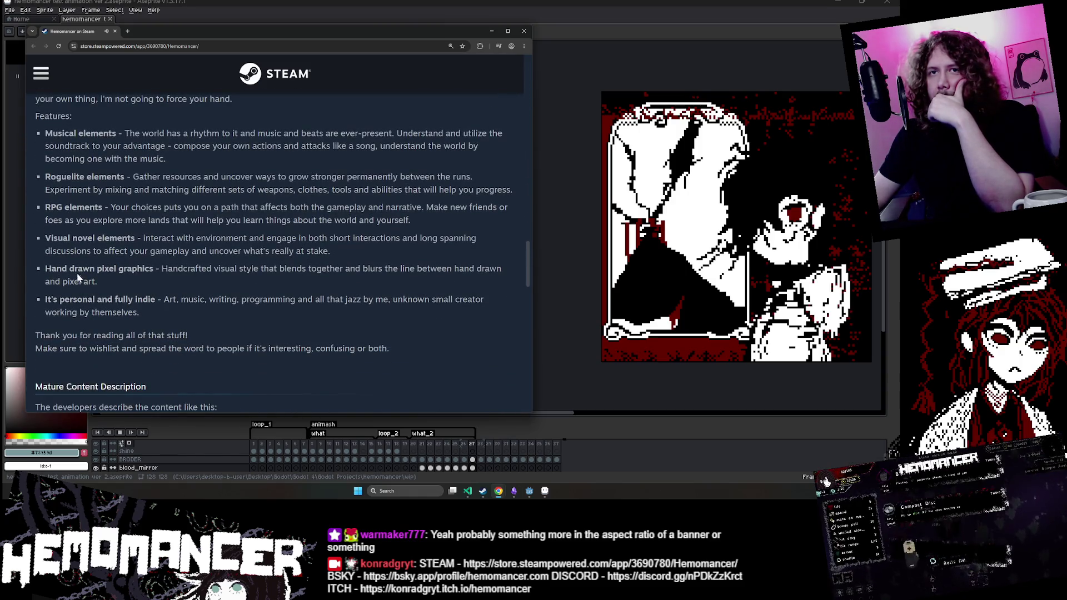
pyautogui.moveTo(51, 269); pyautogui.dragTo(395, 291)
pyautogui.click(395, 292)
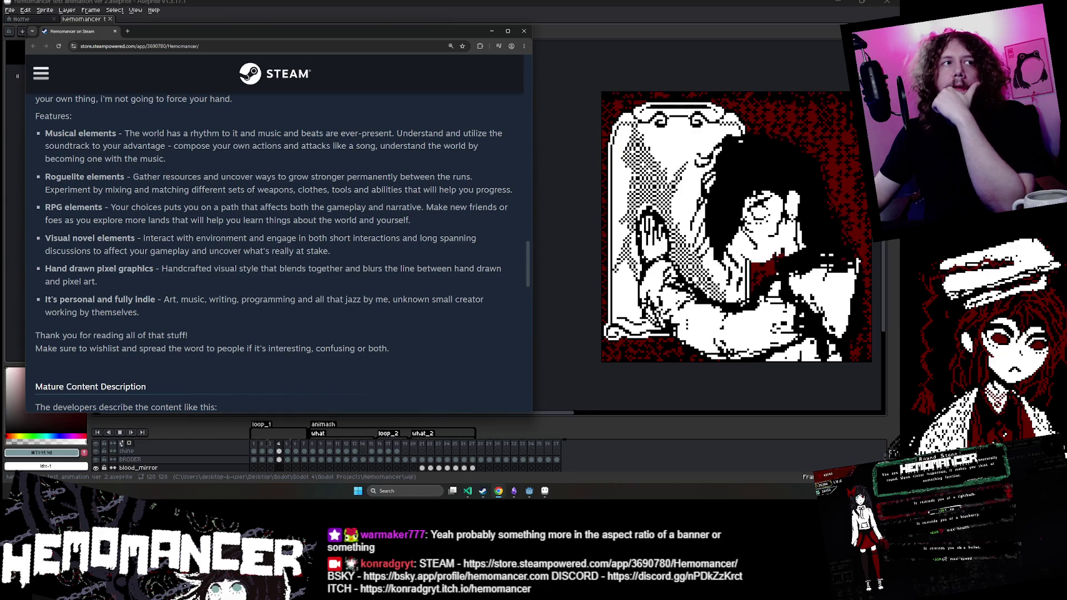
pyautogui.scroll(20, 278, 250)
pyautogui.click(388, 108)
pyautogui.write('hades 2')
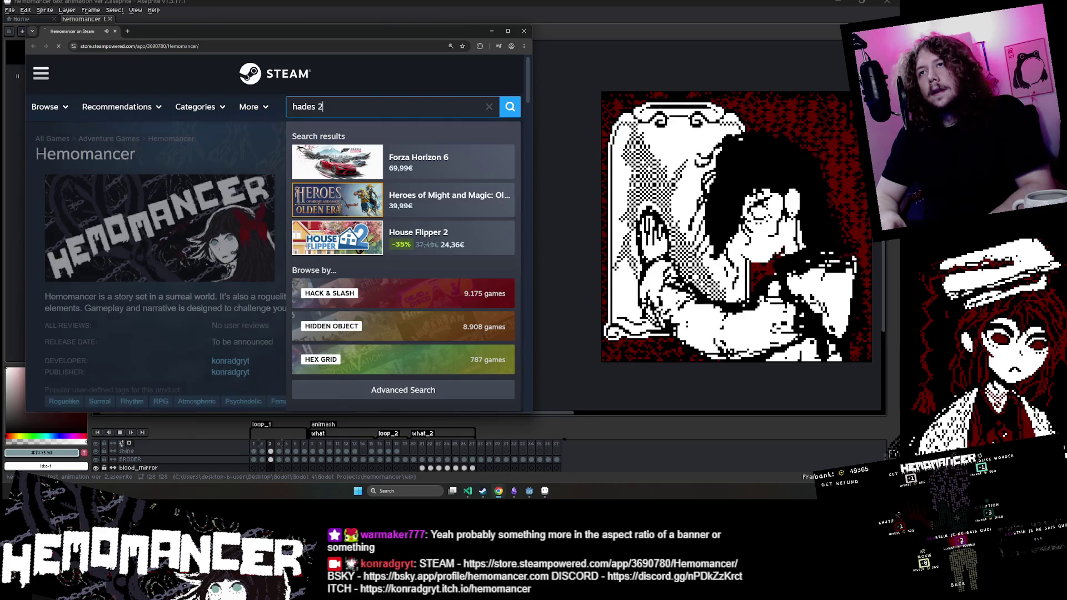
# Step: Search the store for 'hades 2', open the Hades II page and scroll through it
pyautogui.press('Return')
pyautogui.click(236, 256)
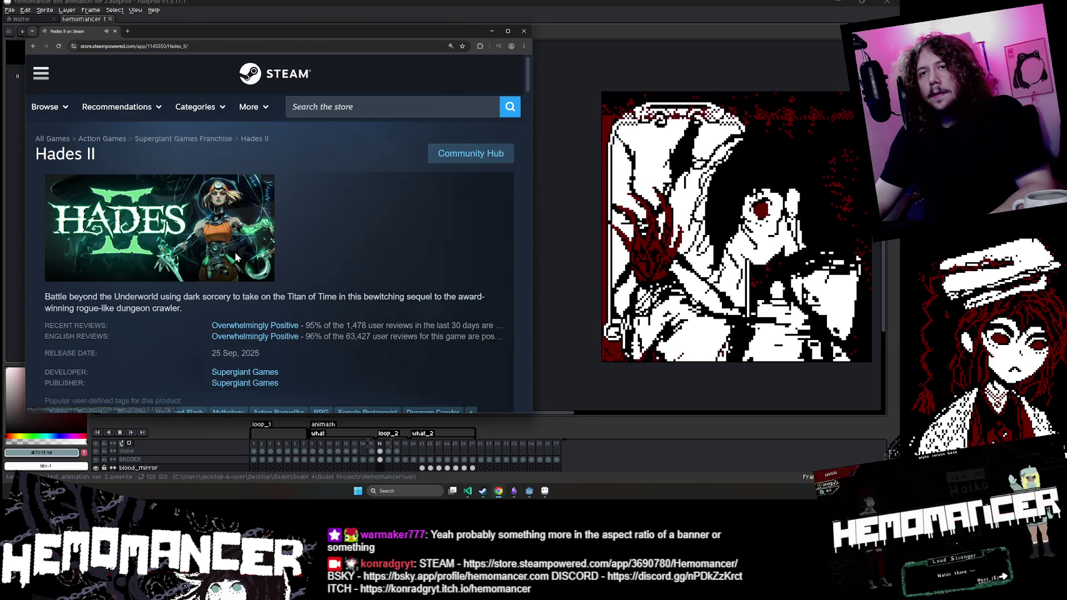
pyautogui.scroll(-20, 232, 248)
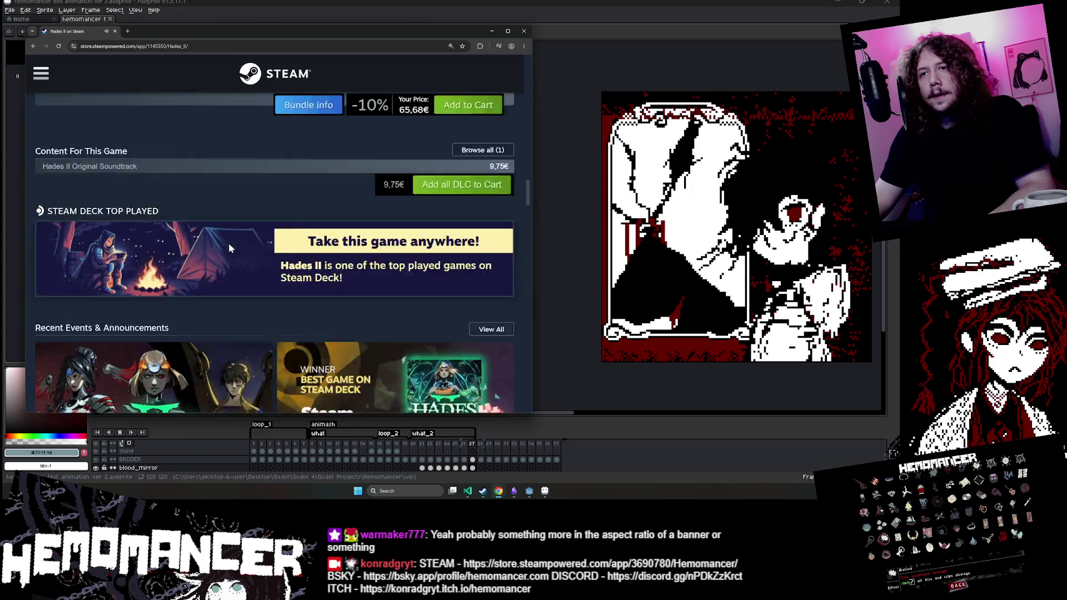
pyautogui.scroll(-10, 229, 242)
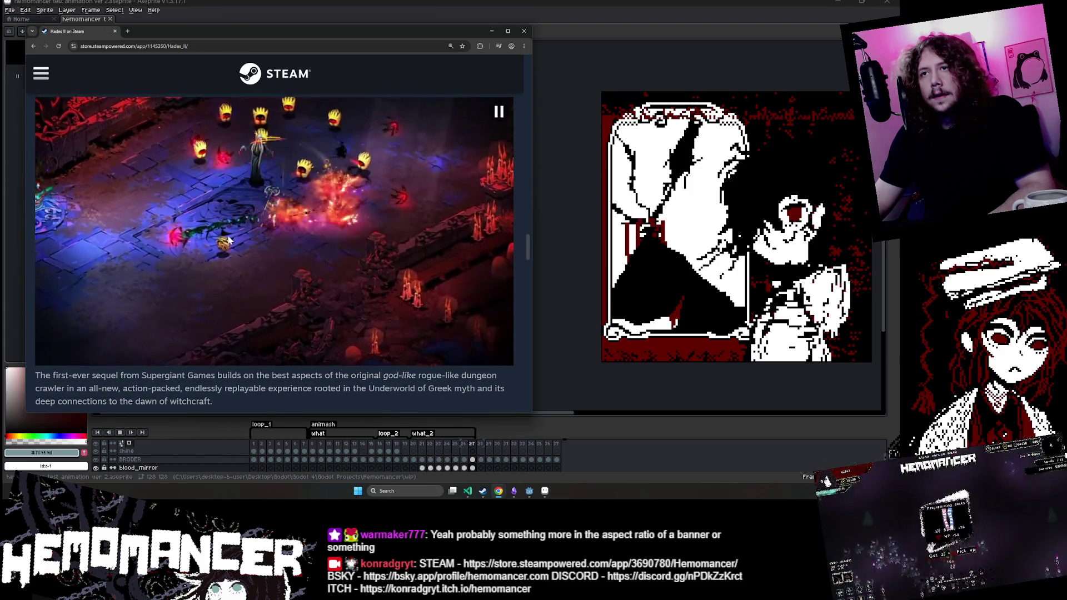
pyautogui.scroll(1, 214, 225)
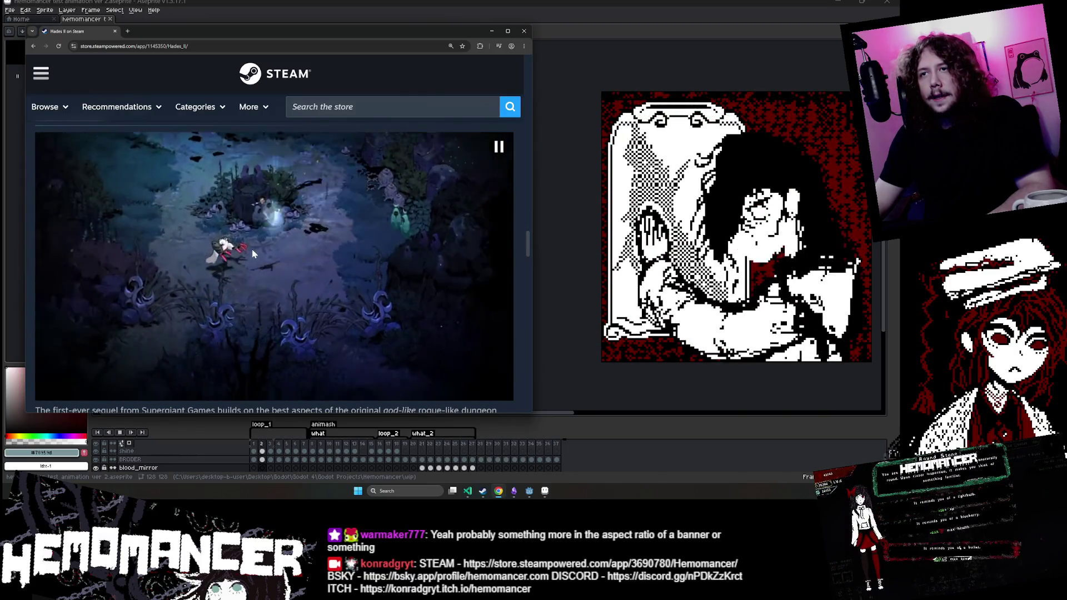
pyautogui.scroll(1, 252, 254)
pyautogui.scroll(-2, 249, 254)
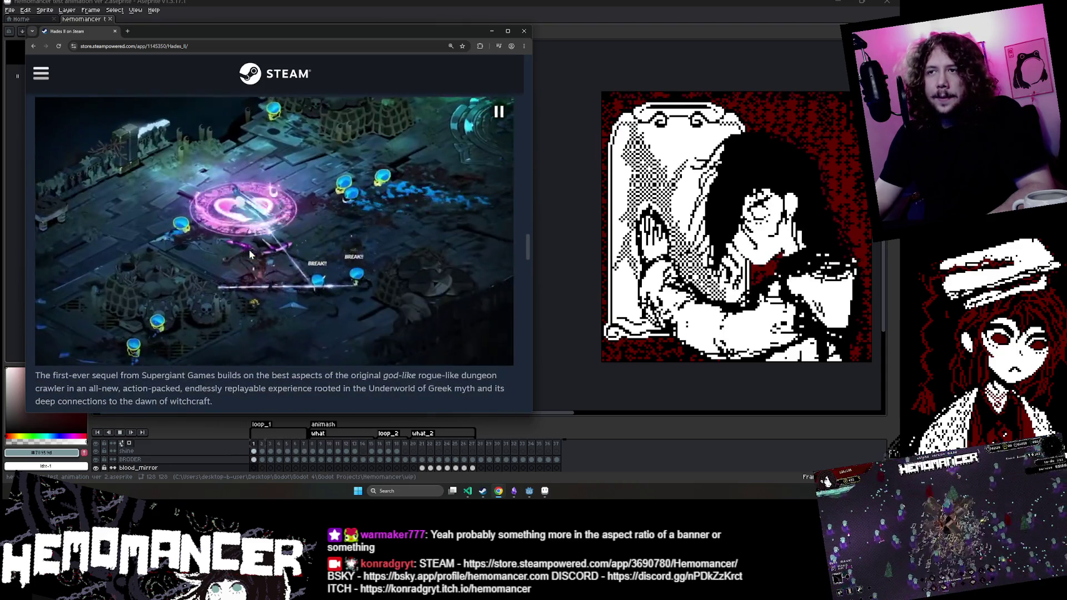
pyautogui.scroll(-6, 246, 243)
# Step: Expand the full Hades II game description and make the browser window narrower
pyautogui.click(247, 239)
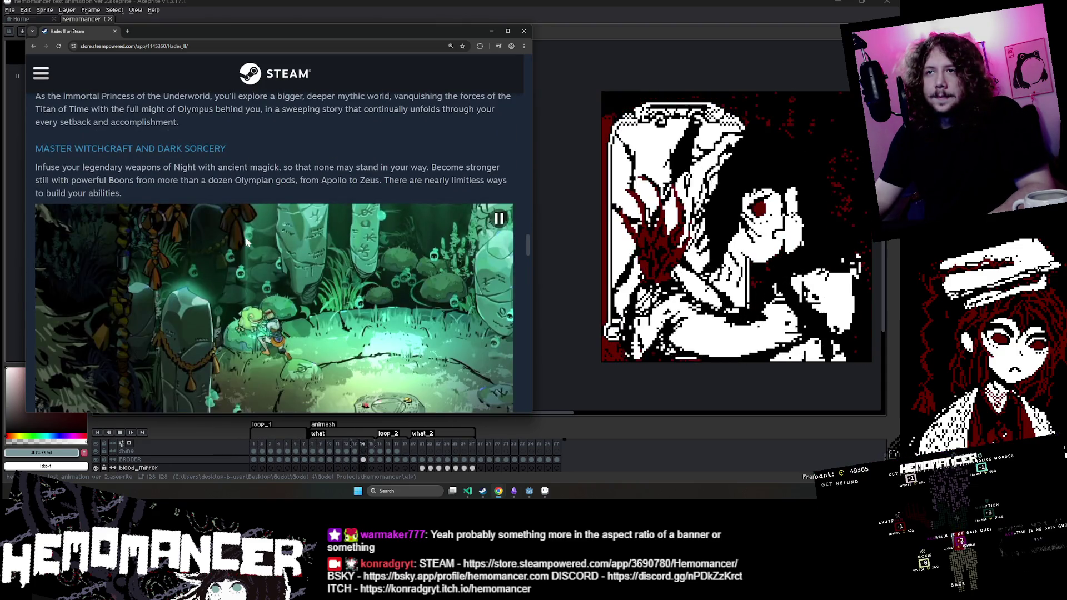
pyautogui.scroll(-10, 247, 243)
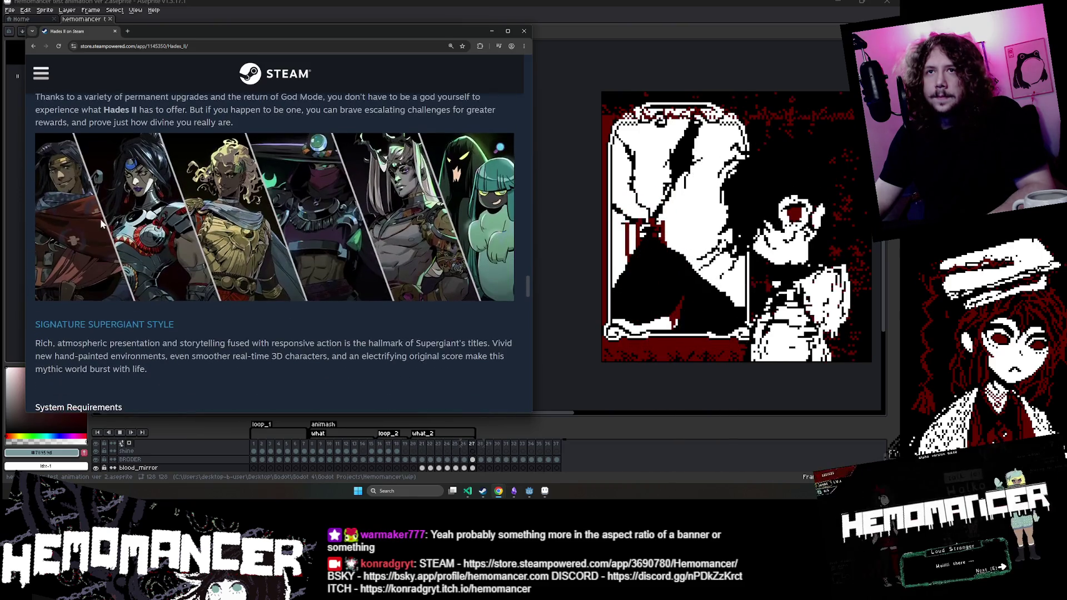
pyautogui.scroll(1, 89, 230)
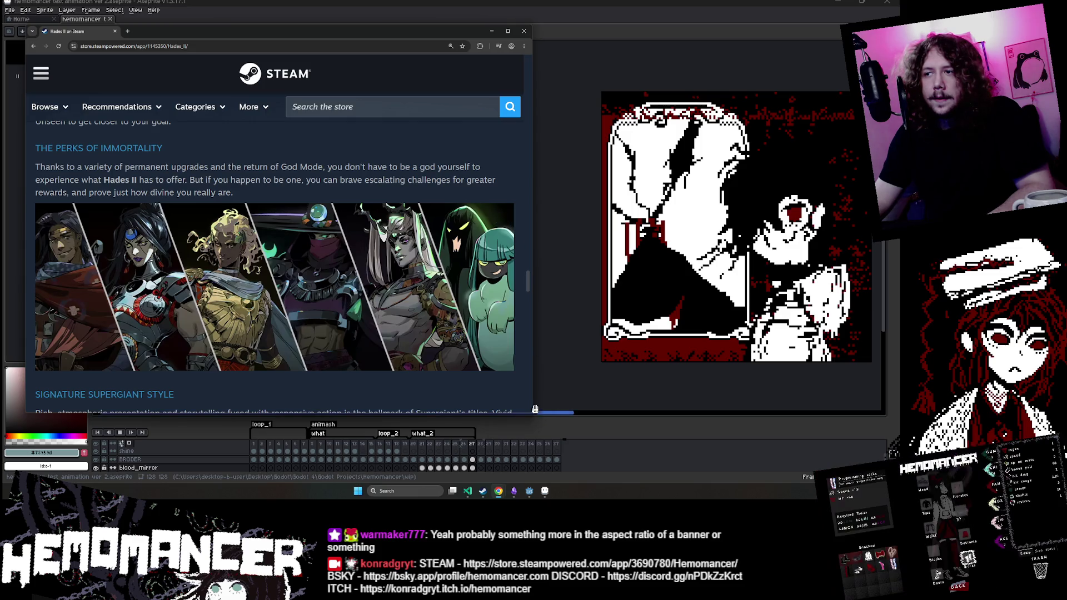
pyautogui.moveTo(530, 413)
pyautogui.mouseDown()
pyautogui.moveTo(405, 436)
pyautogui.moveTo(232, 426)
pyautogui.mouseUp()
pyautogui.scroll(6, 127, 272)
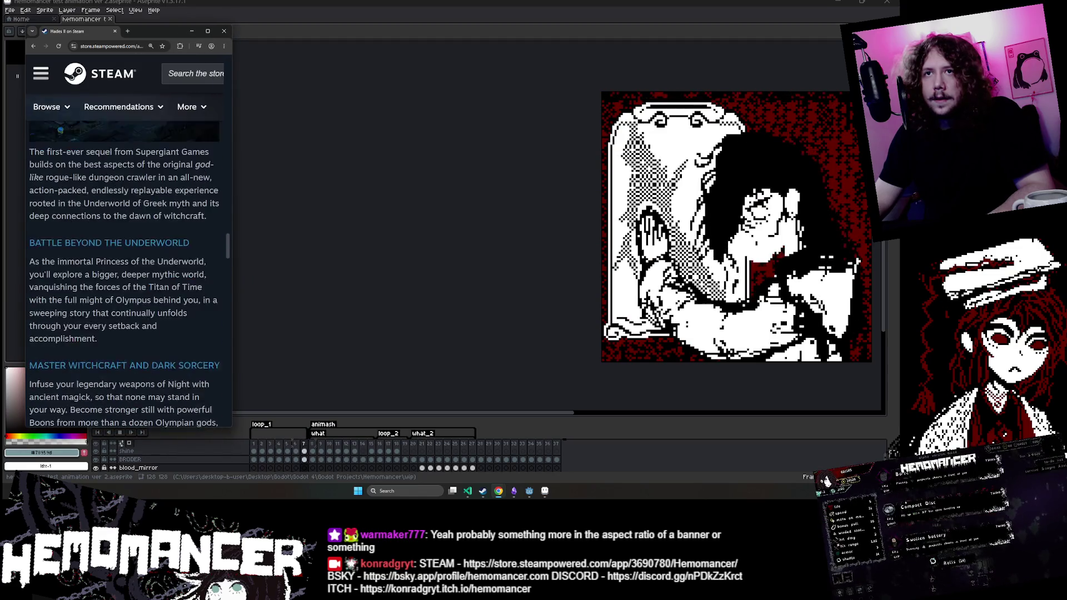
pyautogui.scroll(5, 183, 259)
pyautogui.scroll(-10, 184, 259)
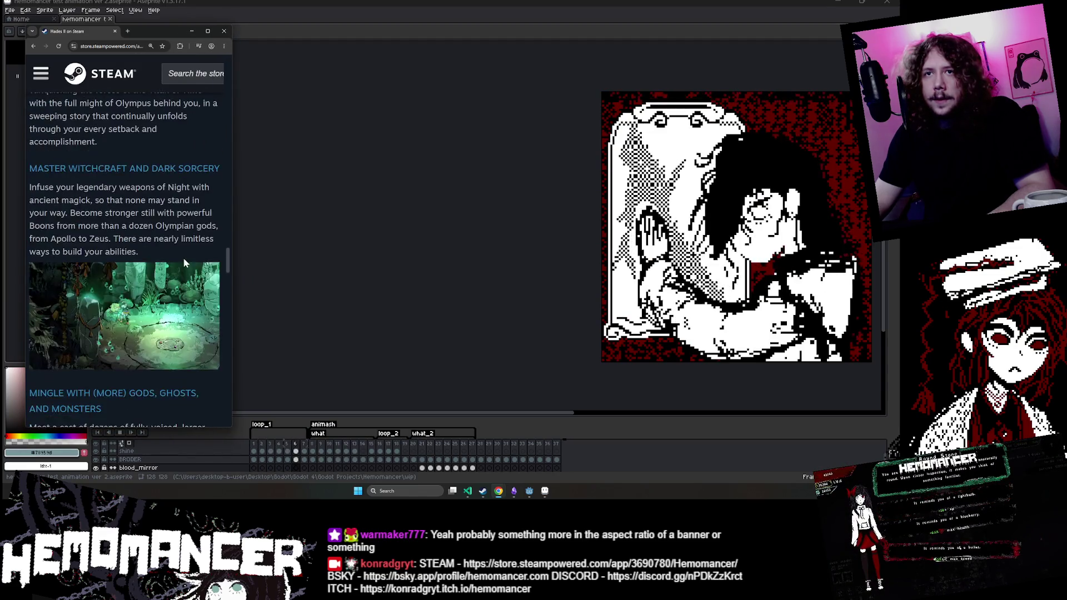
pyautogui.scroll(-3, 183, 260)
pyautogui.scroll(2, 183, 260)
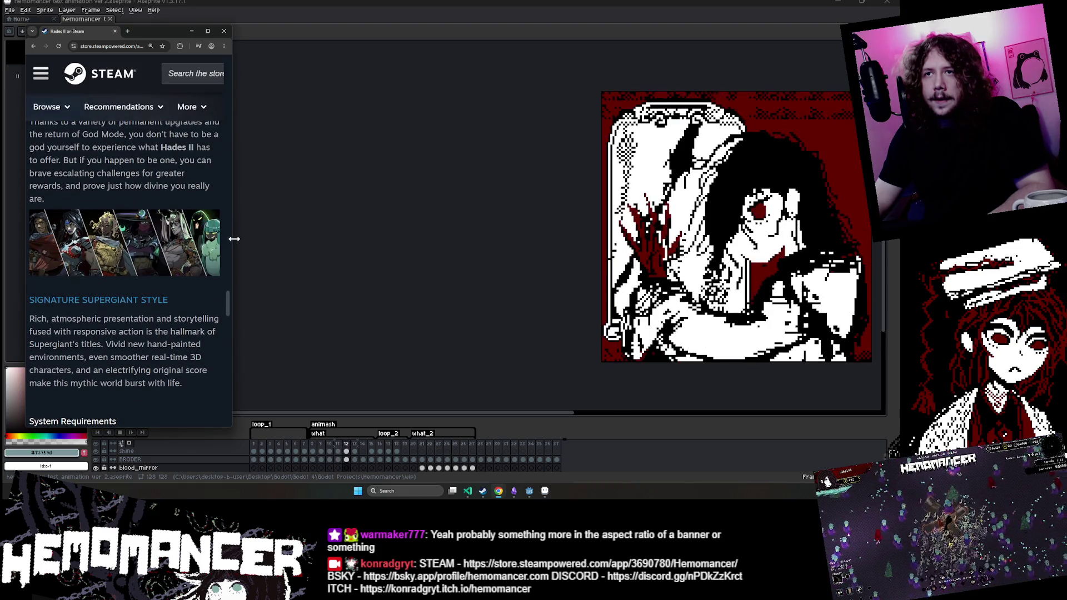
pyautogui.moveTo(231, 239); pyautogui.dragTo(571, 257)
pyautogui.scroll(4, 414, 236)
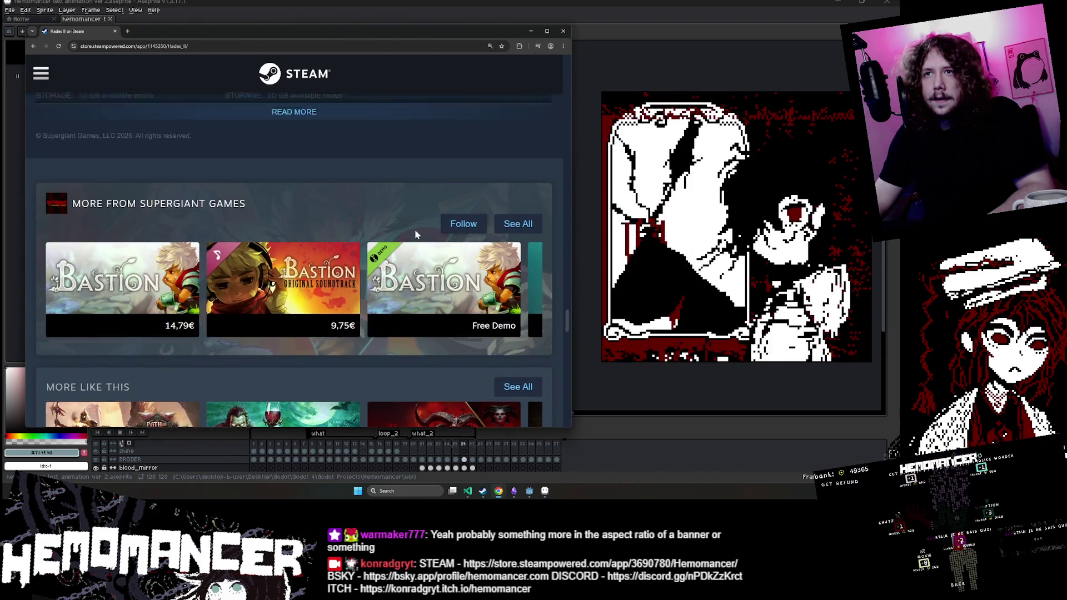
pyautogui.scroll(4, 409, 230)
pyautogui.scroll(-2, 65, 243)
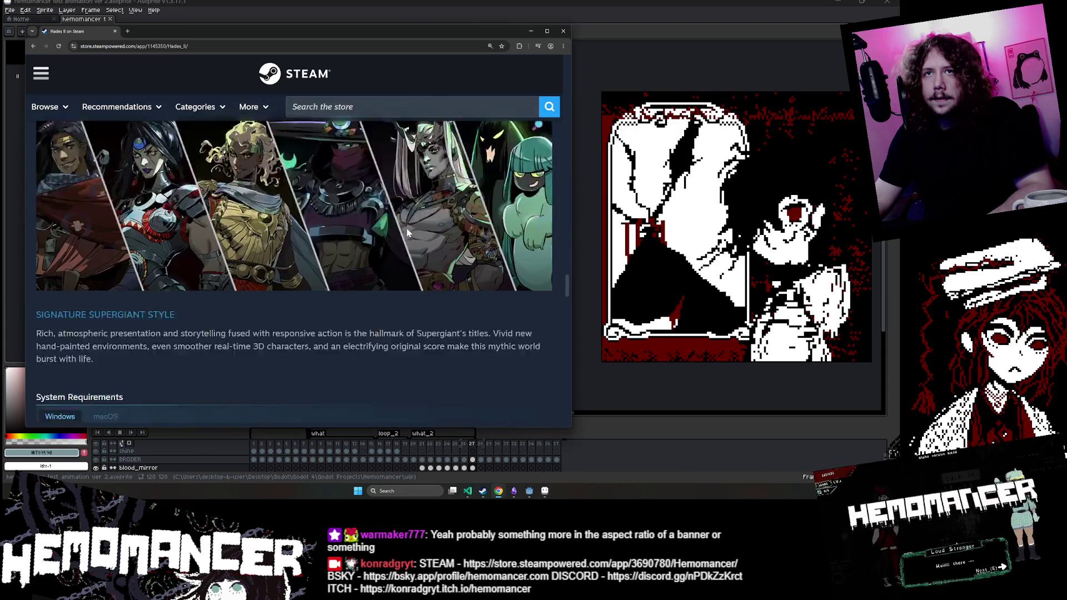
pyautogui.scroll(1, 101, 278)
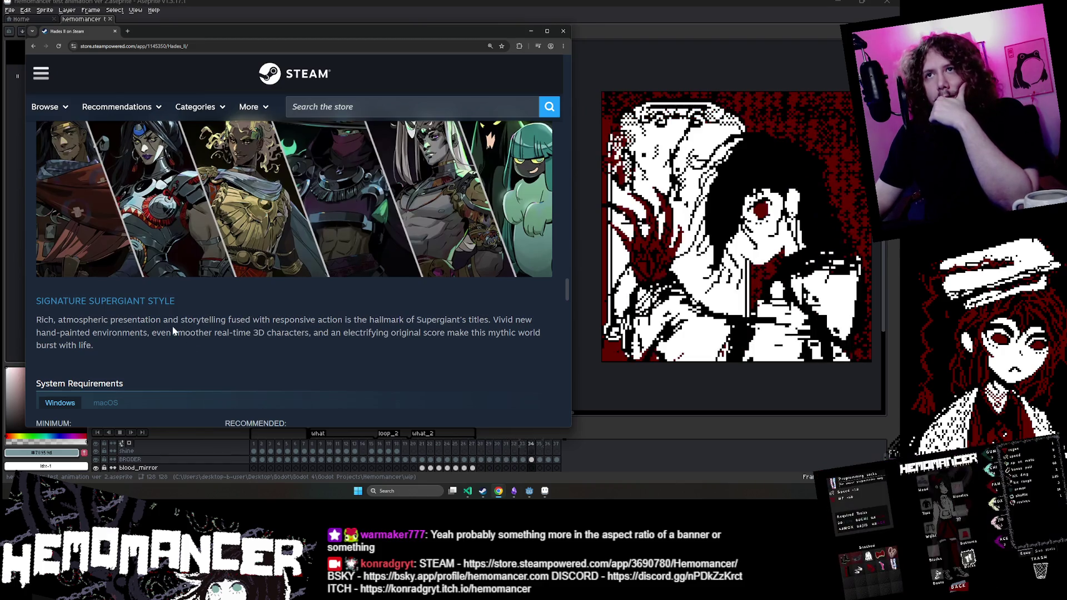
pyautogui.scroll(1, 171, 333)
pyautogui.scroll(5, 171, 332)
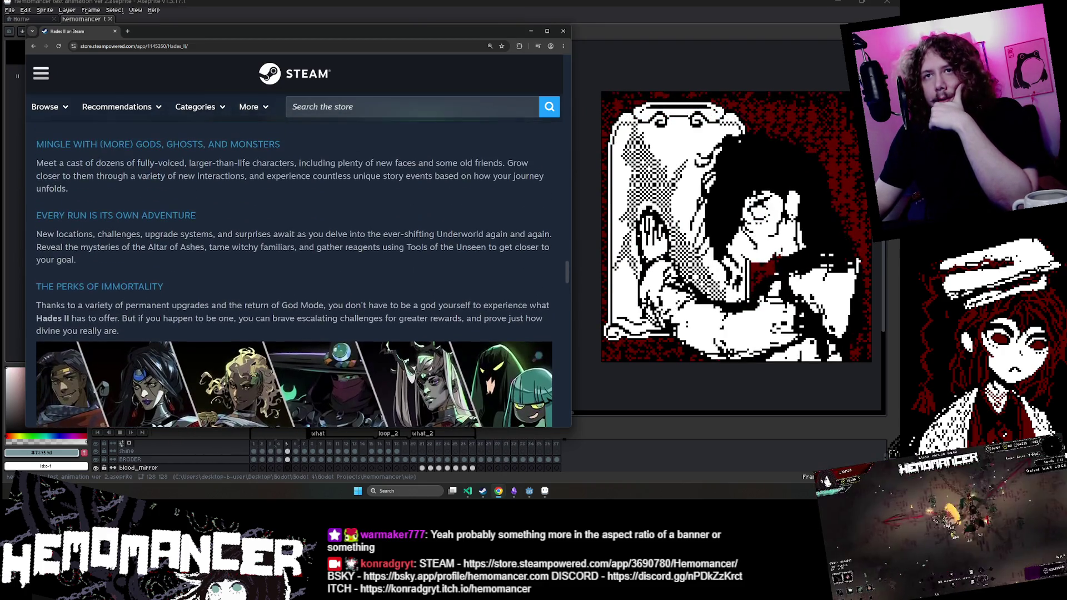
pyautogui.scroll(2, 154, 235)
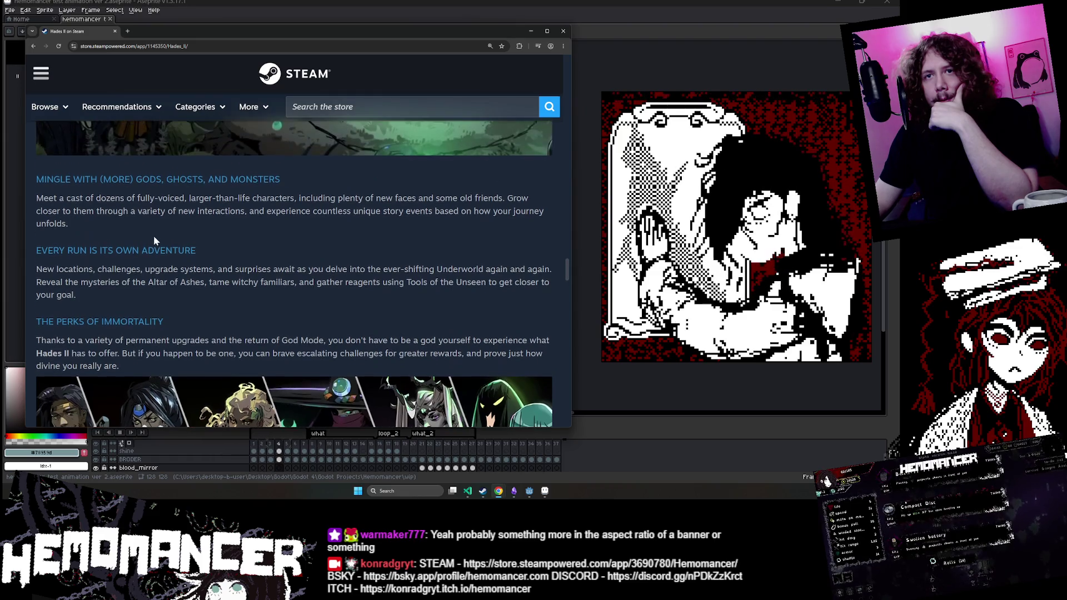
pyautogui.scroll(15, 143, 282)
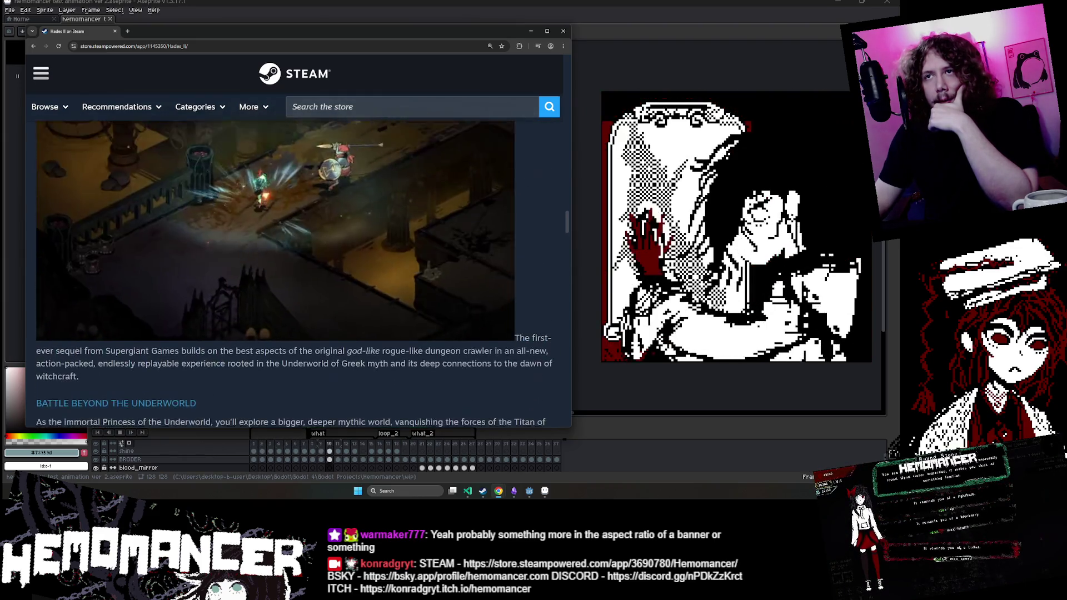
pyautogui.scroll(5, 143, 276)
pyautogui.scroll(-12, 142, 275)
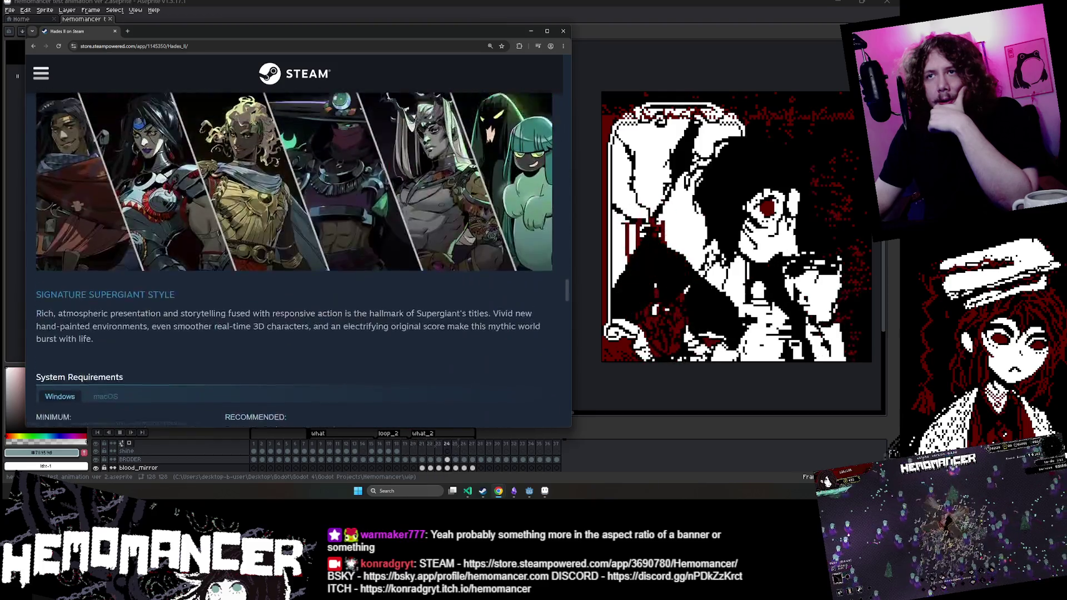
pyautogui.scroll(4, 139, 273)
pyautogui.scroll(1, 140, 278)
pyautogui.scroll(-1, 301, 280)
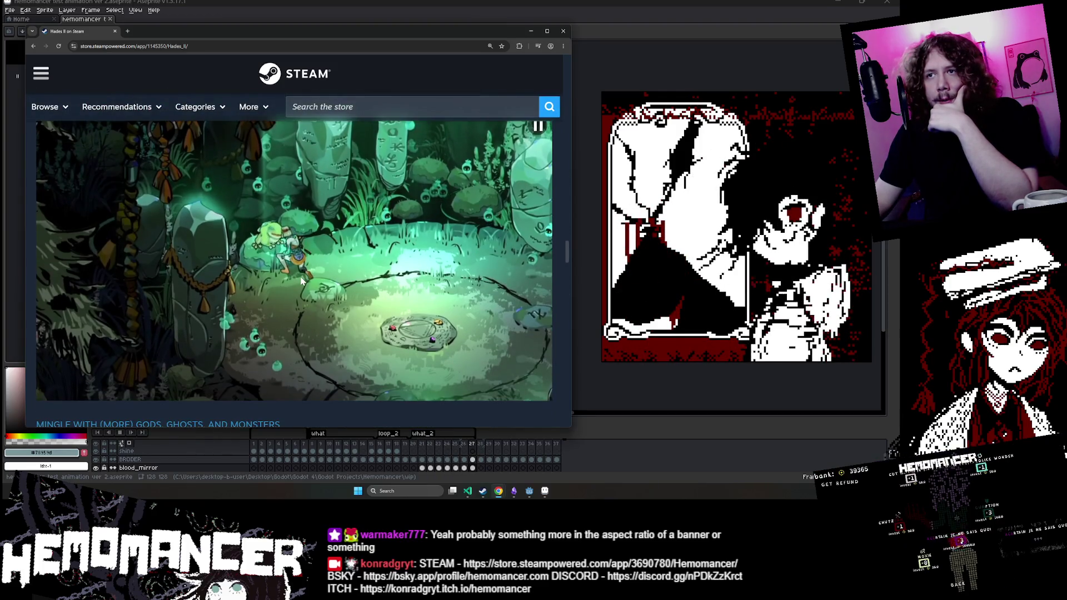
pyautogui.scroll(10, 235, 300)
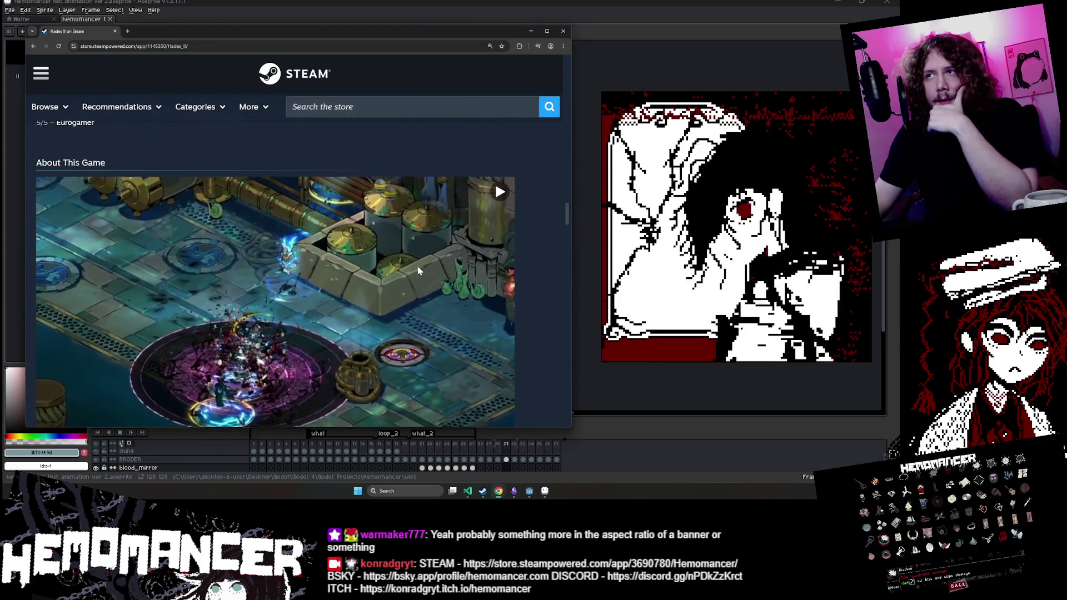
pyautogui.scroll(-10, 494, 183)
pyautogui.scroll(-3, 404, 274)
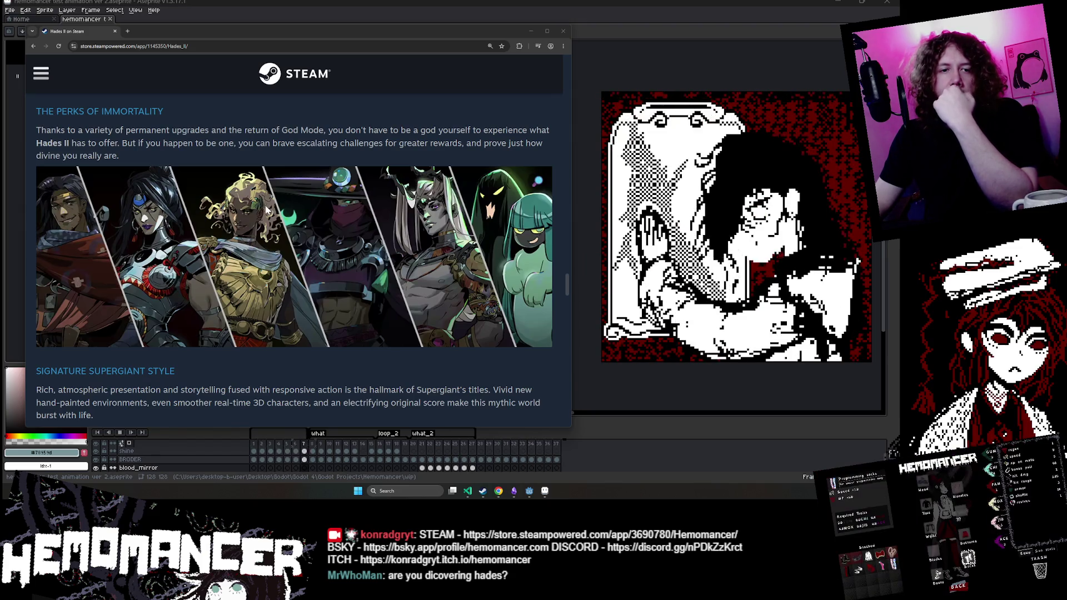
pyautogui.scroll(15, 266, 210)
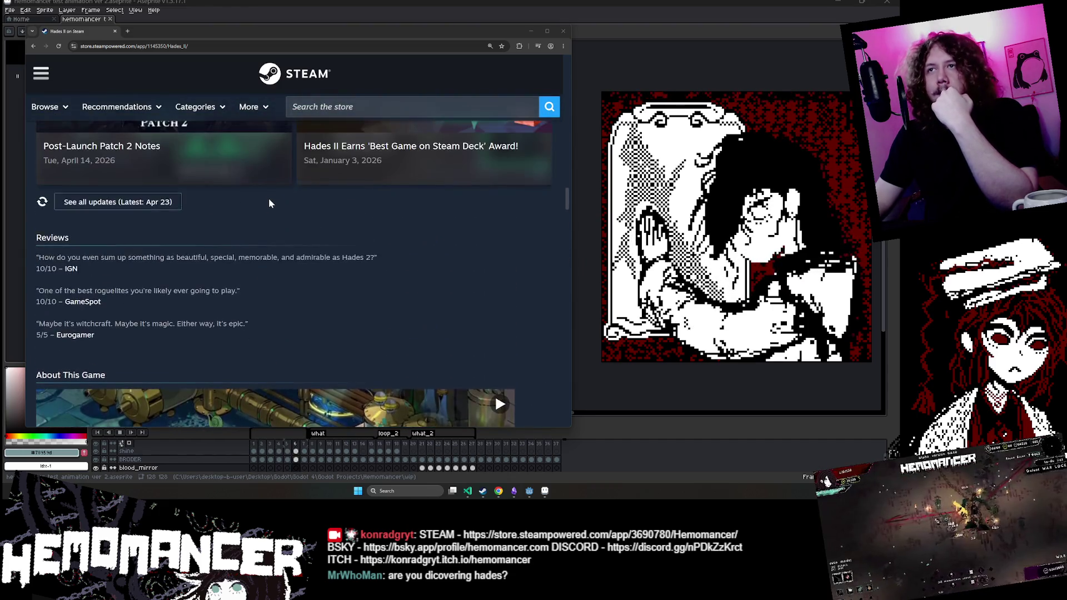
pyautogui.scroll(10, 269, 203)
pyautogui.scroll(-5, 255, 209)
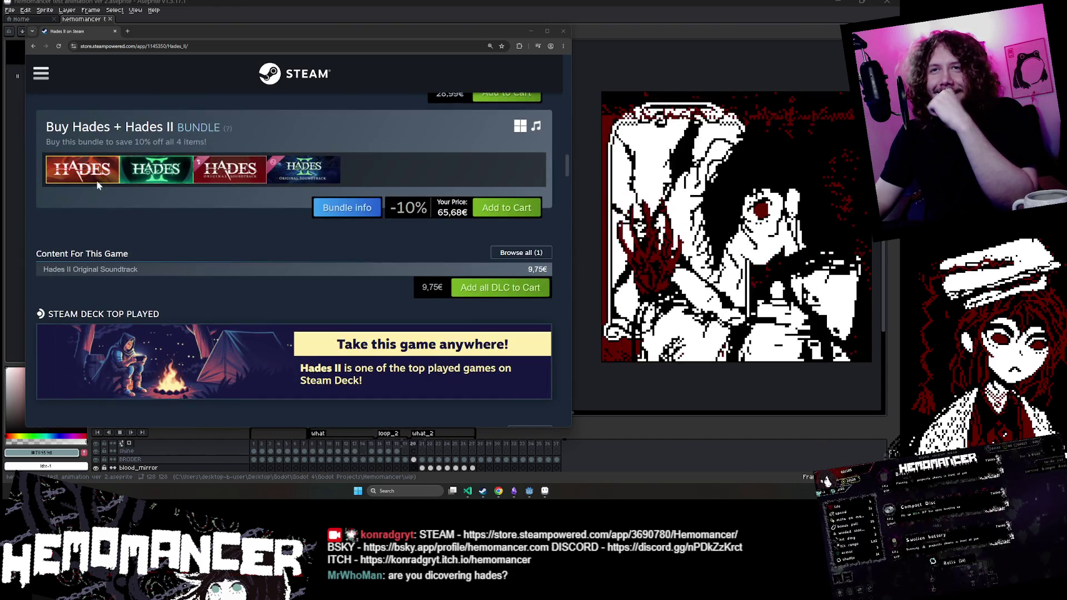
pyautogui.click(99, 173)
# Step: Scroll to Hades' About This Game, expand it with READ MORE, and browse the full text
pyautogui.scroll(-3, 105, 156)
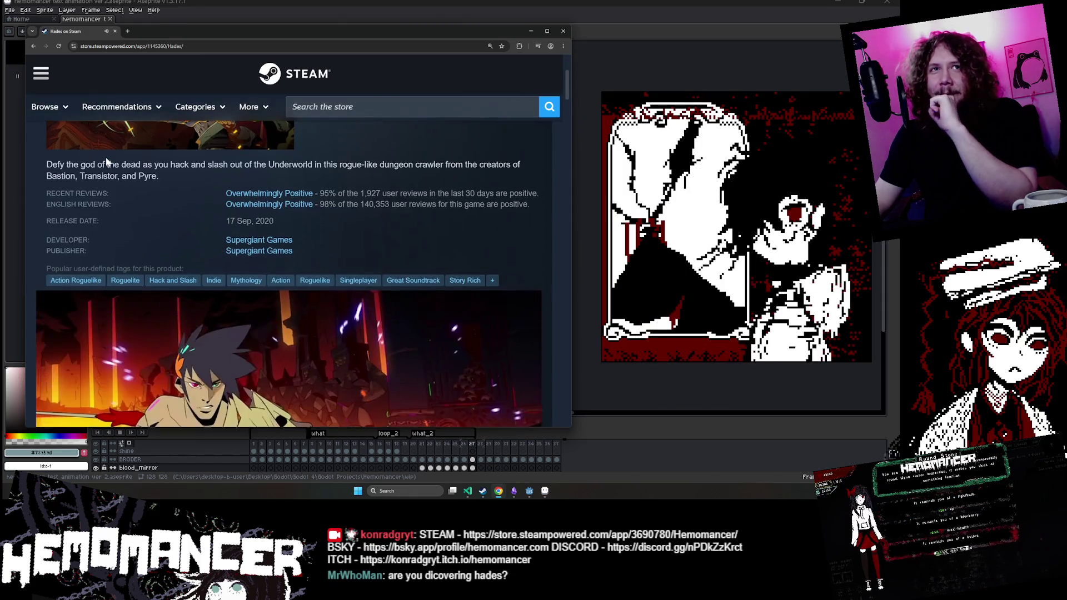
pyautogui.scroll(-8, 106, 157)
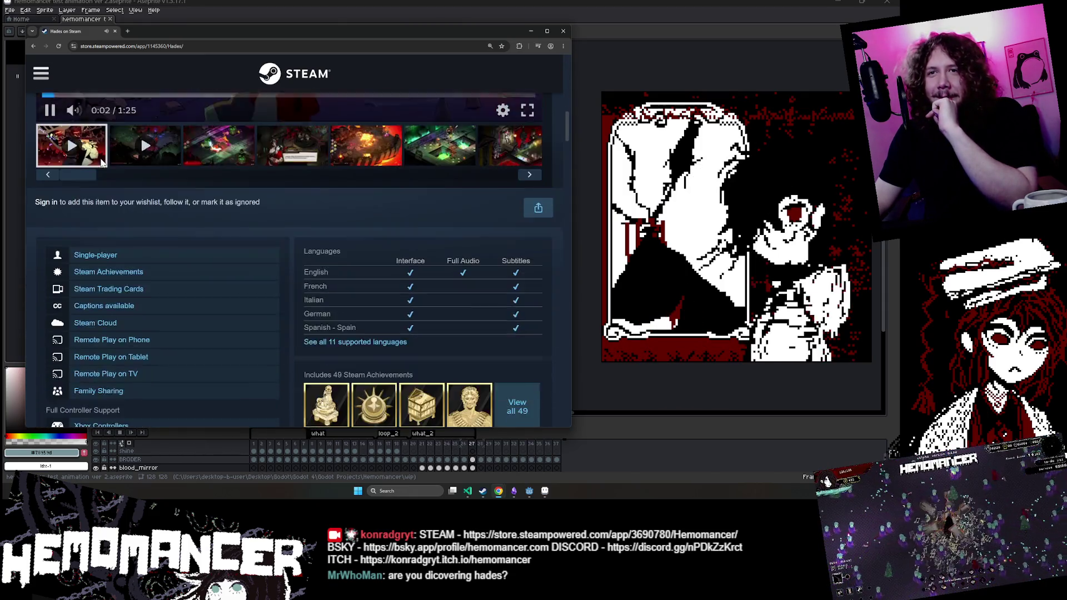
pyautogui.scroll(-10, 101, 161)
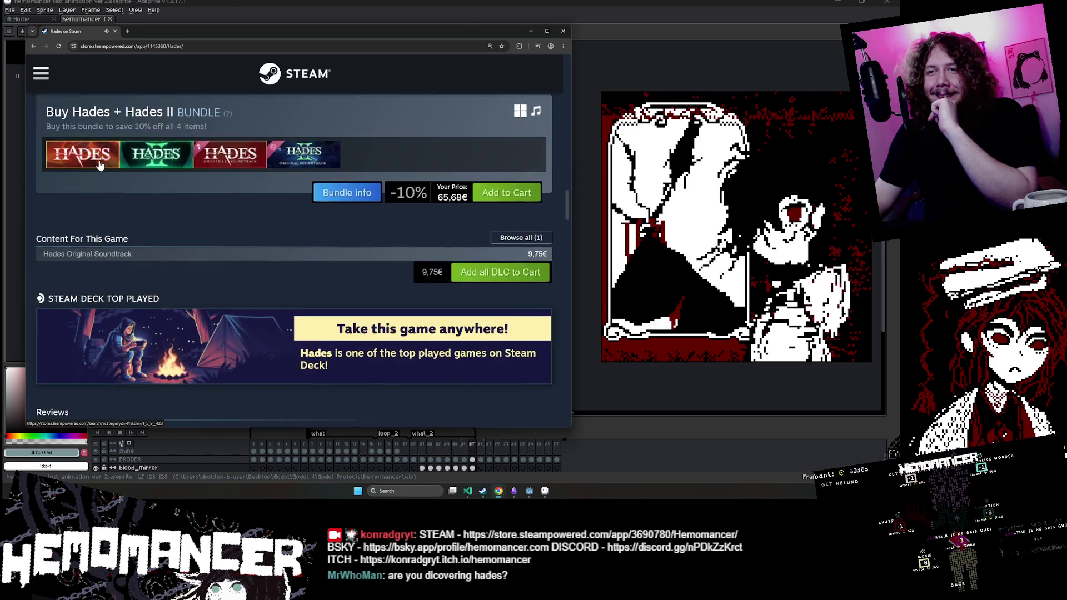
pyautogui.scroll(-10, 100, 164)
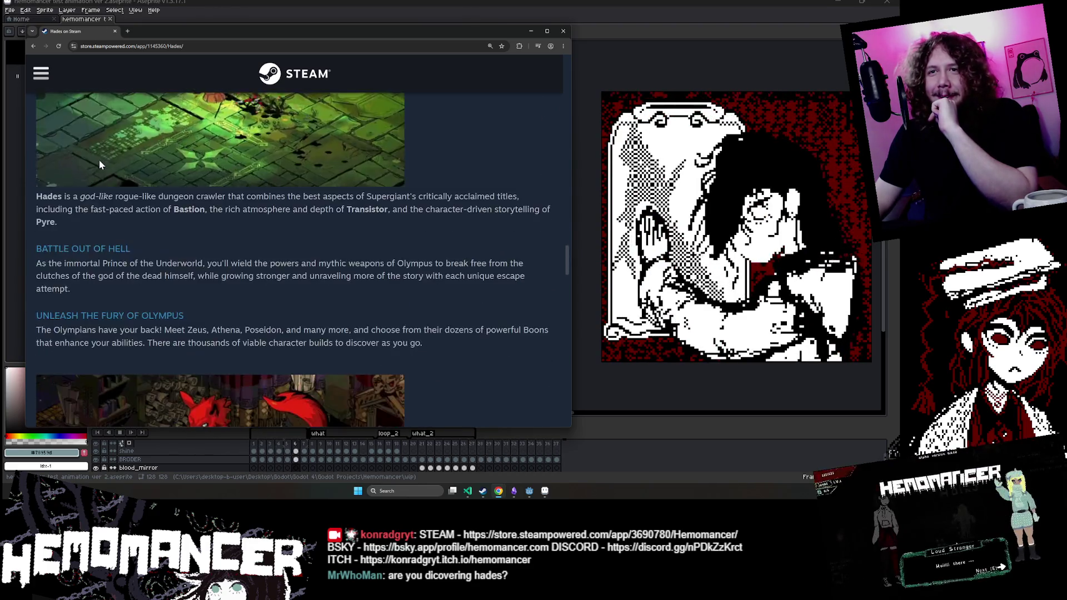
pyautogui.scroll(-3, 99, 159)
pyautogui.click(247, 300)
pyautogui.scroll(-4, 247, 300)
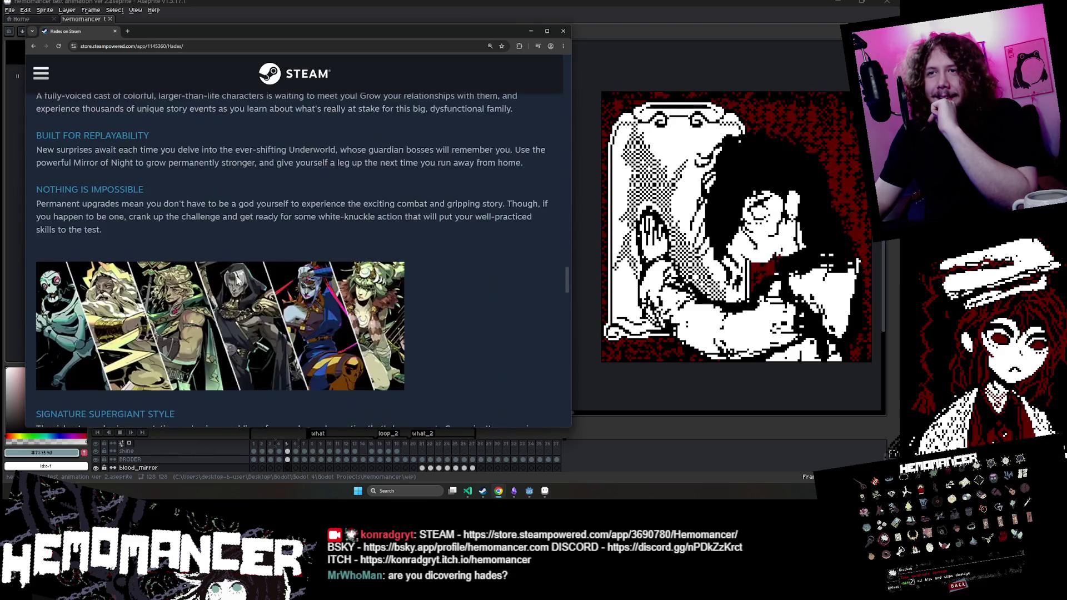
pyautogui.scroll(-6, 233, 271)
pyautogui.scroll(5, 226, 267)
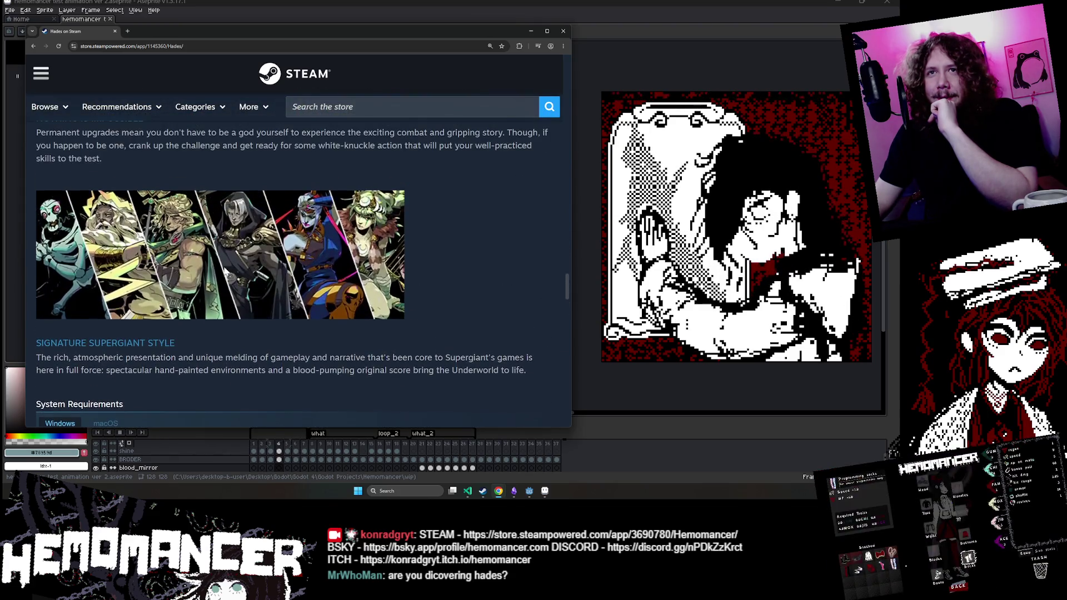
pyautogui.scroll(3, 433, 251)
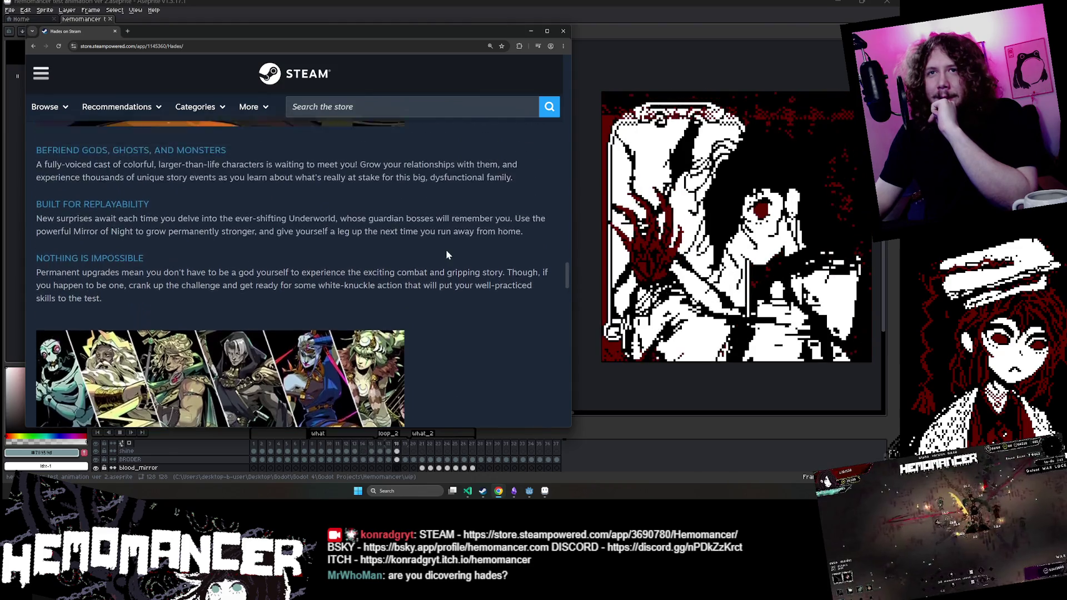
pyautogui.scroll(10, 444, 253)
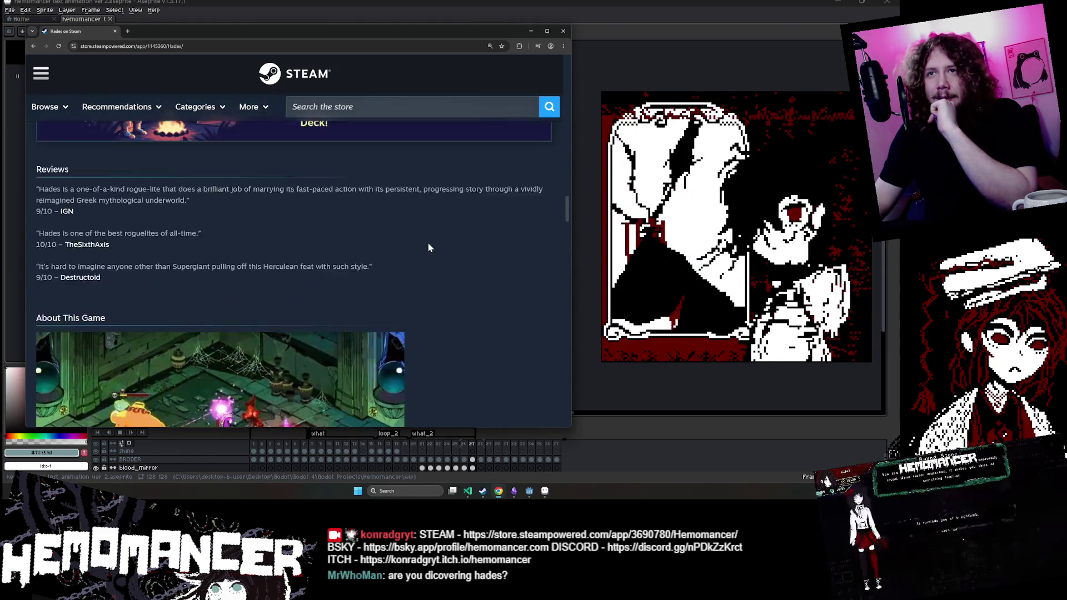
pyautogui.scroll(-10, 429, 244)
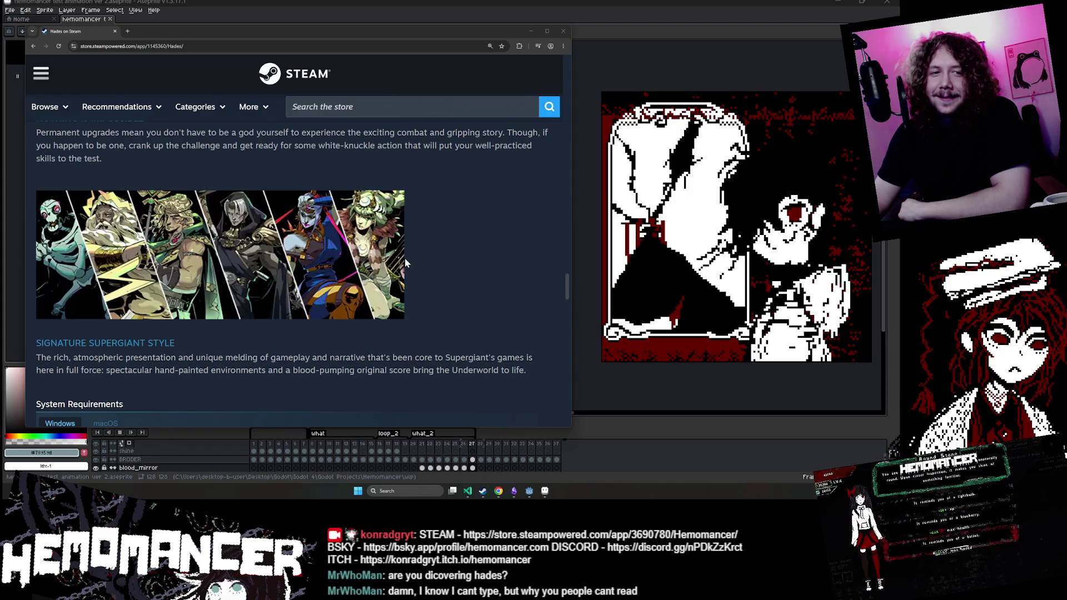
# Step: Read through the Hades Steam page and its press reviews
pyautogui.scroll(3, 403, 255)
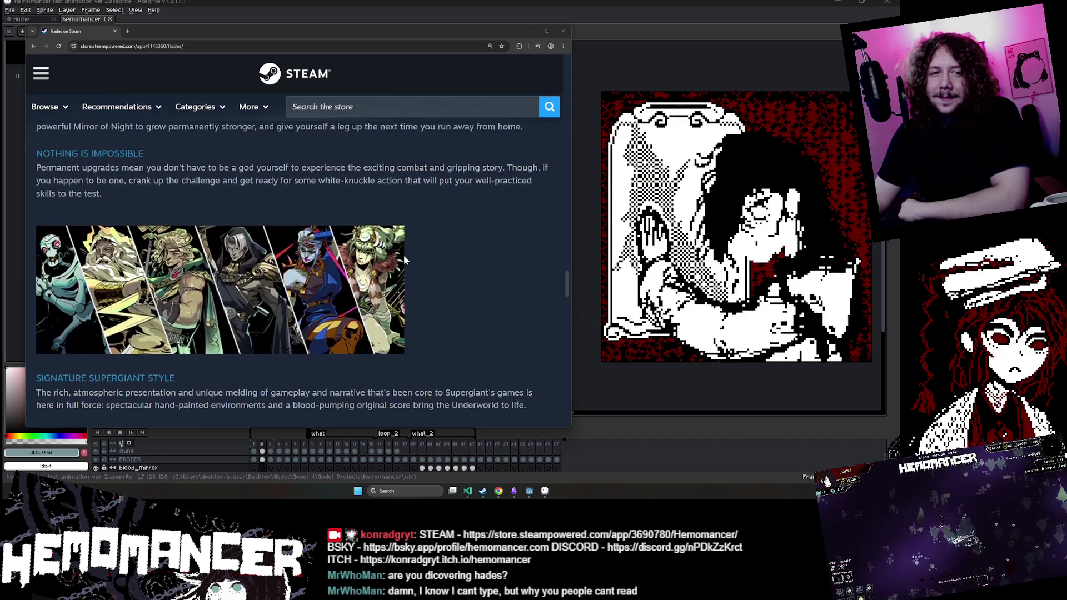
pyautogui.scroll(-2, 403, 254)
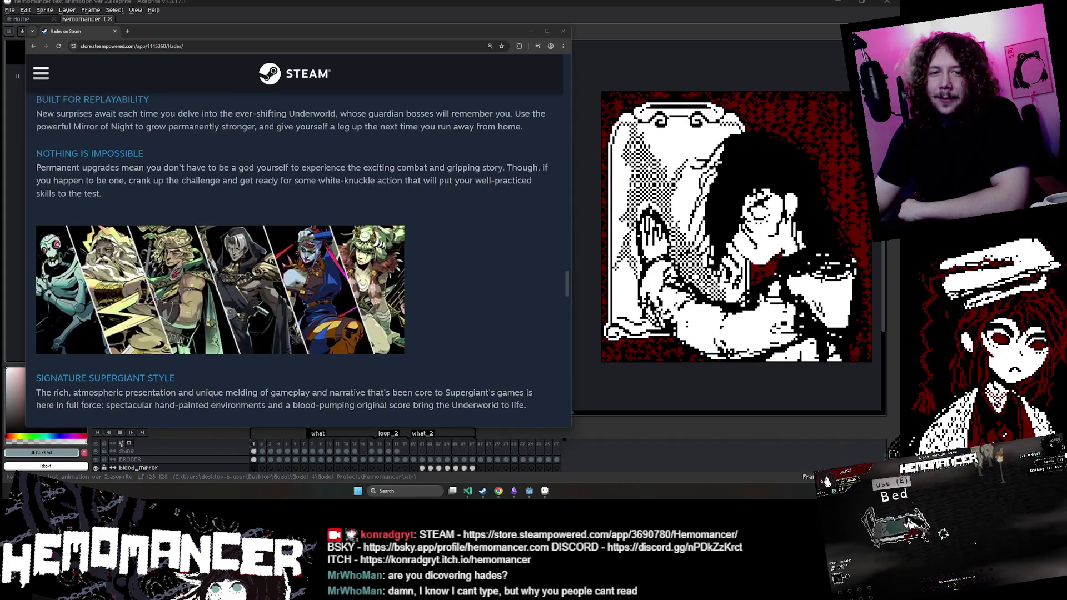
pyautogui.scroll(2, 298, 255)
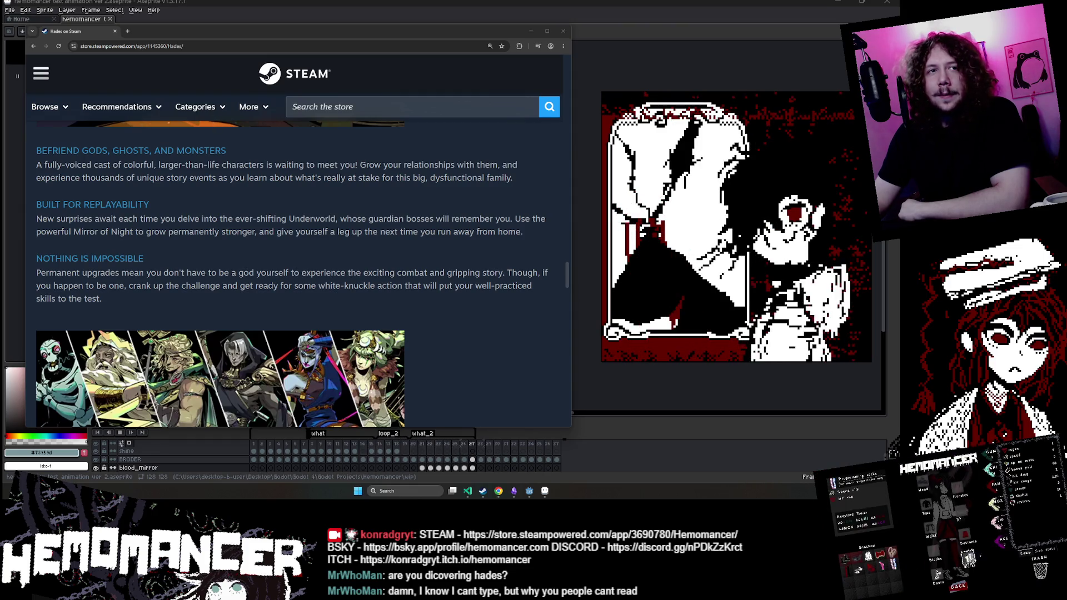
pyautogui.scroll(8, 381, 318)
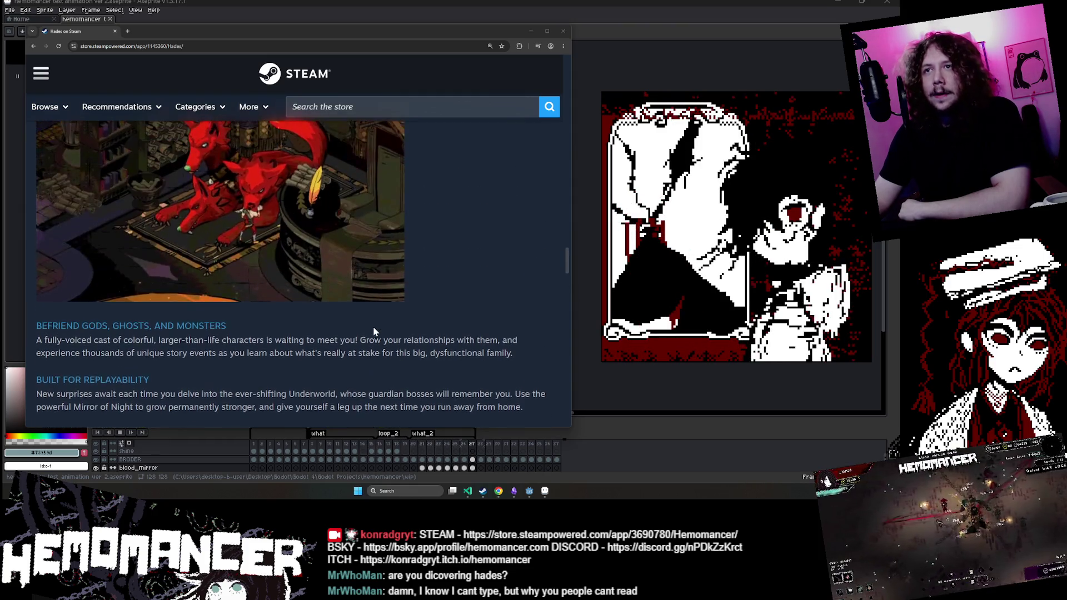
pyautogui.scroll(10, 365, 328)
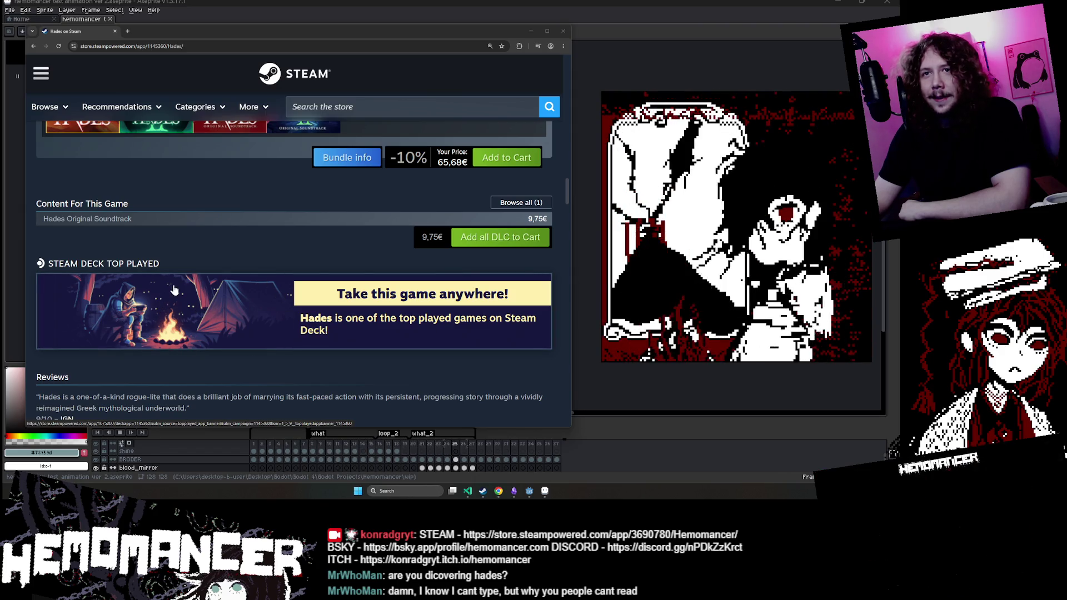
pyautogui.scroll(6, 239, 275)
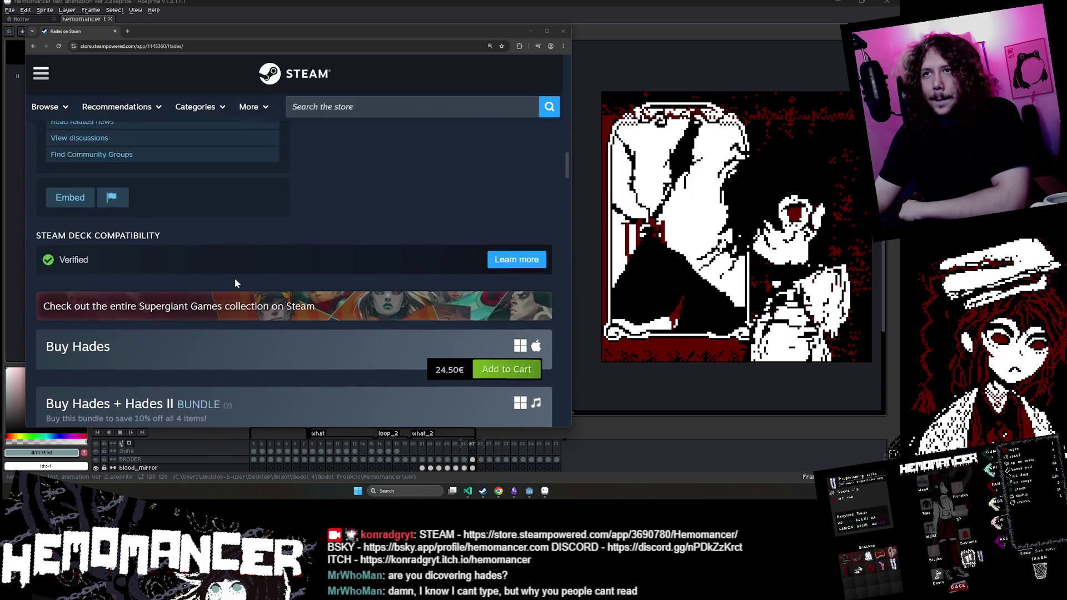
pyautogui.scroll(-1, 232, 280)
pyautogui.scroll(2, 232, 281)
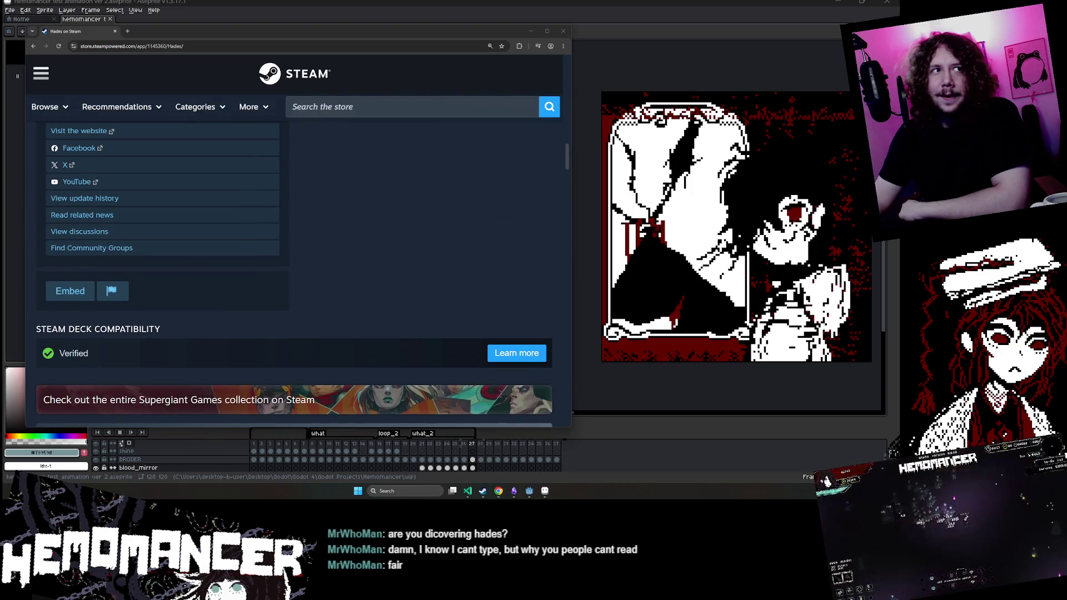
pyautogui.scroll(15, 90, 289)
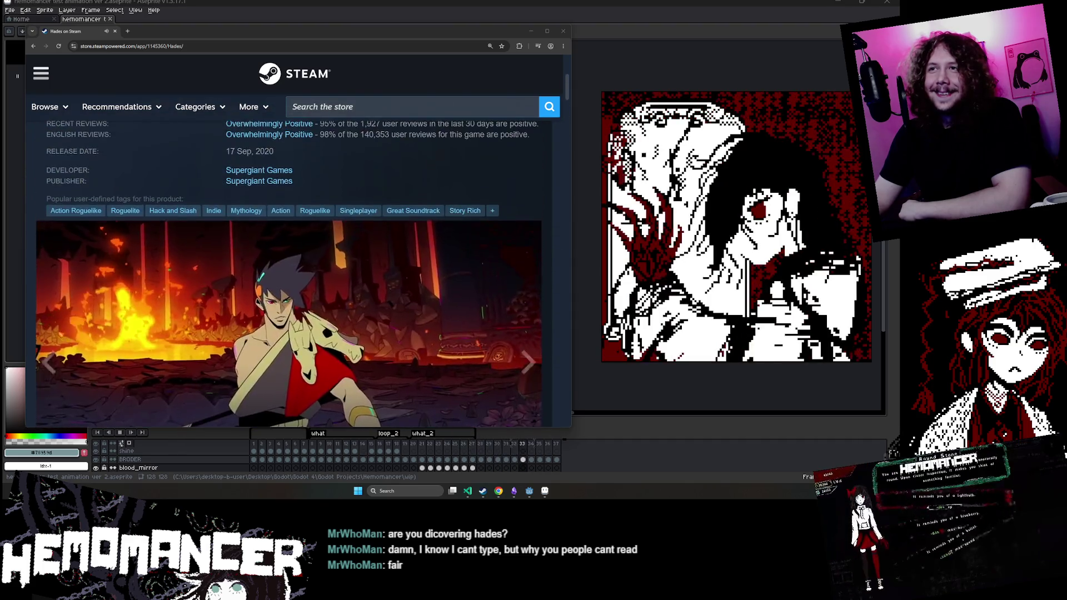
pyautogui.scroll(-15, 329, 156)
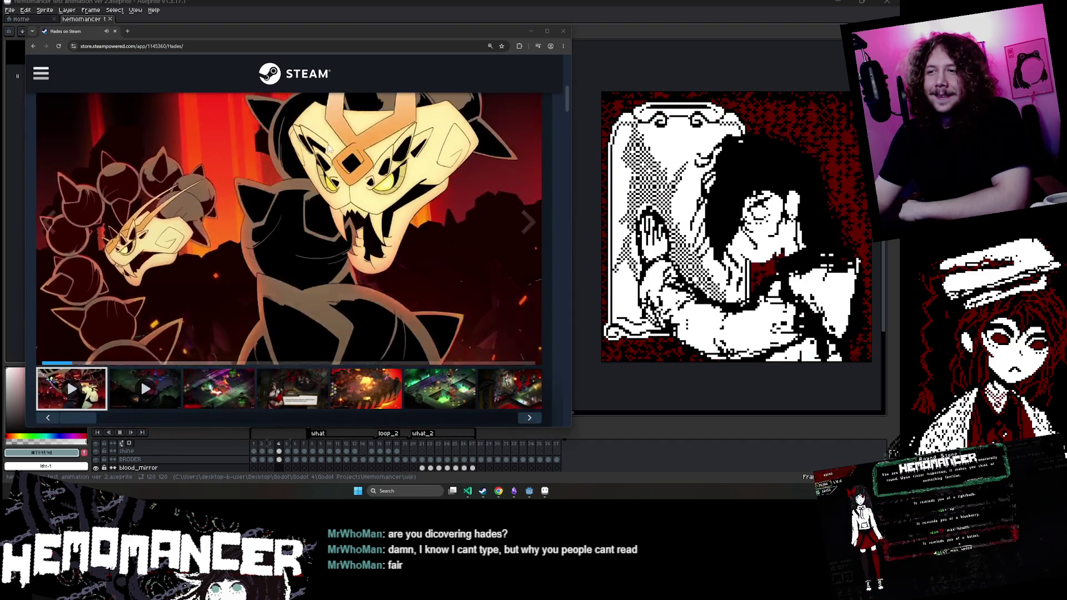
pyautogui.scroll(-12, 327, 143)
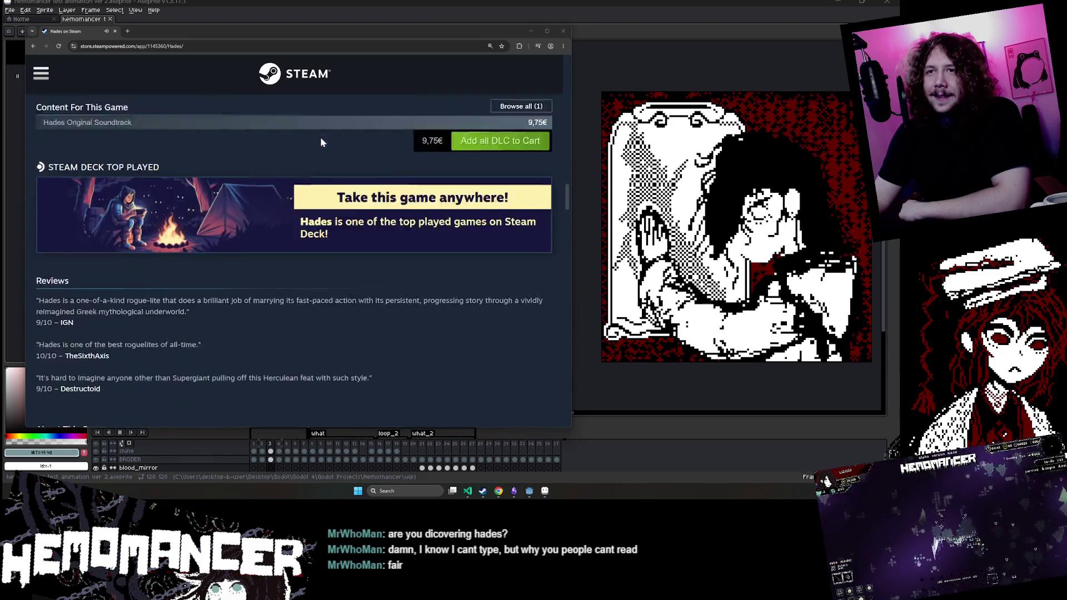
pyautogui.scroll(-5, 315, 135)
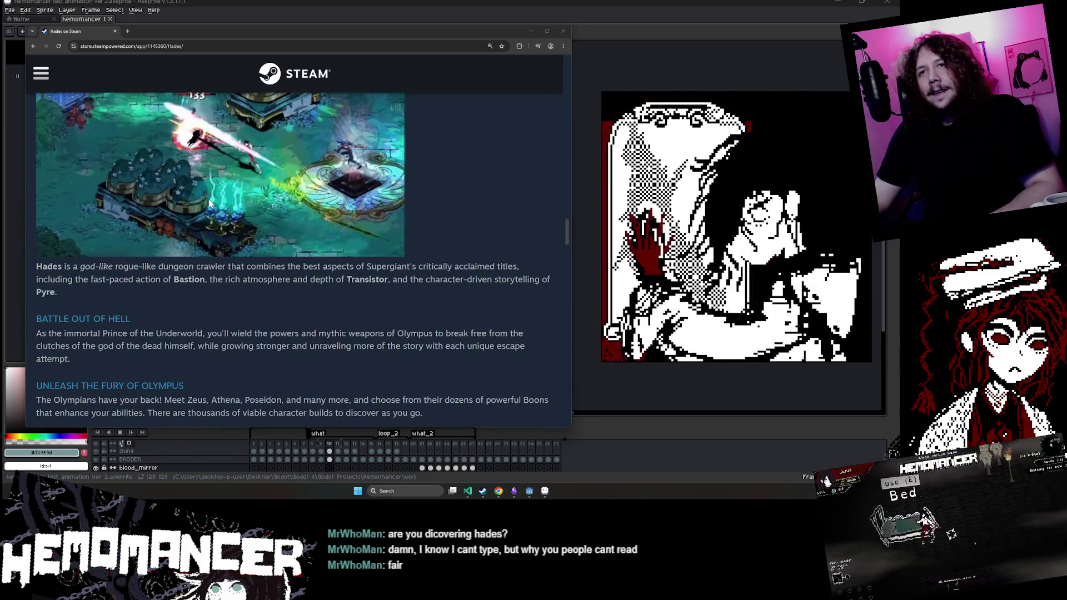
pyautogui.scroll(-6, 205, 206)
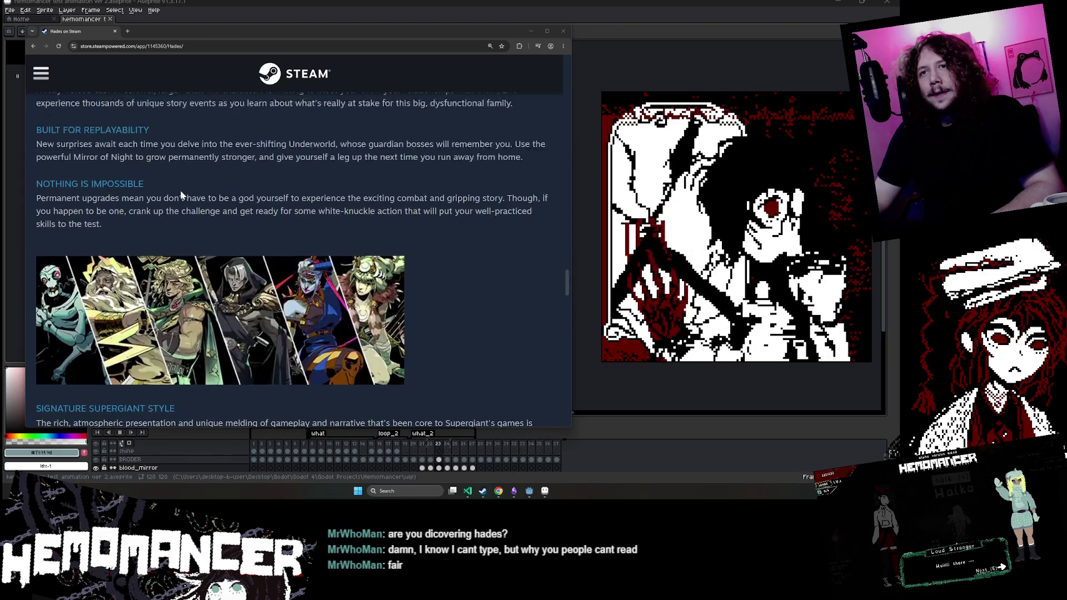
pyautogui.scroll(10, 183, 194)
pyautogui.scroll(6, 161, 185)
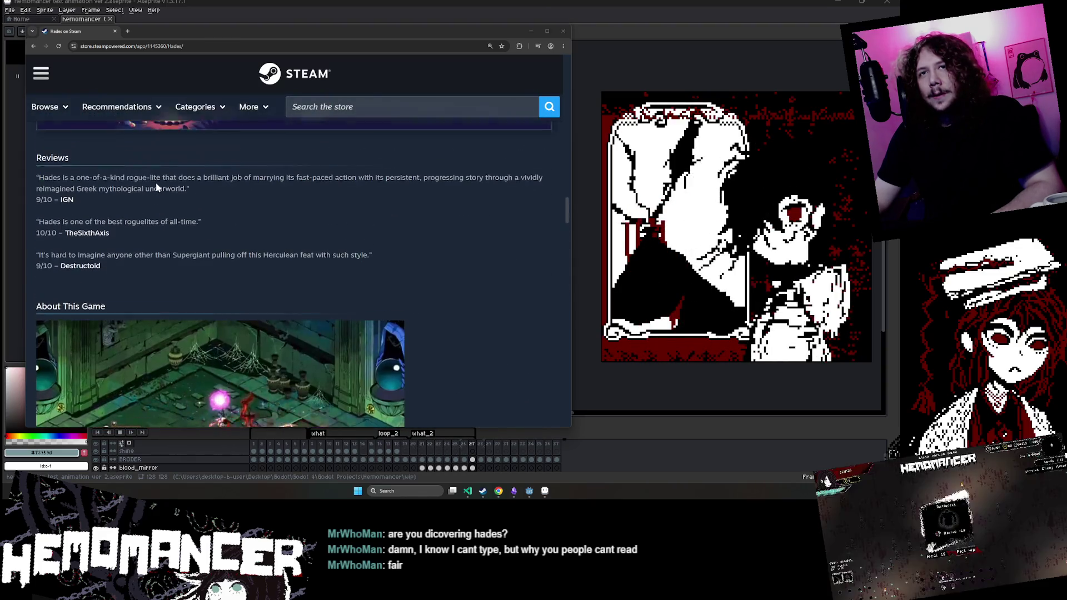
pyautogui.scroll(-2, 154, 192)
# Step: Select the Destructoid review text and start the About This Game trailer
pyautogui.moveTo(39, 257)
pyautogui.mouseDown()
pyautogui.moveTo(111, 312)
pyautogui.moveTo(372, 333)
pyautogui.mouseUp()
pyautogui.click(156, 352)
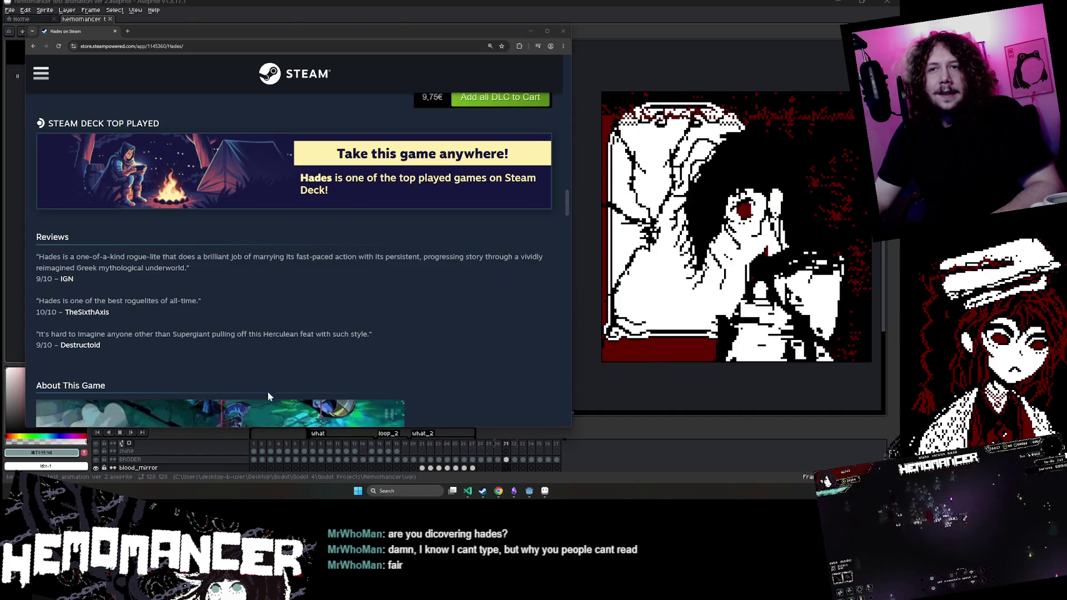
pyautogui.moveTo(157, 353)
pyautogui.mouseDown()
pyautogui.moveTo(111, 326)
pyautogui.moveTo(35, 239)
pyautogui.moveTo(139, 362)
pyautogui.mouseUp()
pyautogui.click(138, 362)
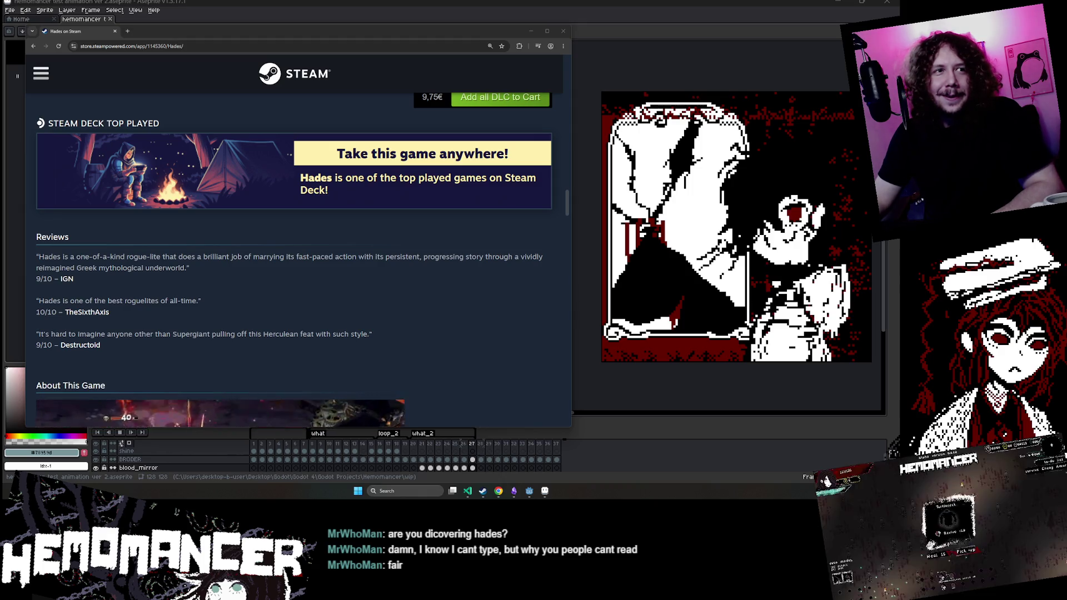
# Step: Move the itch.io Hemomancer window over the store page and enlarge it
pyautogui.moveTo(0, 93)
pyautogui.mouseDown()
pyautogui.moveTo(439, 93)
pyautogui.moveTo(288, 106)
pyautogui.moveTo(273, 35)
pyautogui.mouseUp()
pyautogui.moveTo(482, 295); pyautogui.dragTo(581, 436)
pyautogui.scroll(-10, 420, 372)
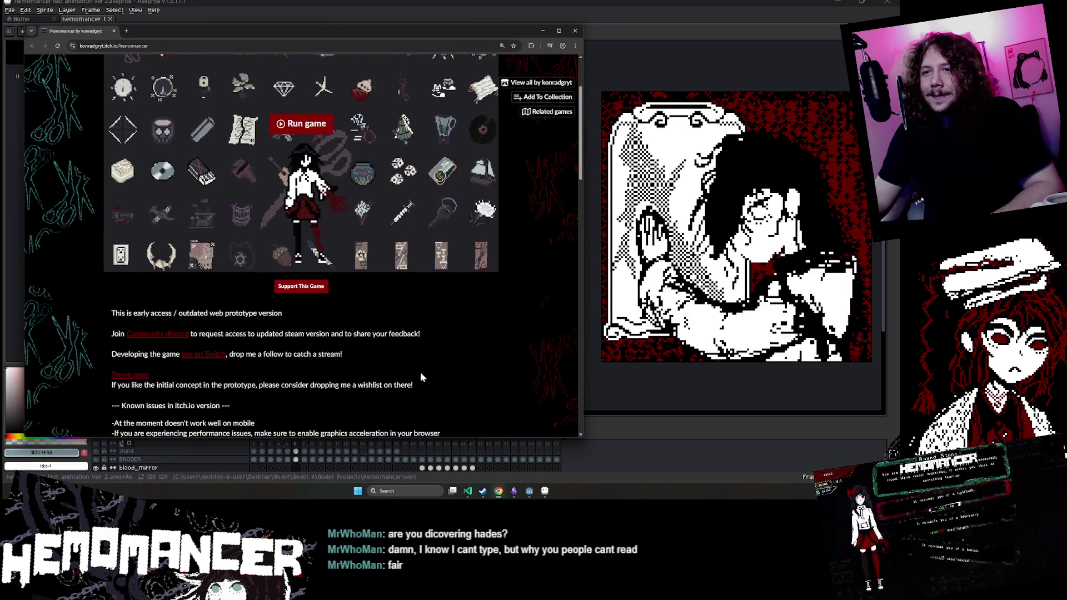
# Step: Open Hemomancer's edit page and open a referring itch.io tag page in a new tab
pyautogui.scroll(10, 382, 331)
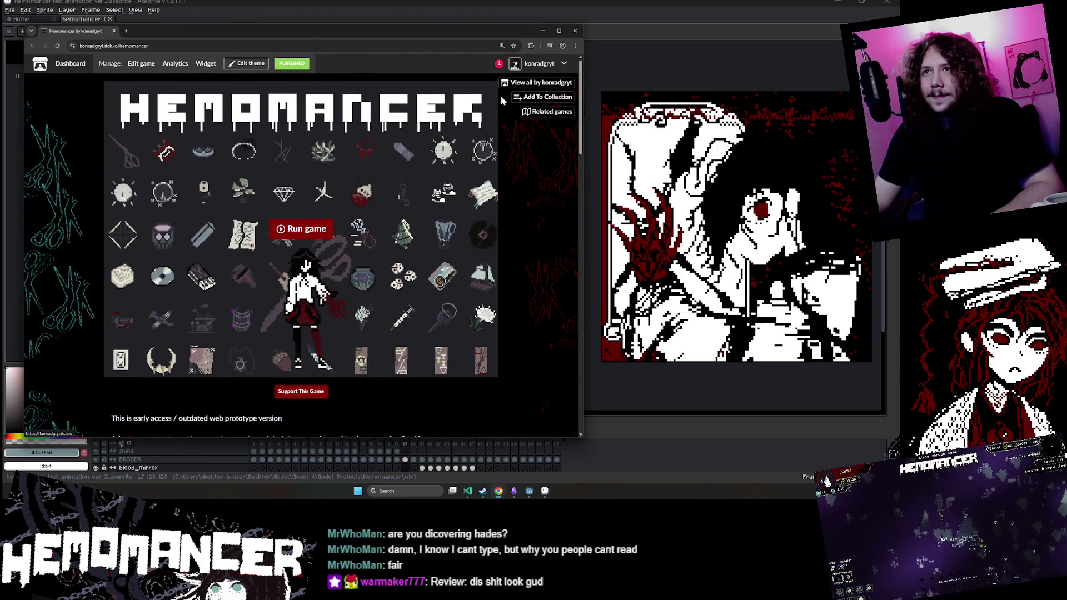
pyautogui.click(292, 64)
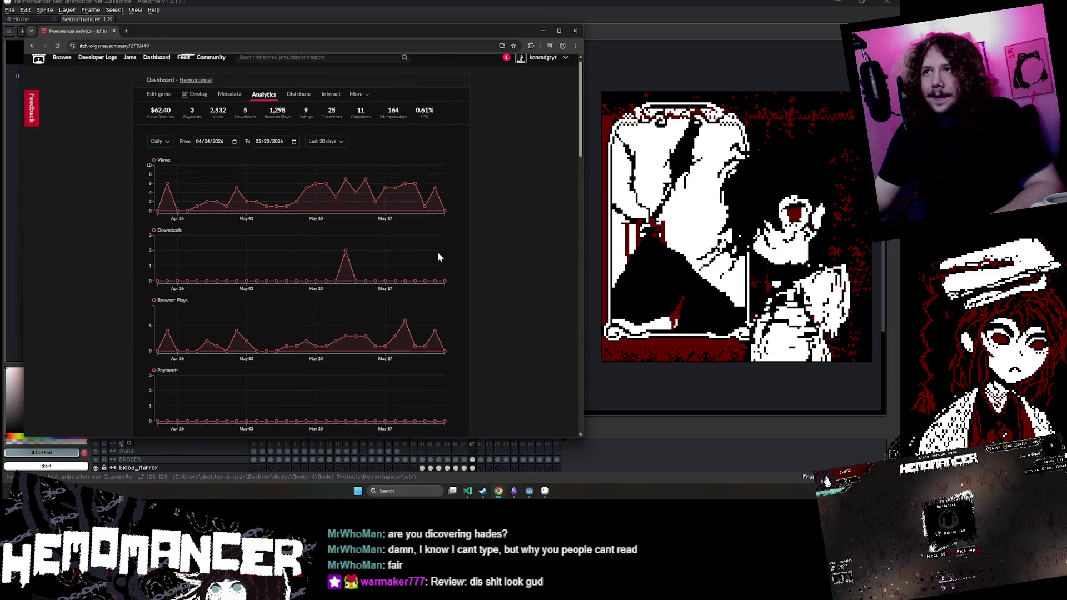
pyautogui.scroll(-6, 427, 244)
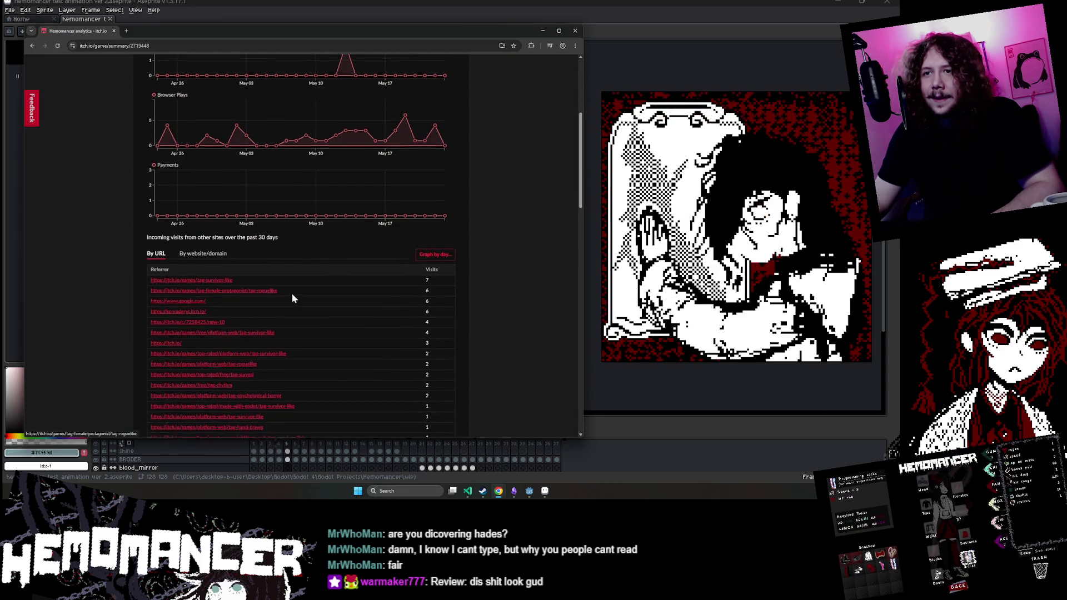
pyautogui.scroll(-1, 423, 243)
pyautogui.write('iew')
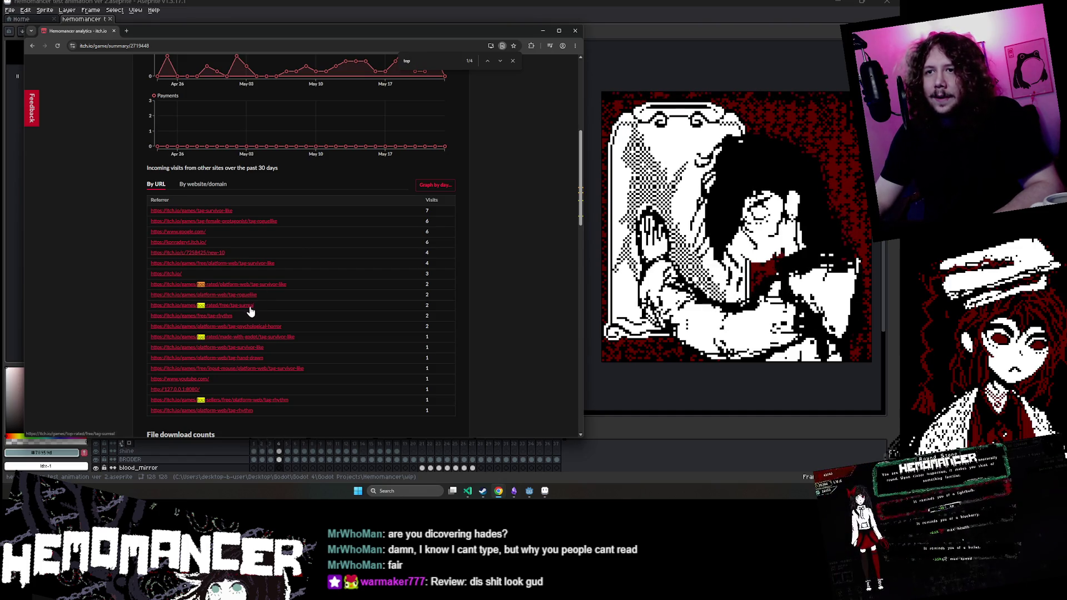
pyautogui.click(260, 289)
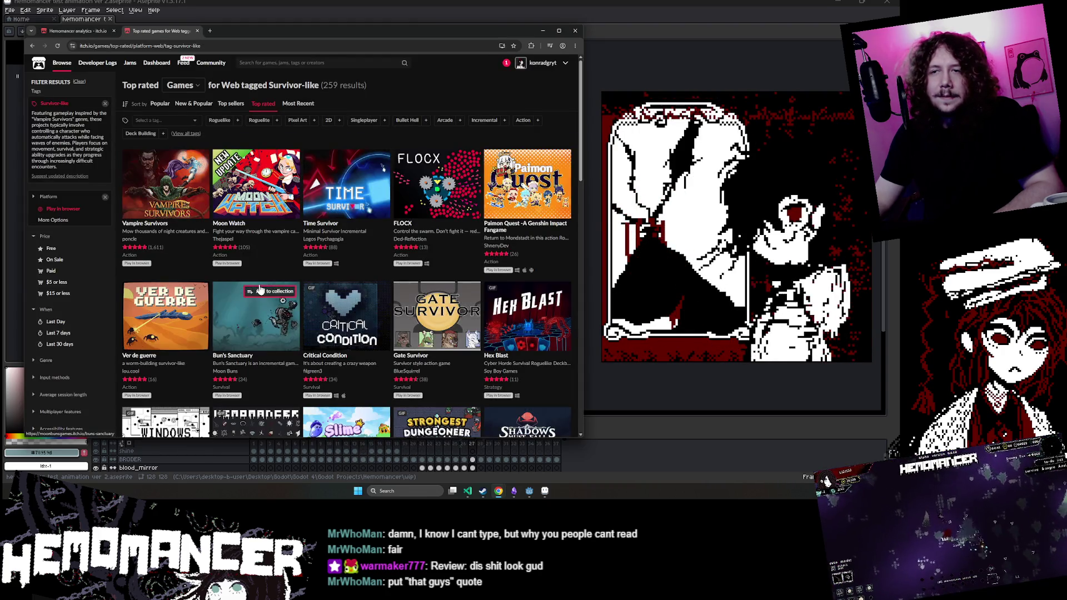
# Step: View the developer's games, return to Hemomancer, and open its edit settings' Interact tools
pyautogui.scroll(-3, 261, 334)
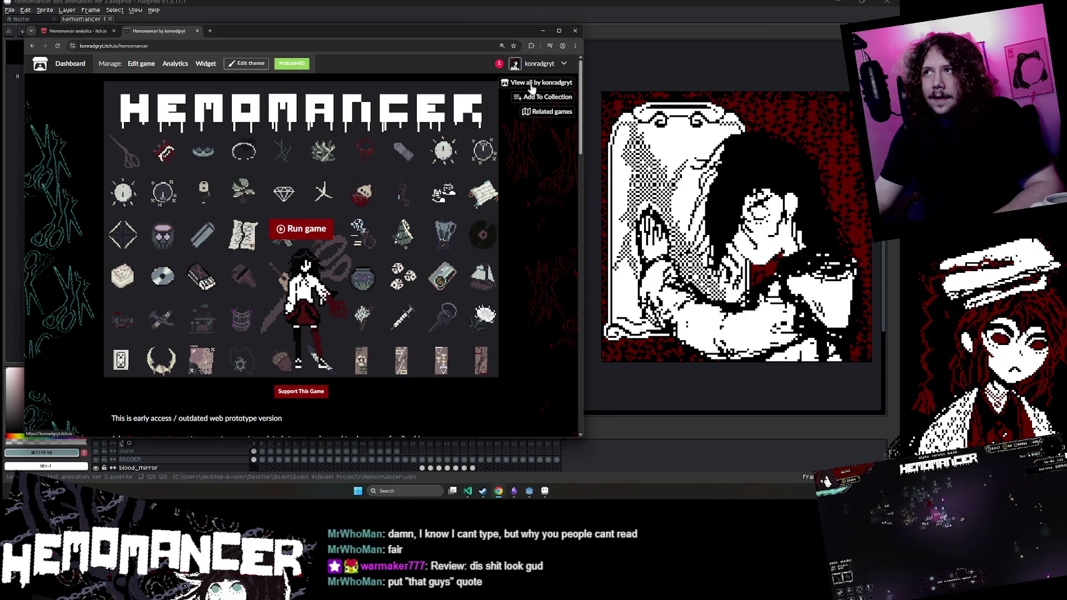
pyautogui.click(532, 83)
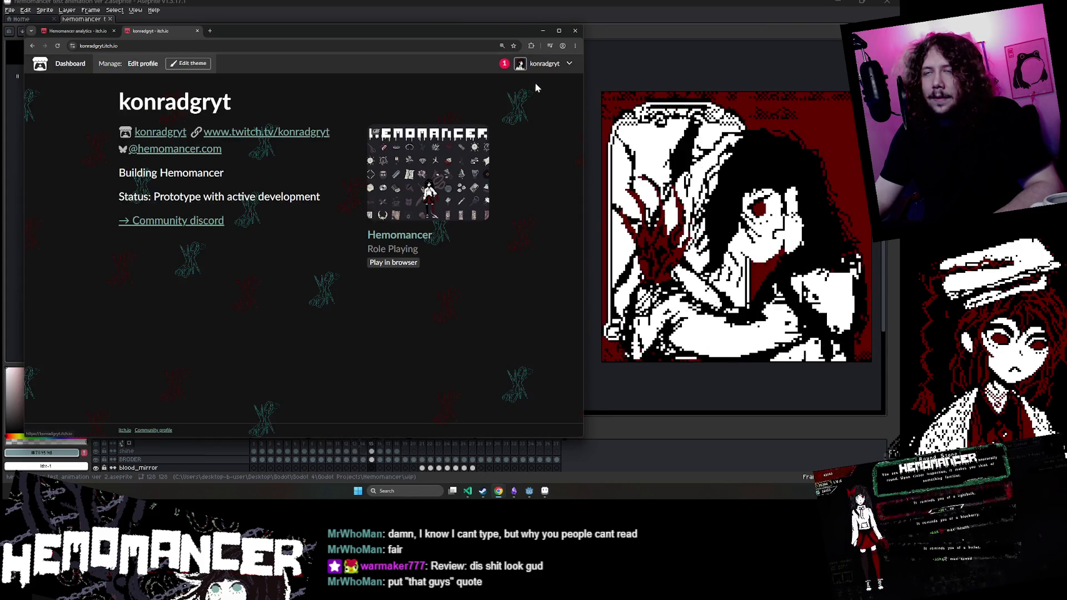
pyautogui.click(423, 195)
pyautogui.scroll(-5, 419, 192)
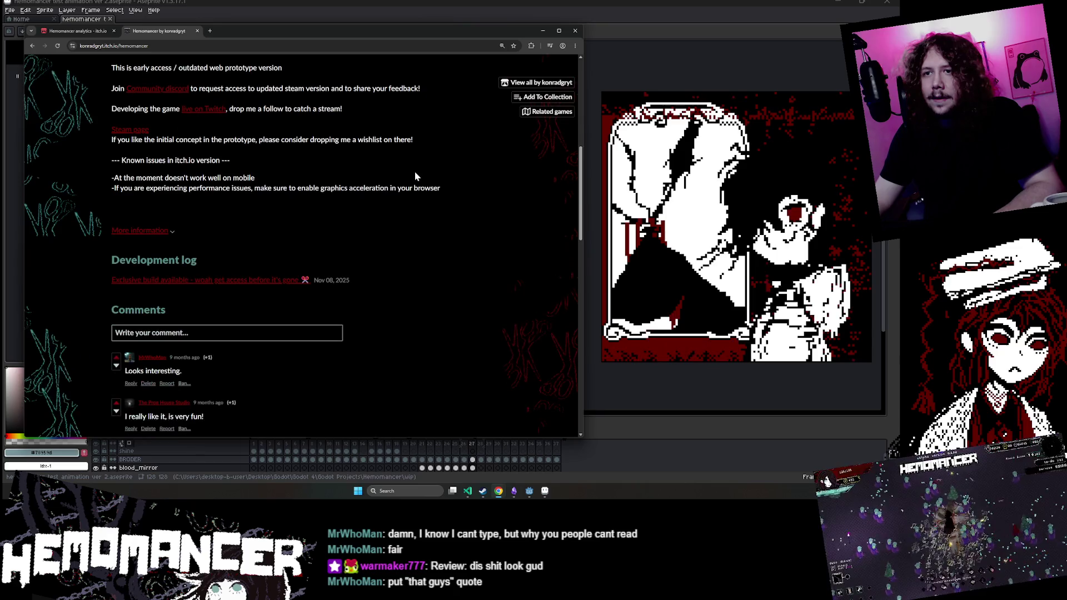
pyautogui.scroll(5, 415, 171)
pyautogui.scroll(1, 424, 172)
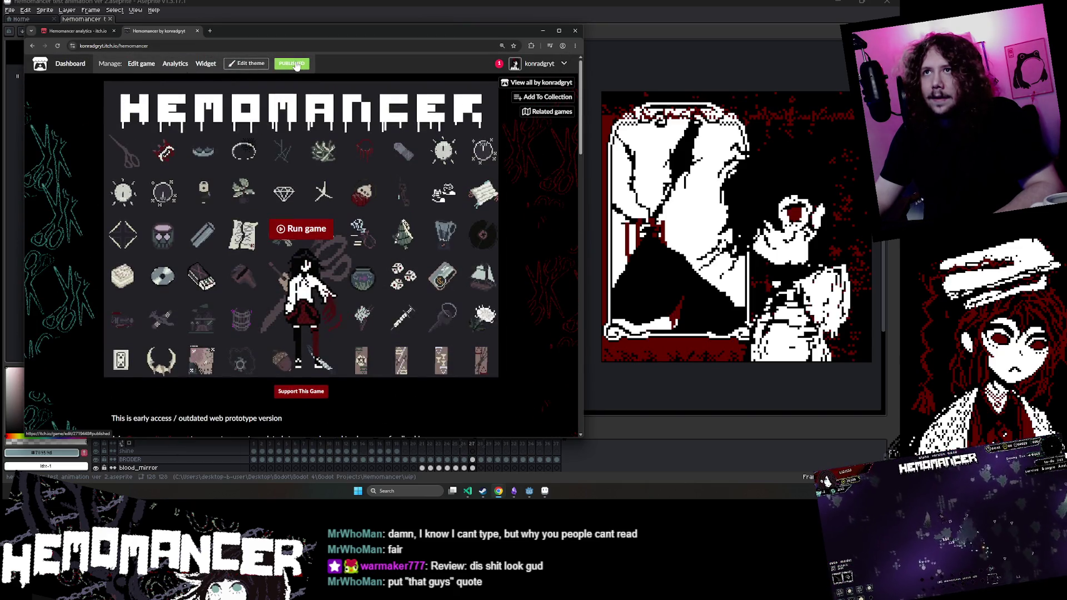
pyautogui.click(294, 63)
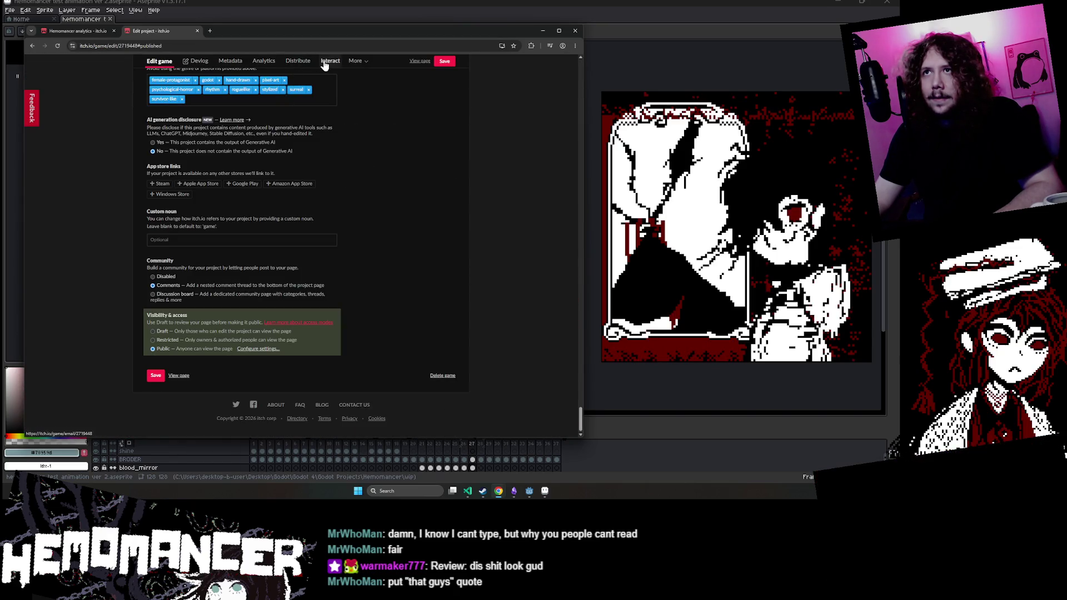
pyautogui.click(325, 62)
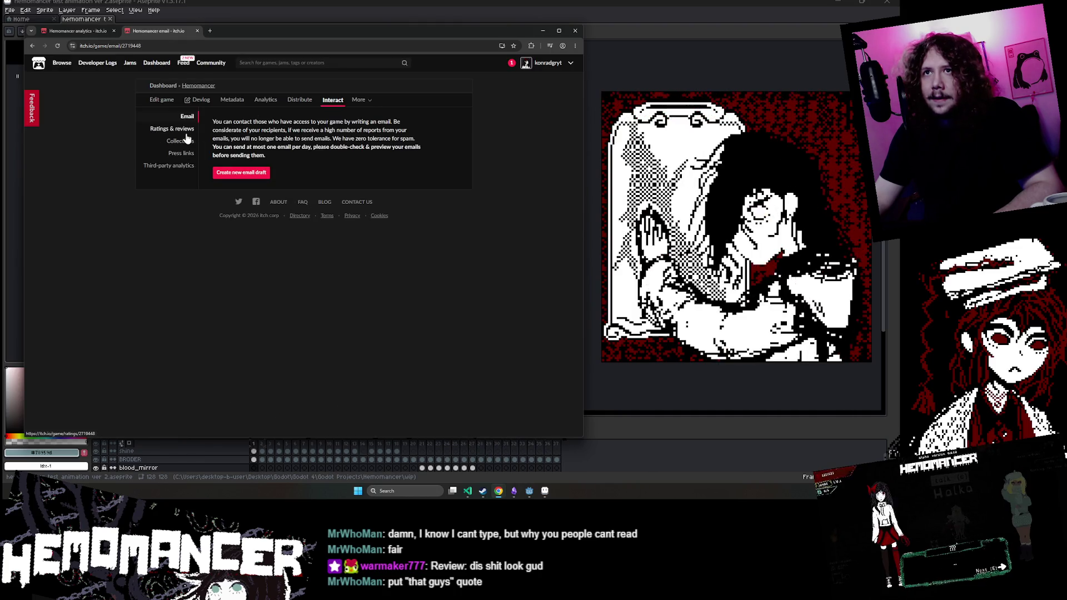
# Step: Read through Hemomancer's 9 player ratings and reviews, then go back to the Email page
pyautogui.click(187, 136)
pyautogui.scroll(-3, 458, 209)
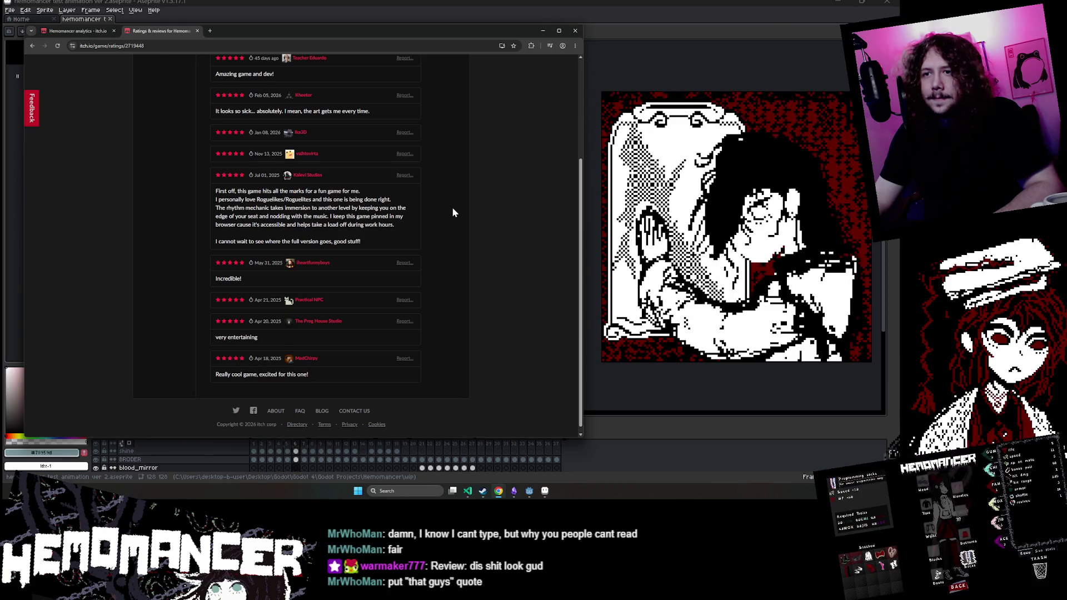
pyautogui.scroll(2, 452, 209)
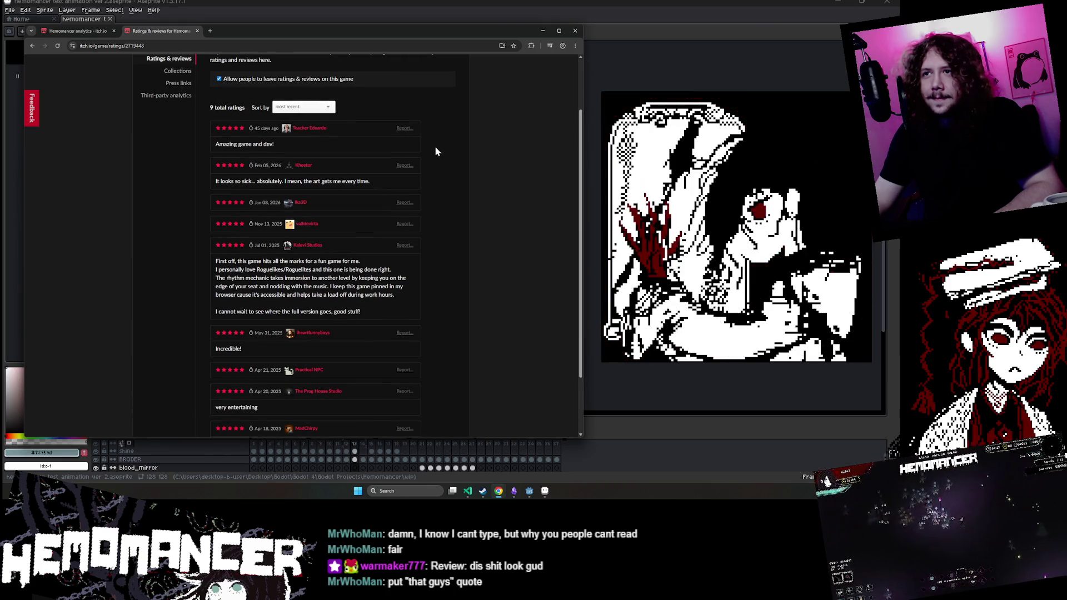
pyautogui.moveTo(386, 179); pyautogui.dragTo(226, 371)
pyautogui.click(176, 314)
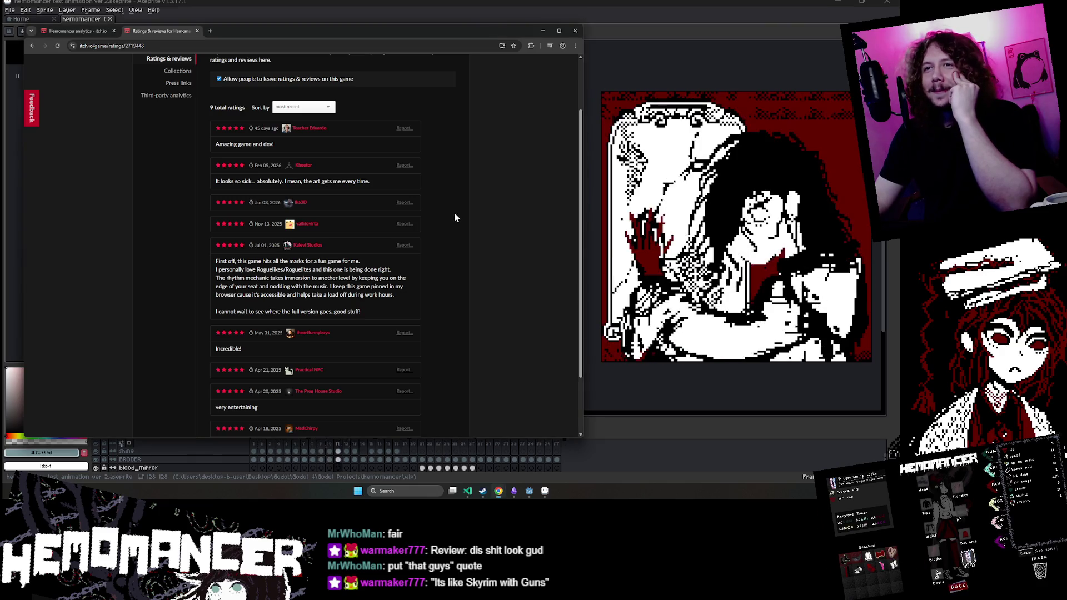
pyautogui.scroll(-2, 449, 231)
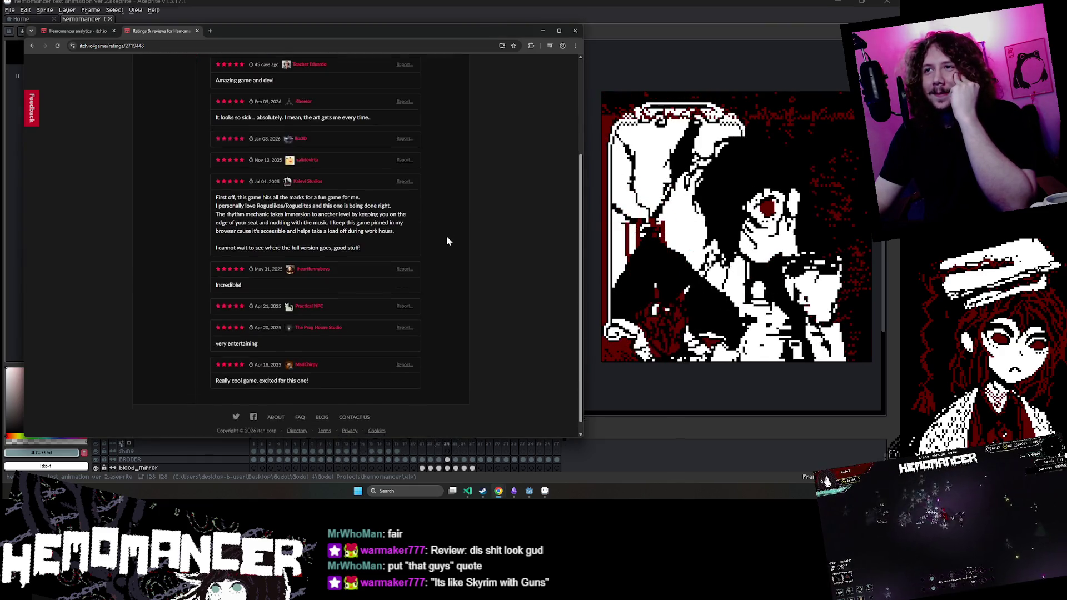
pyautogui.moveTo(420, 378); pyautogui.dragTo(425, 176)
pyautogui.click(426, 175)
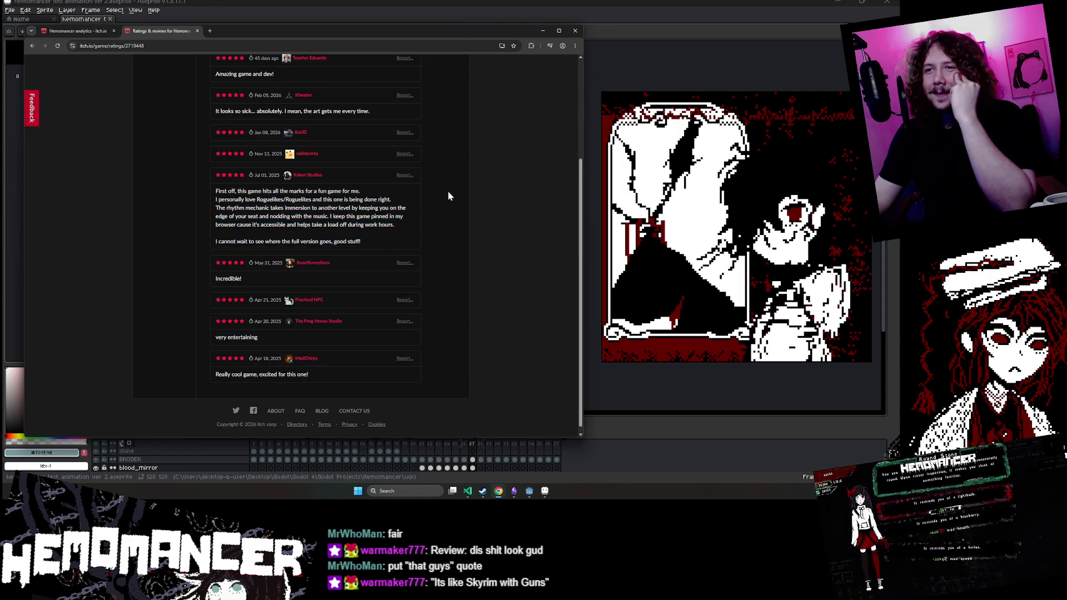
pyautogui.scroll(3, 445, 205)
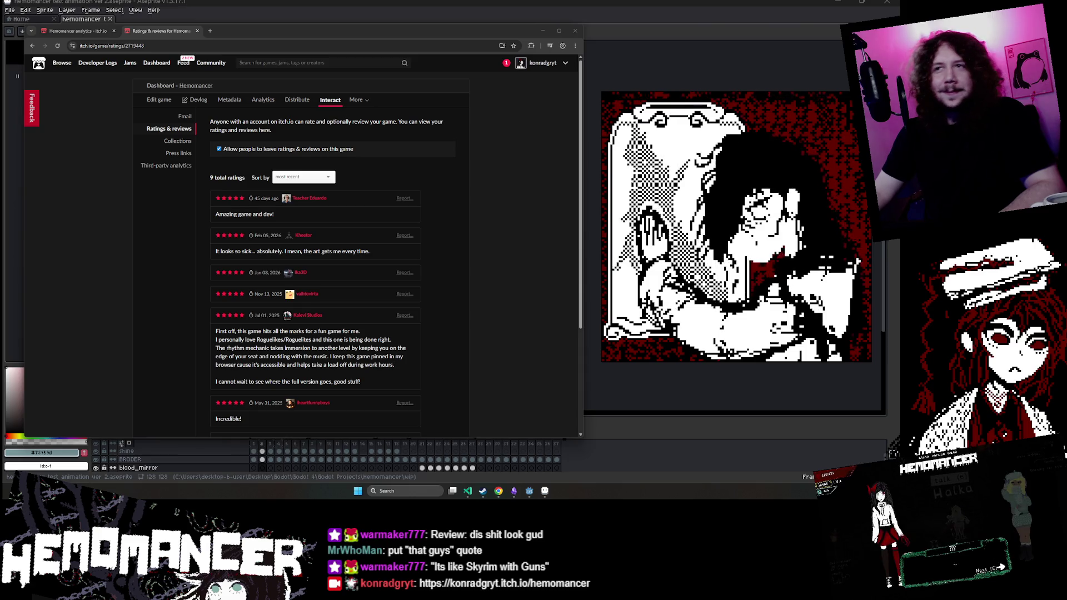
pyautogui.scroll(-2, 462, 289)
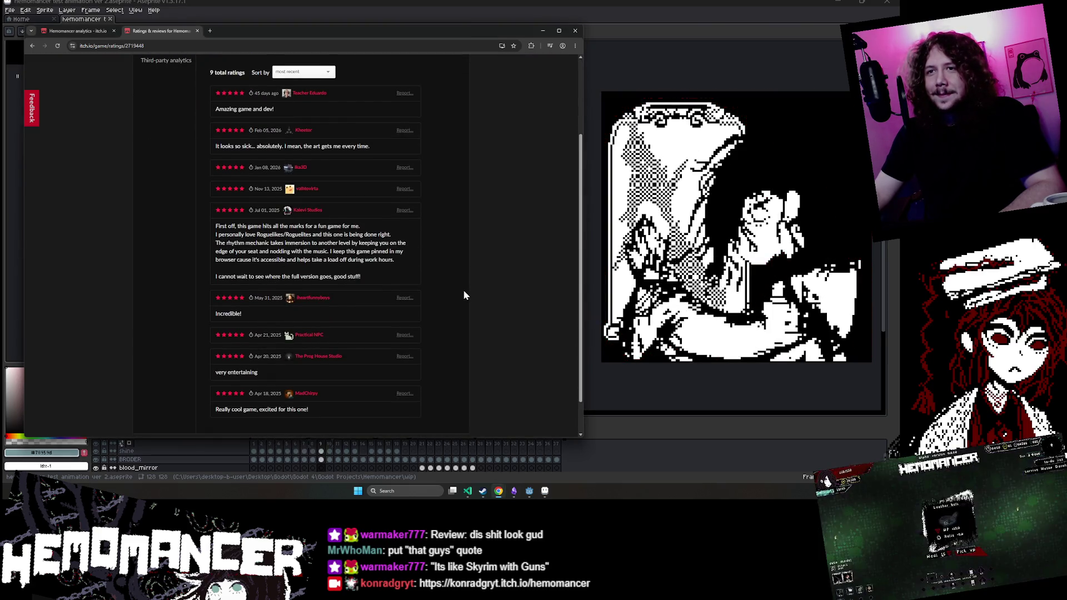
pyautogui.scroll(2, 462, 288)
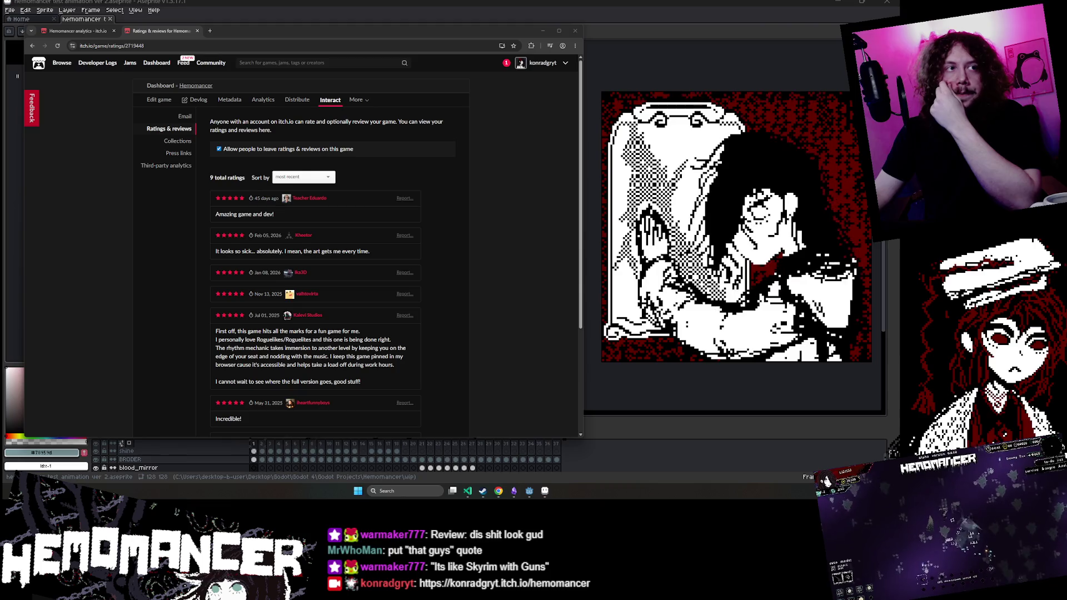
pyautogui.click(31, 46)
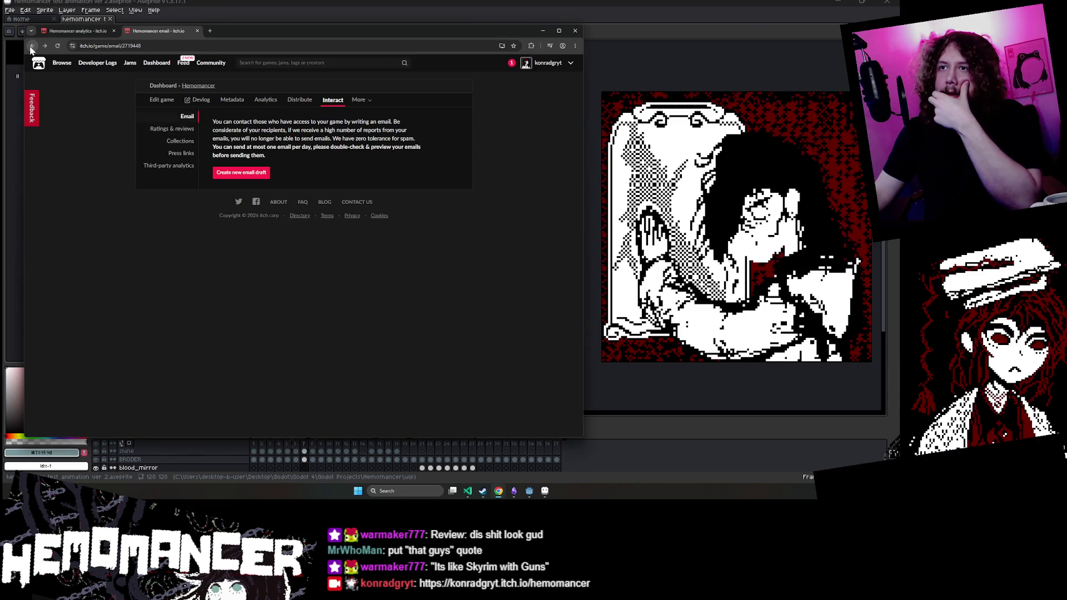
# Step: Navigate back and forth through the game's pages, then switch to the Hemomancer analytics tab
pyautogui.click(32, 47)
pyautogui.click(32, 49)
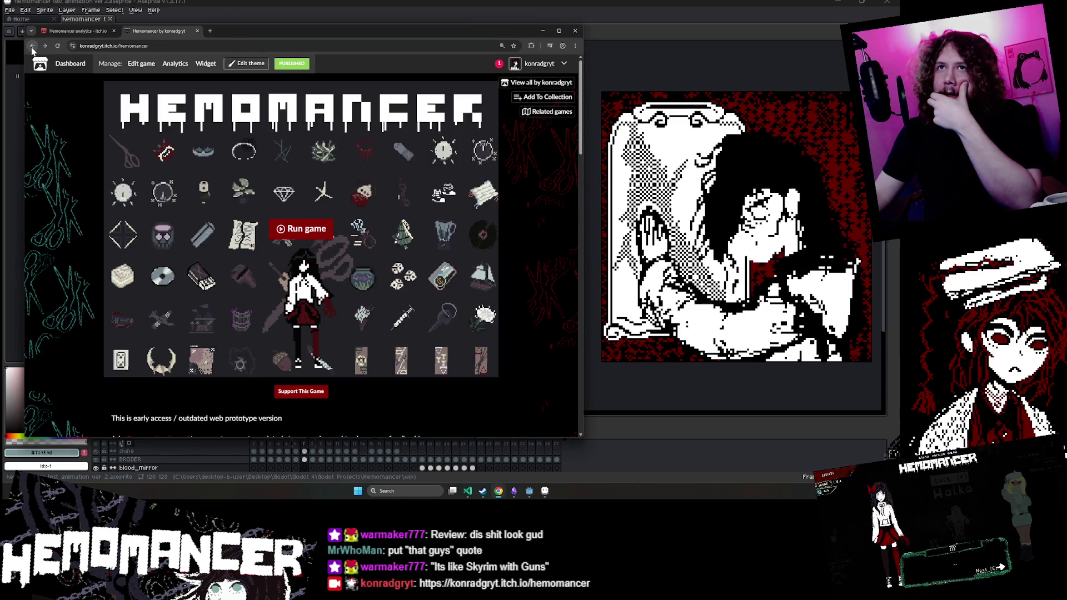
pyautogui.click(32, 47)
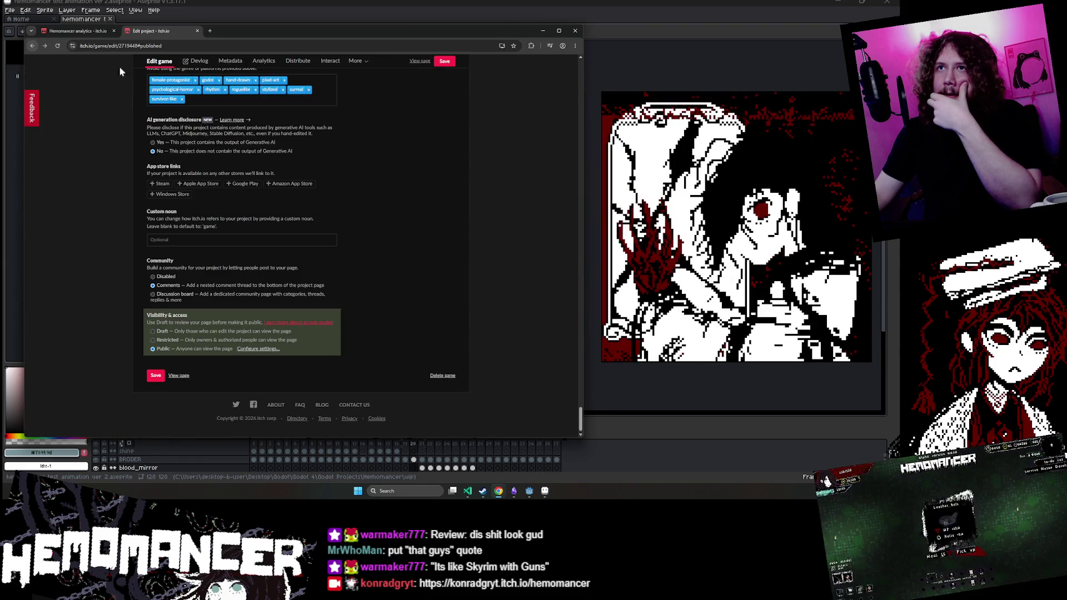
pyautogui.hotkey('ctrl', 'Tab')
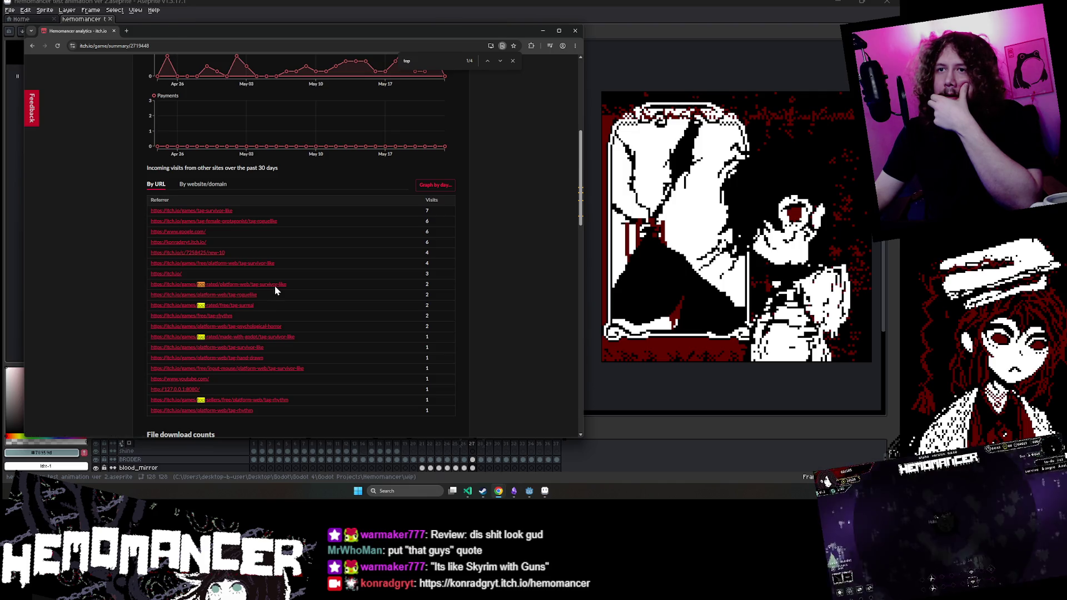
# Step: Browse the top-rated survivor-like referrer page, then return to the analytics page
pyautogui.click(274, 284)
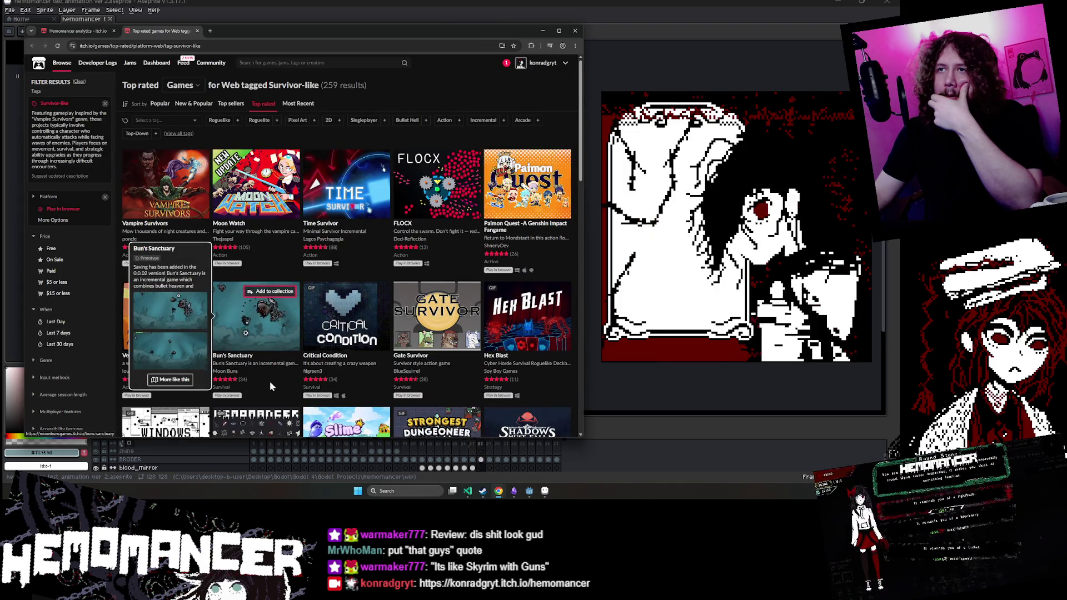
pyautogui.scroll(-2, 269, 381)
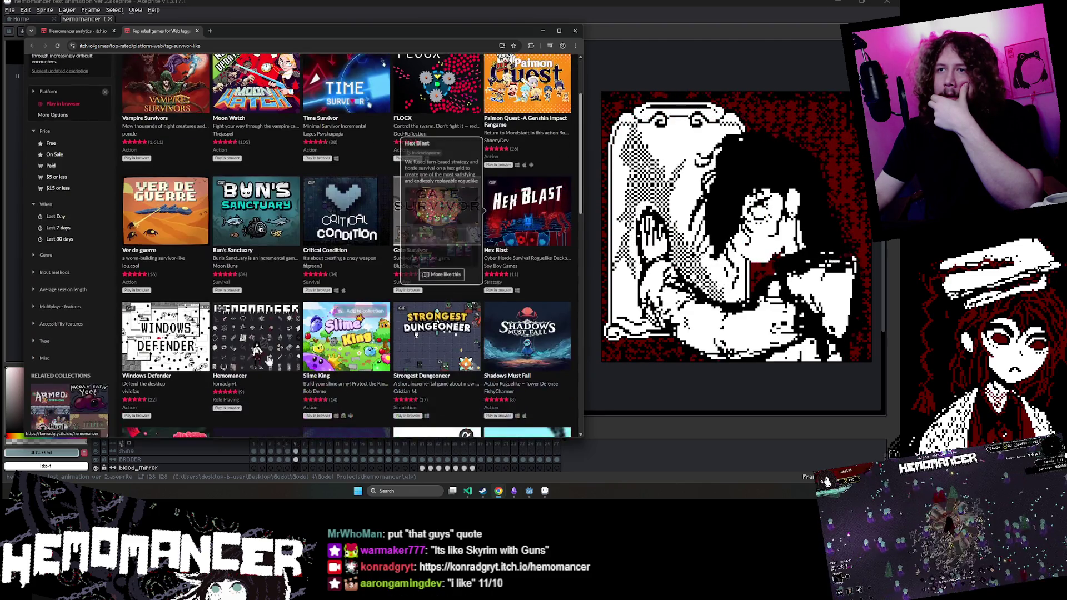
pyautogui.scroll(2, 257, 364)
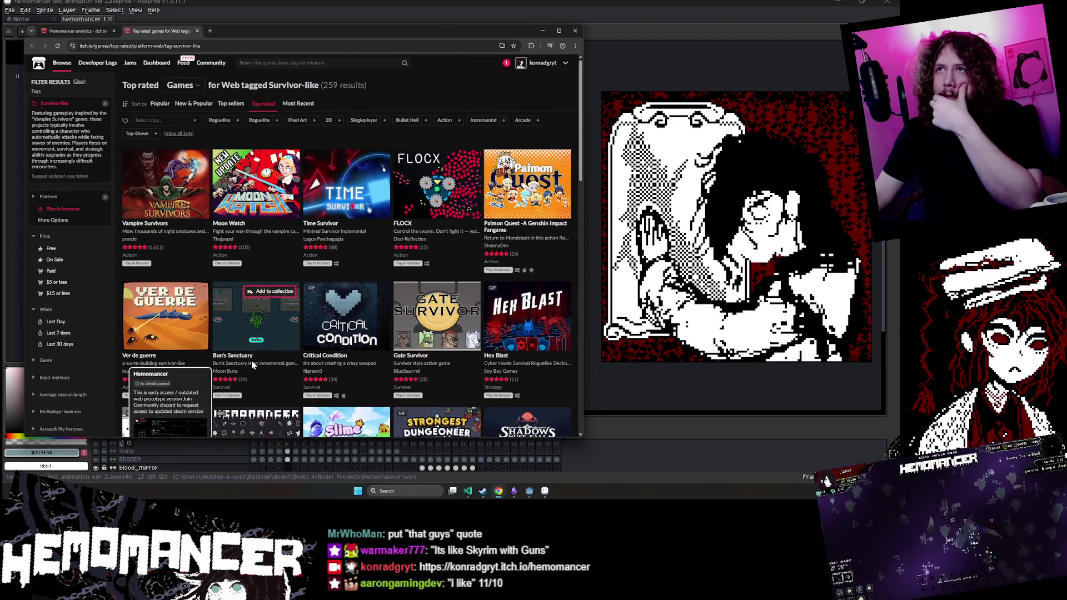
pyautogui.scroll(-2, 238, 380)
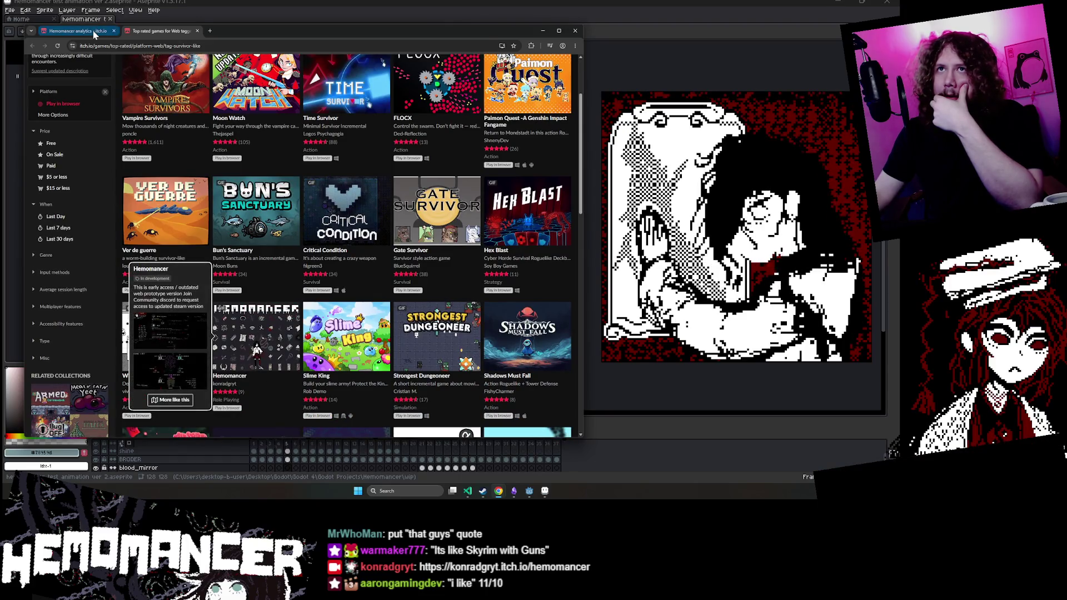
pyautogui.click(75, 30)
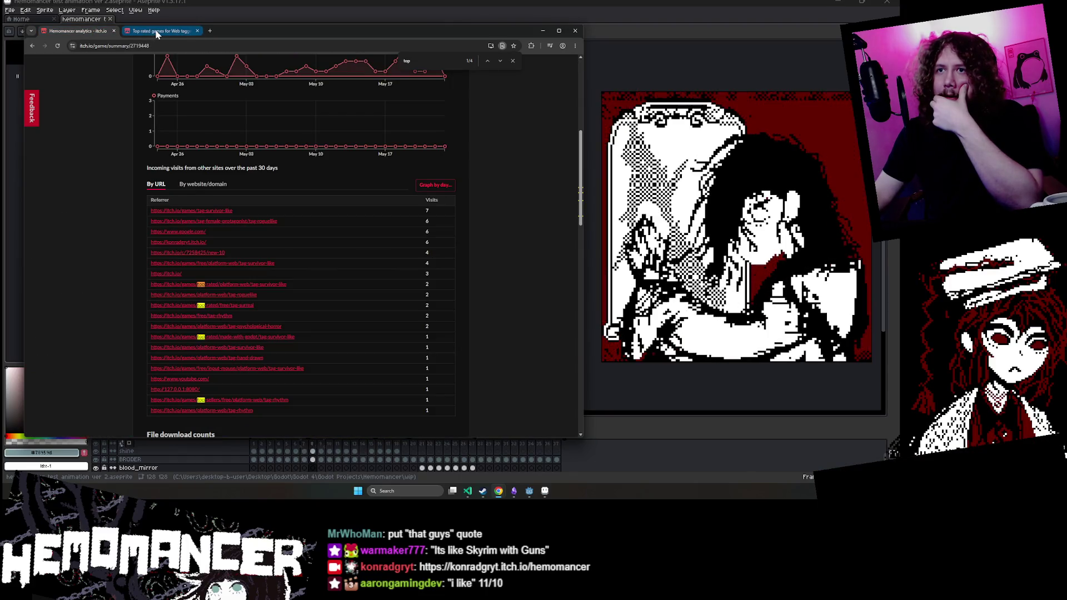
# Step: Check the Godot survivor-like and rhythm games referrer pages, returning to analytics each time
pyautogui.click(289, 337)
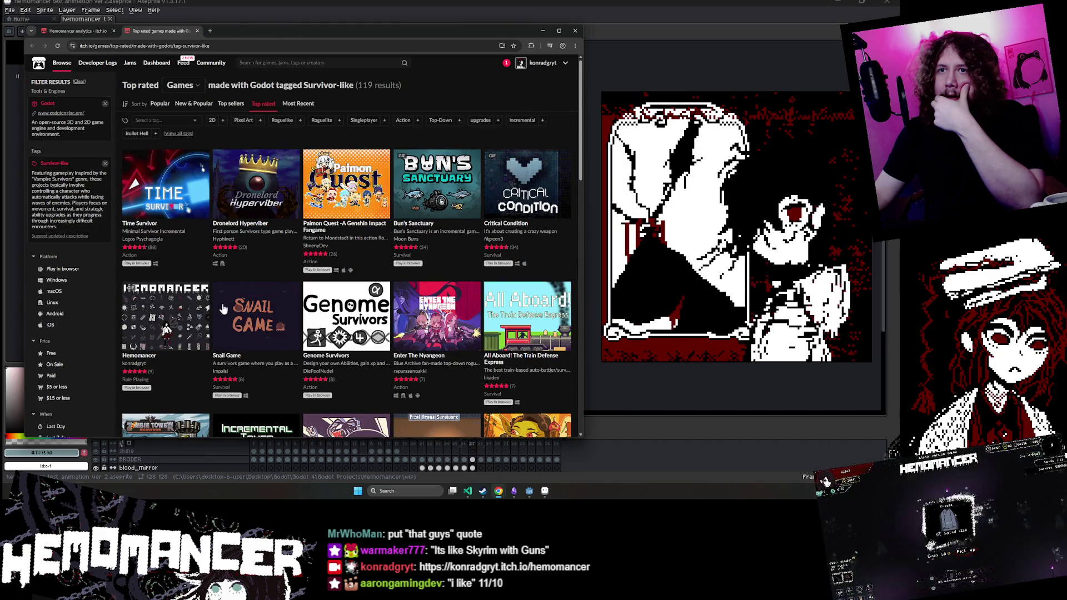
pyautogui.moveTo(151, 309)
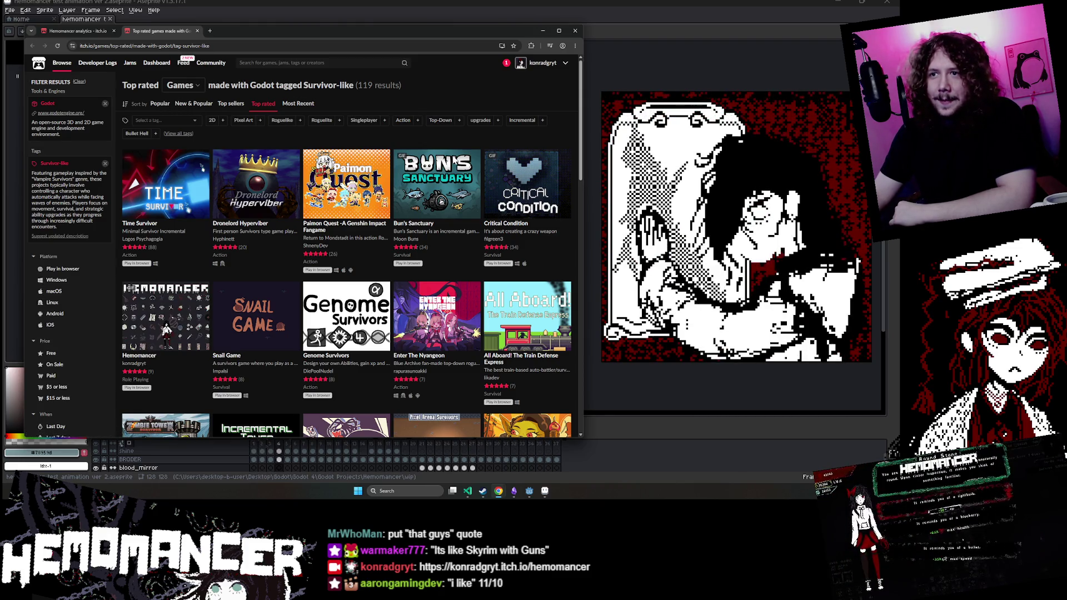
pyautogui.moveTo(522, 248); pyautogui.dragTo(344, 248)
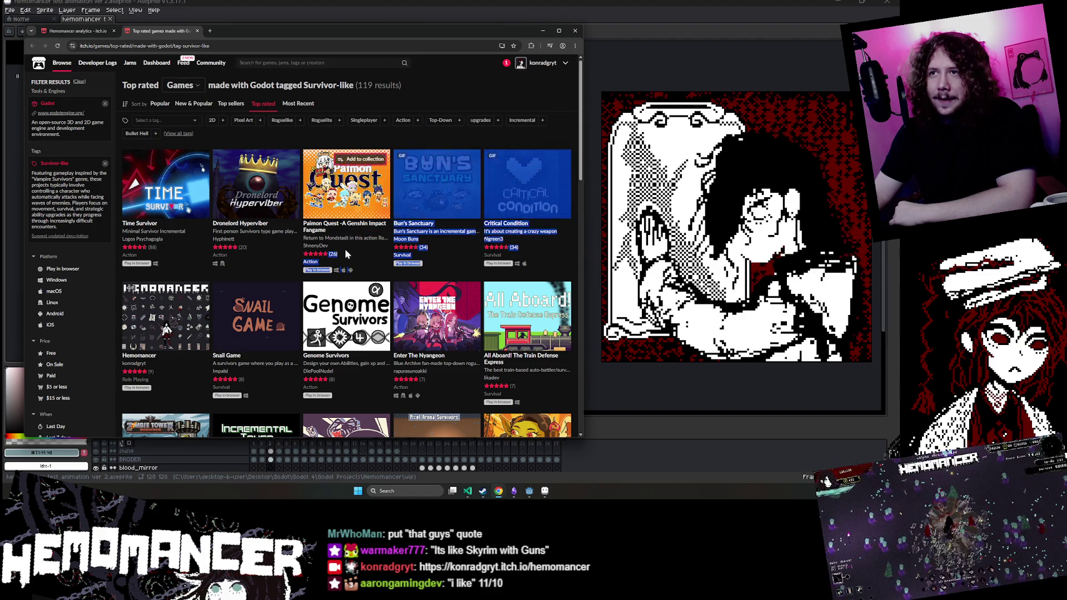
pyautogui.click(364, 252)
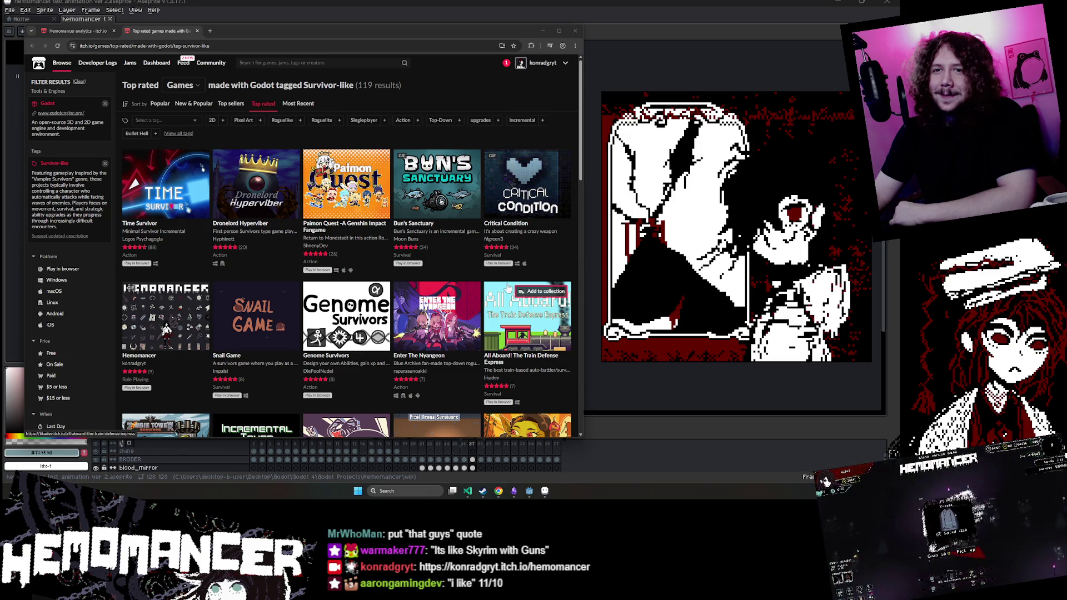
pyautogui.click(32, 46)
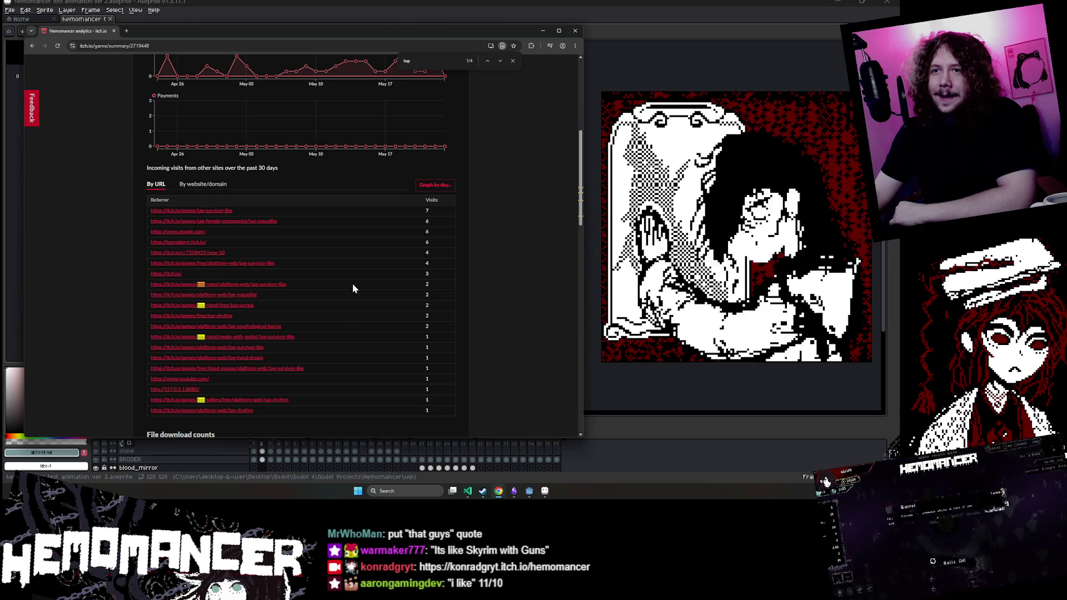
pyautogui.click(287, 400)
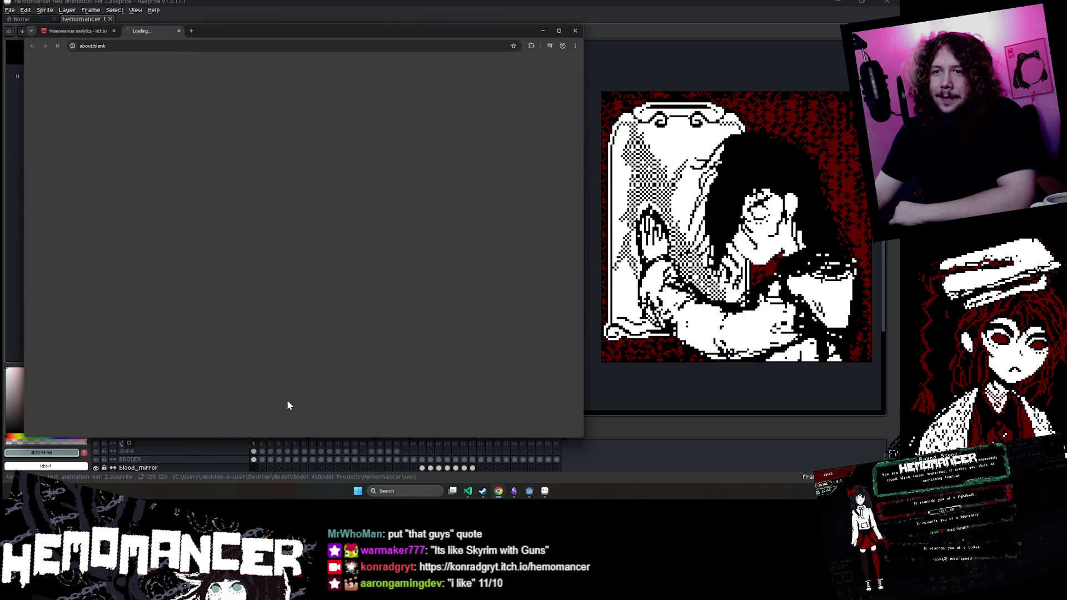
pyautogui.click(99, 31)
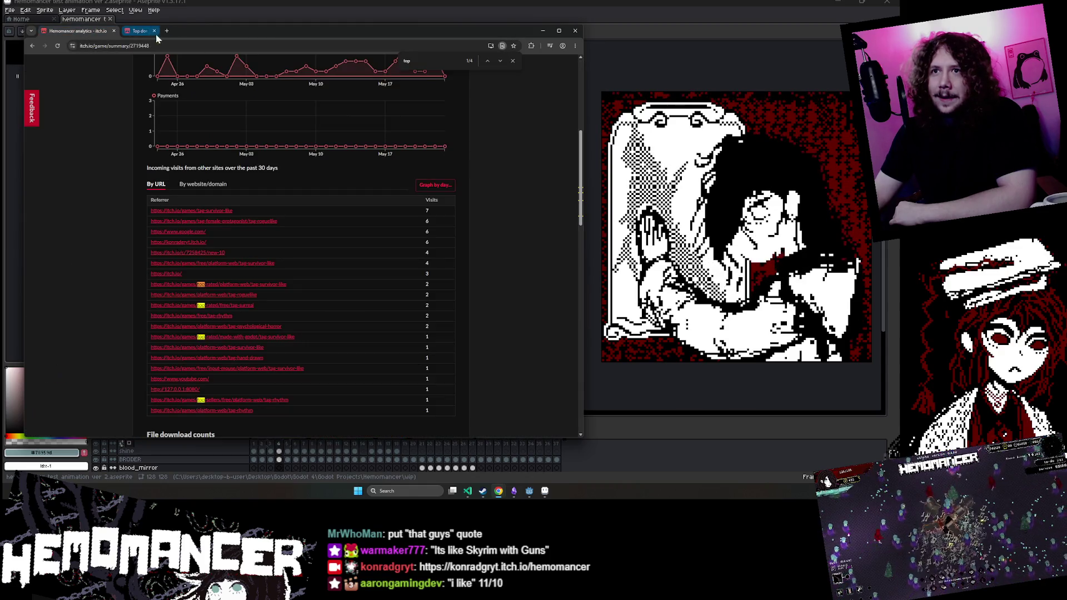
# Step: Open the Surreal tag referrer page and look over its top-rated free games
pyautogui.click(244, 306)
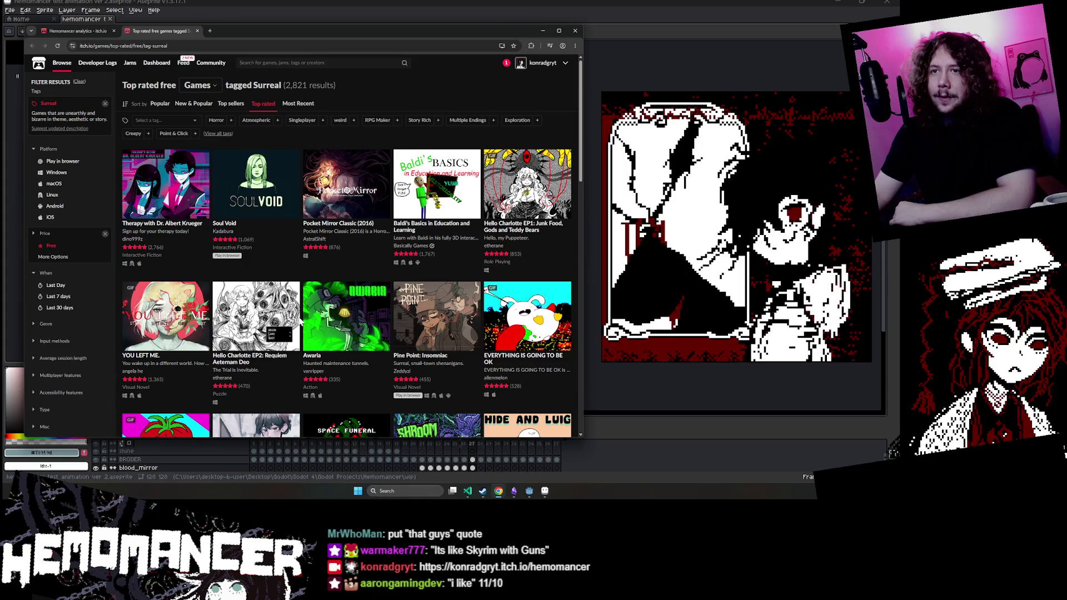
pyautogui.scroll(-12, 299, 318)
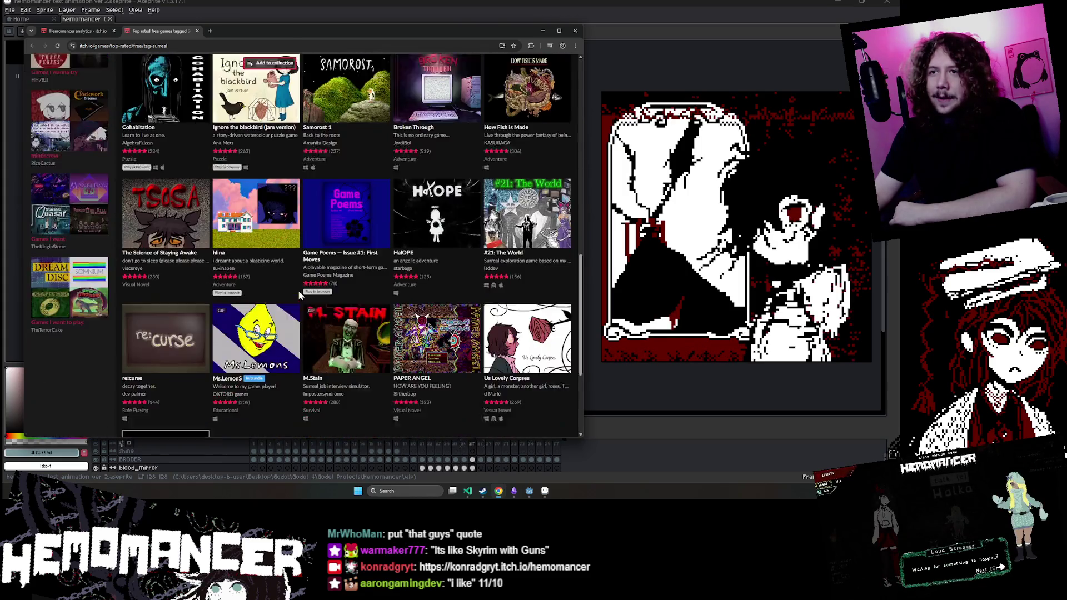
pyautogui.scroll(-5, 297, 290)
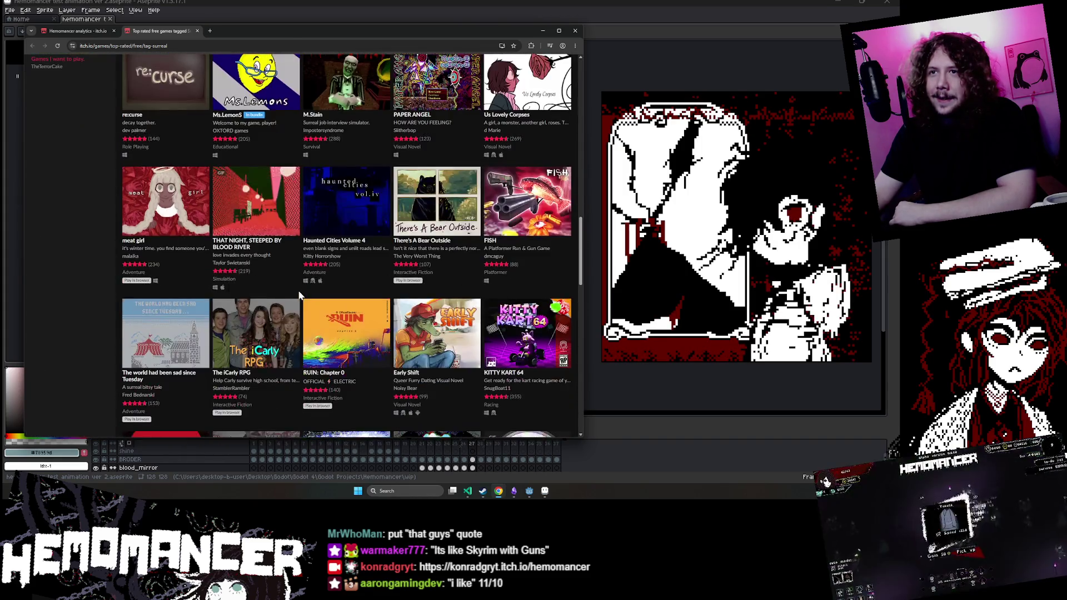
pyautogui.scroll(15, 299, 295)
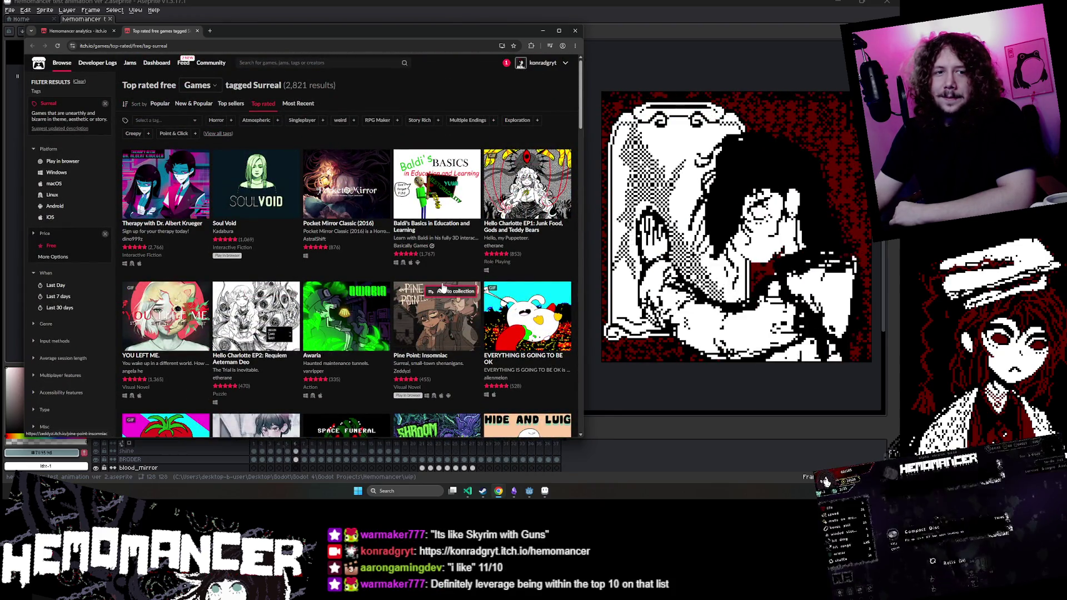
pyautogui.moveTo(440, 286)
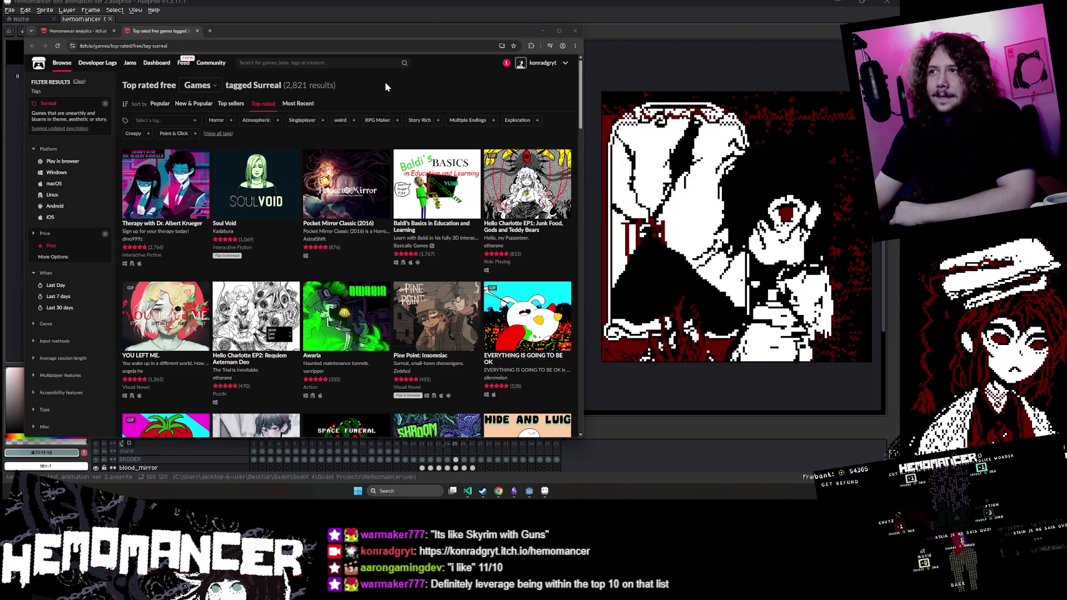
pyautogui.moveTo(500, 197)
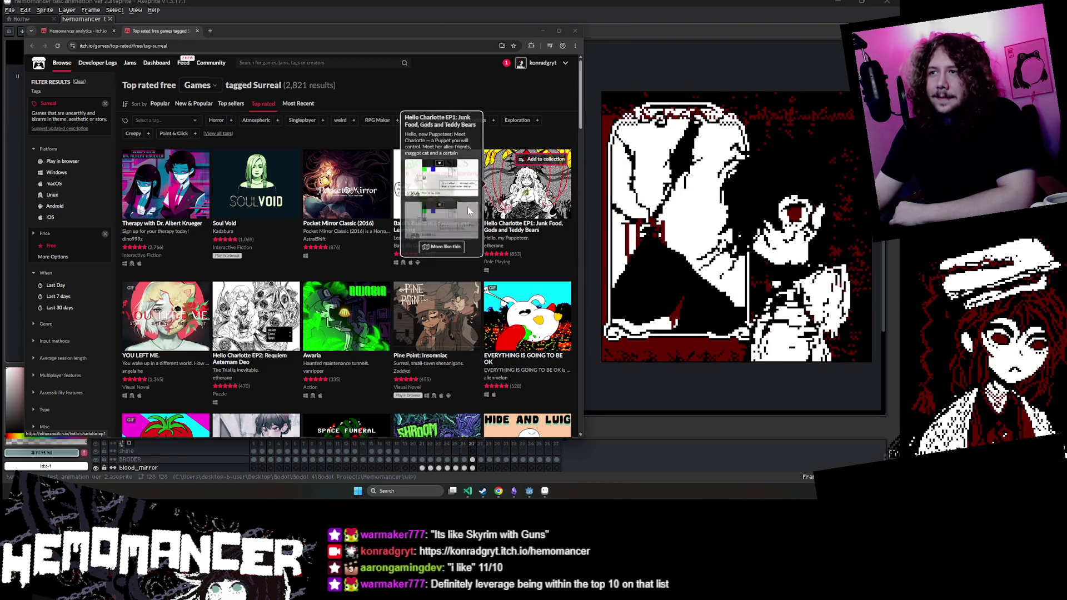
pyautogui.moveTo(564, 291)
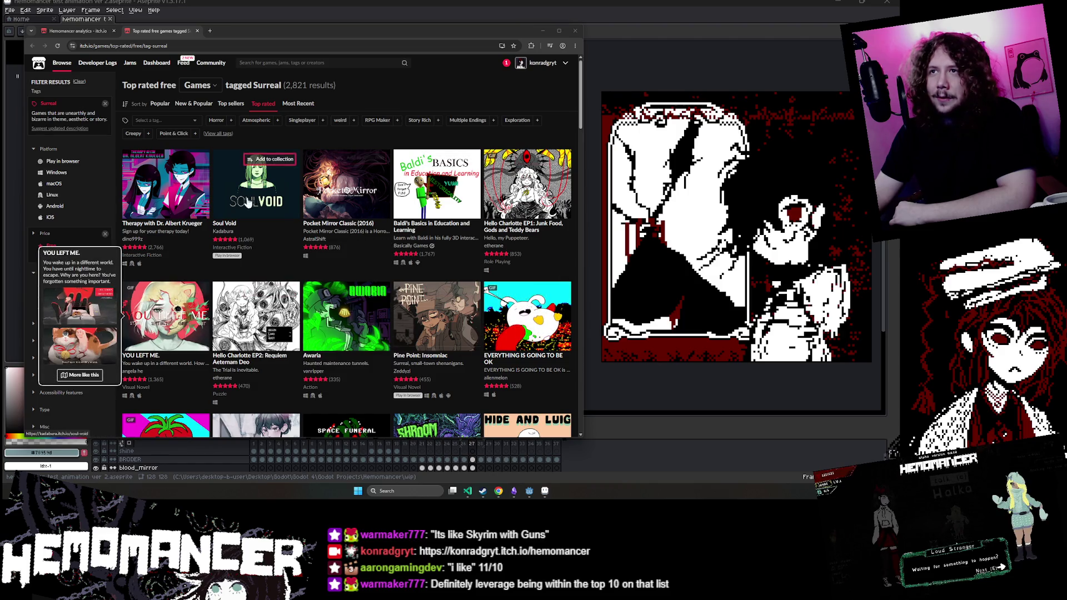
# Step: Scroll down the surreal list until the Umbral and Onion Is Dreaming DEMO rows load
pyautogui.scroll(-3, 495, 246)
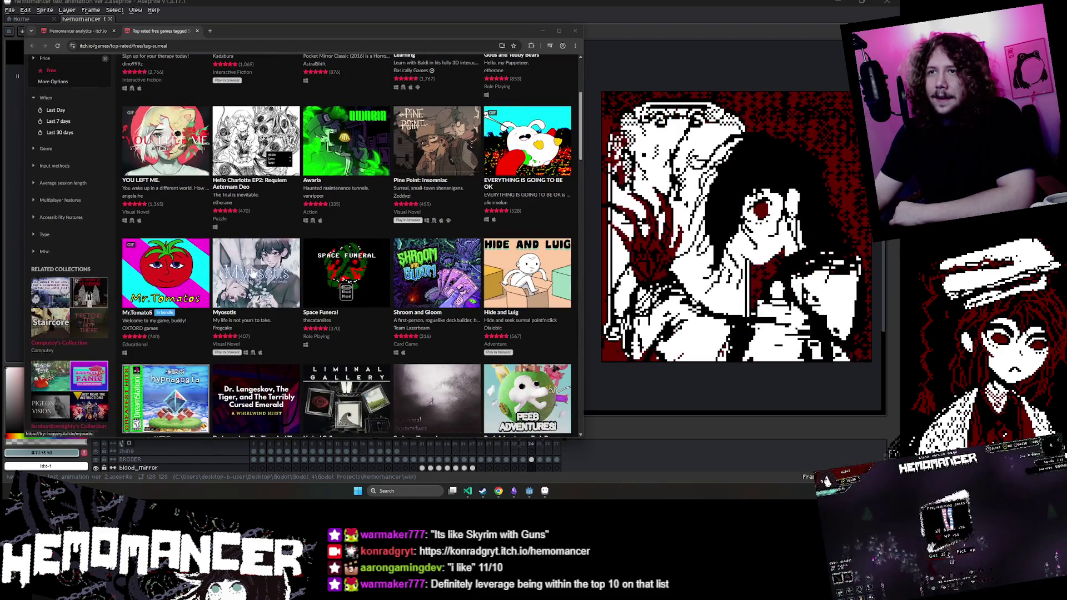
pyautogui.scroll(-2, 311, 334)
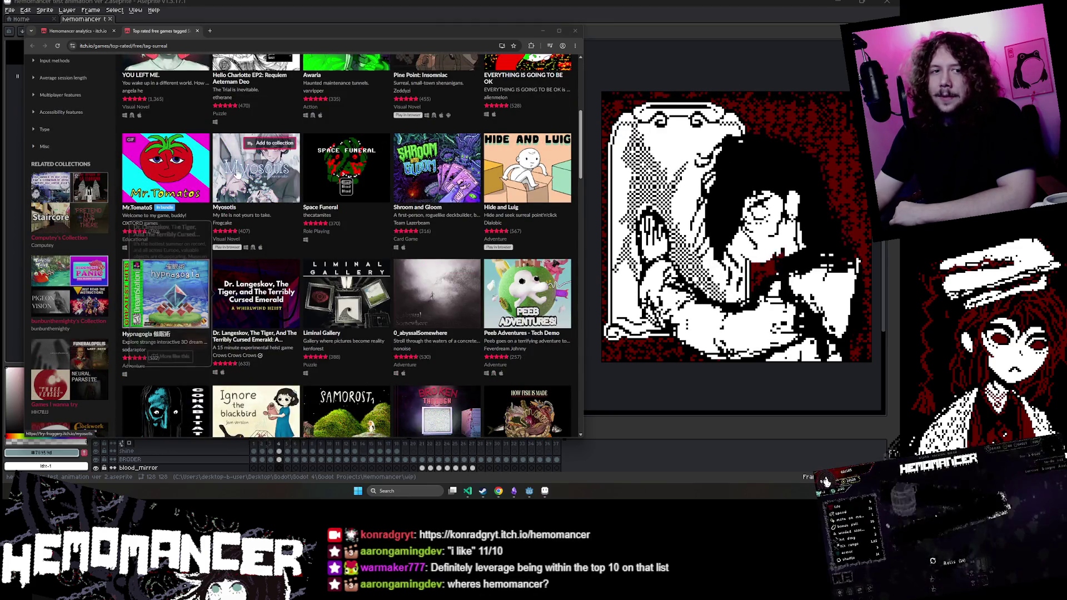
pyautogui.scroll(-8, 232, 190)
pyautogui.scroll(10, 232, 190)
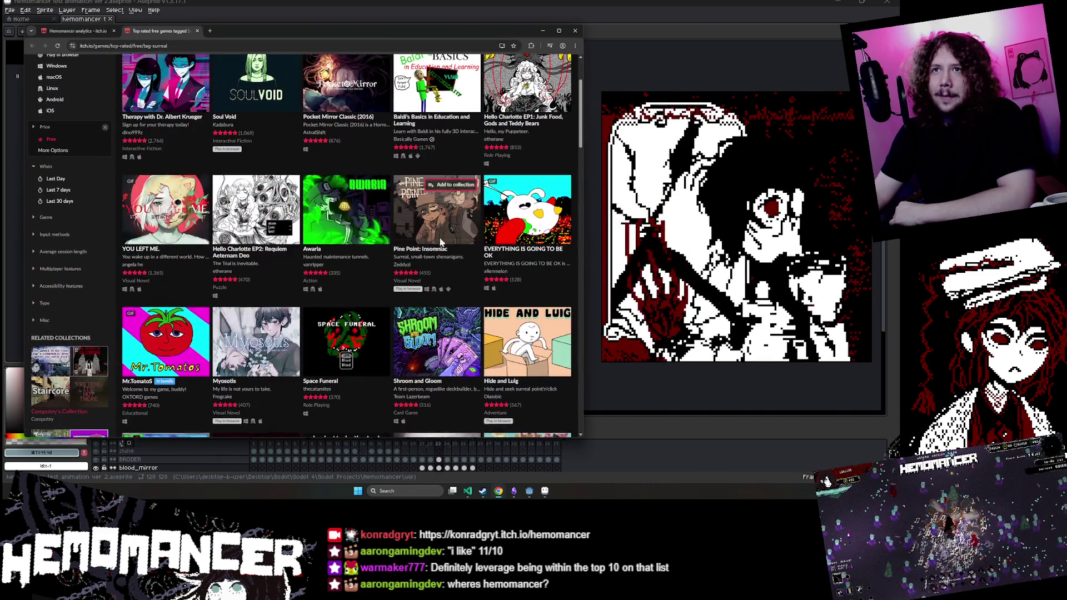
pyautogui.scroll(-15, 427, 248)
pyautogui.scroll(-8, 433, 244)
pyautogui.scroll(-12, 433, 241)
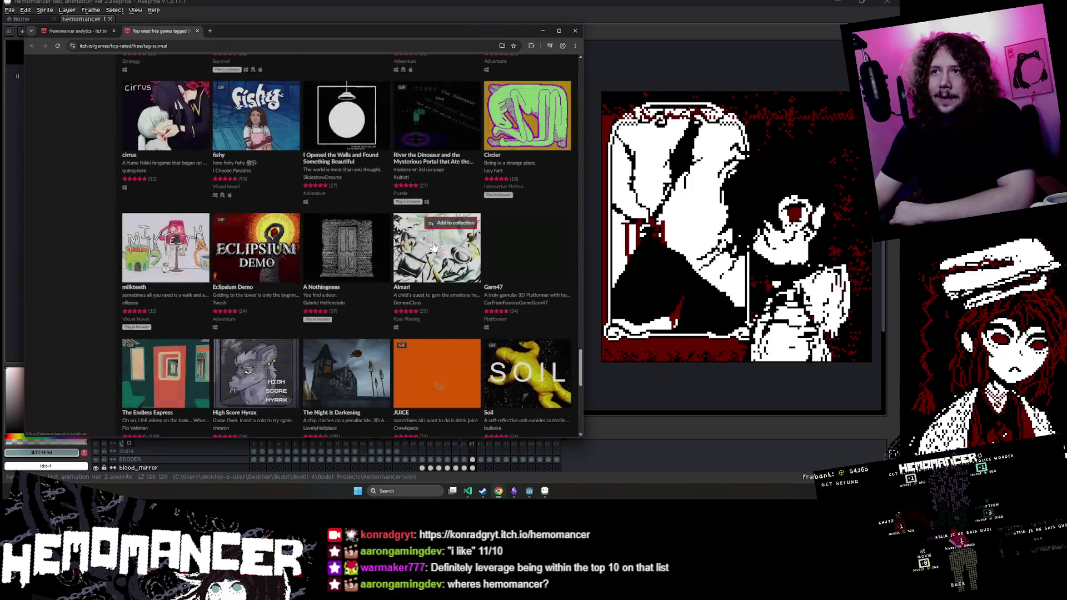
pyautogui.scroll(-15, 436, 239)
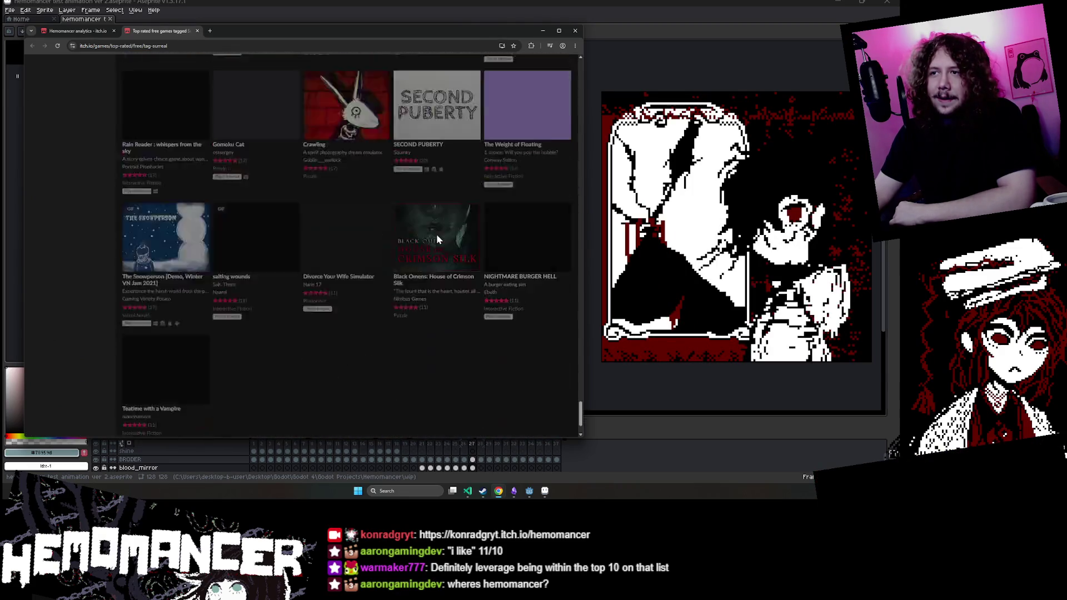
pyautogui.scroll(-15, 437, 238)
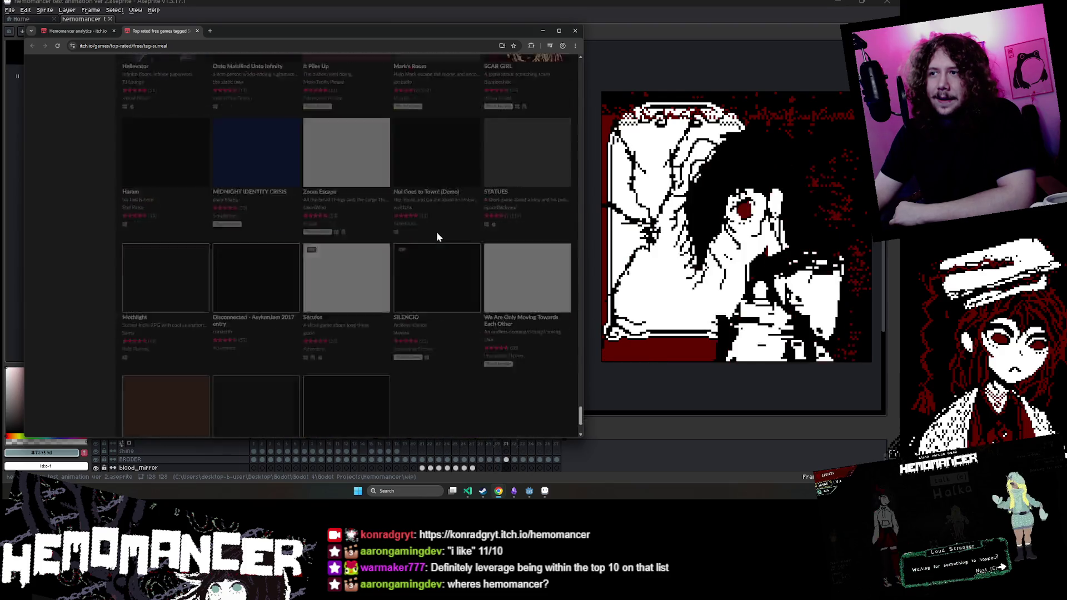
pyautogui.scroll(-10, 437, 236)
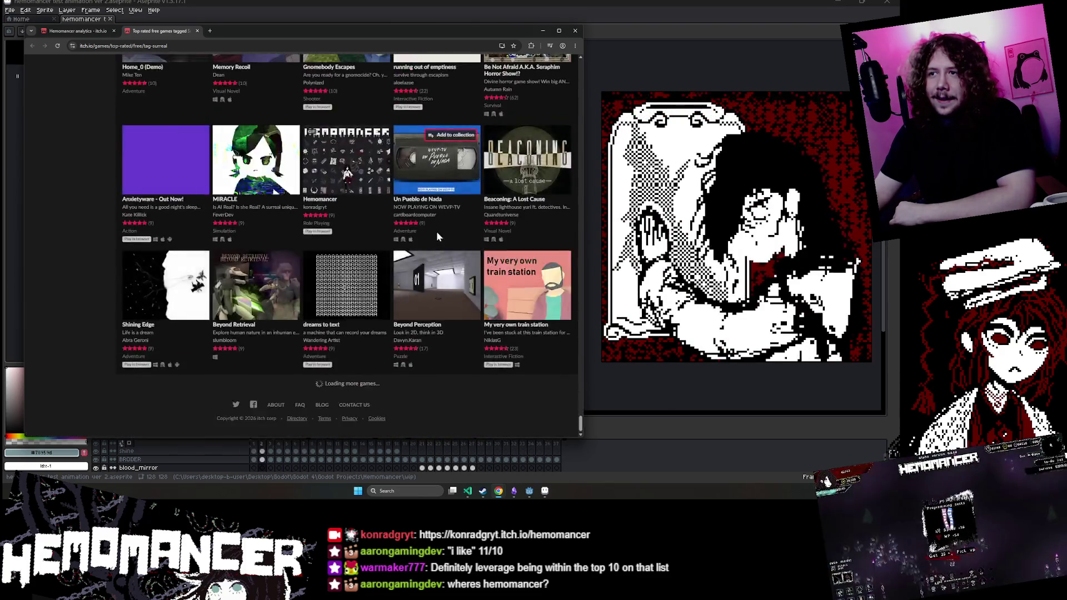
pyautogui.scroll(-12, 437, 235)
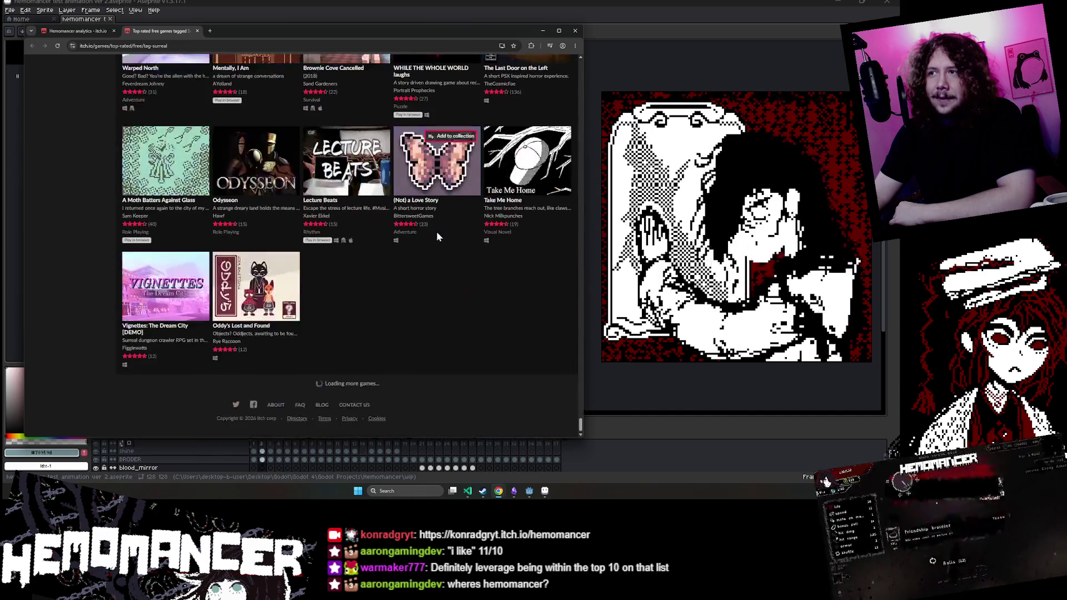
pyautogui.scroll(-12, 436, 237)
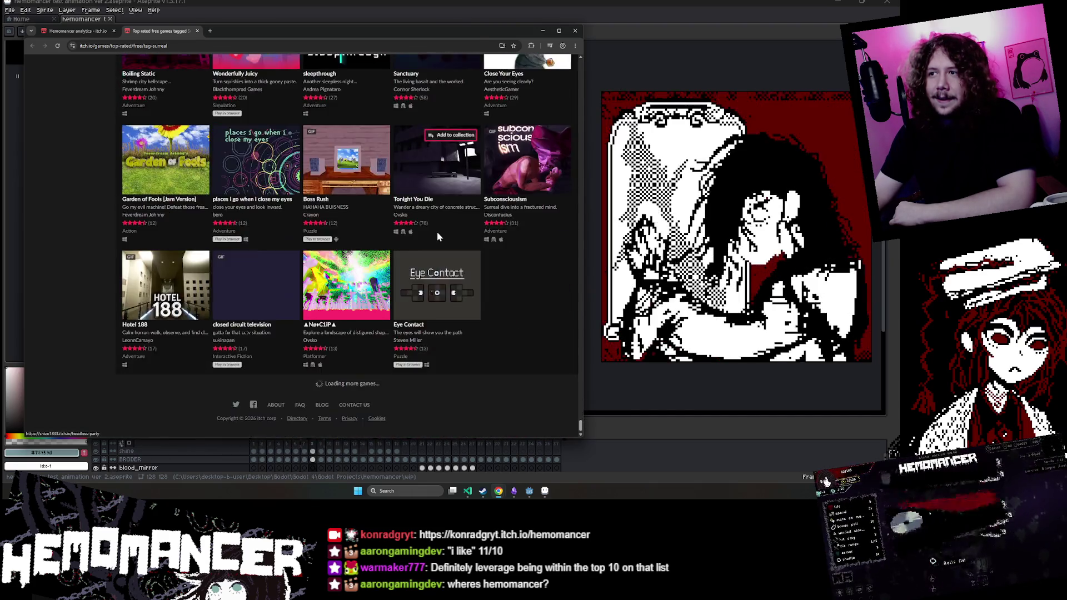
pyautogui.scroll(10, 436, 237)
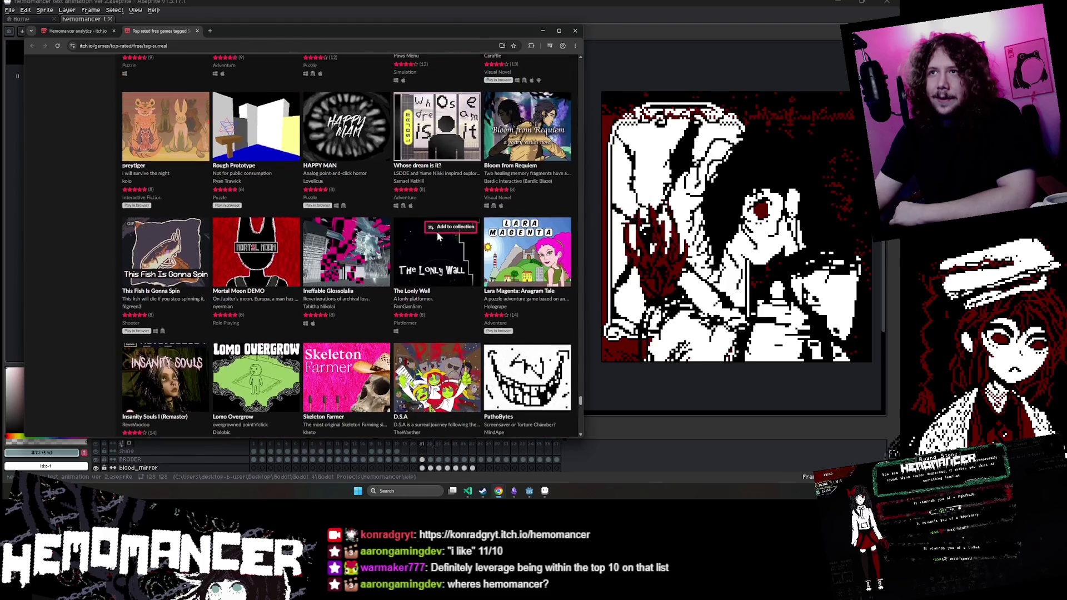
pyautogui.scroll(-12, 437, 237)
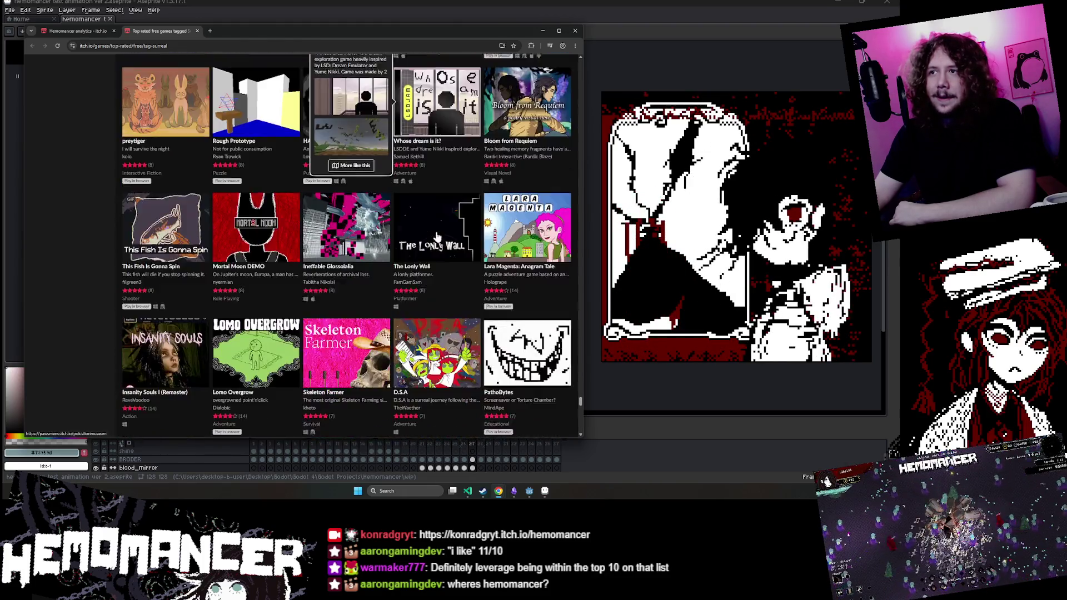
pyautogui.scroll(-6, 410, 229)
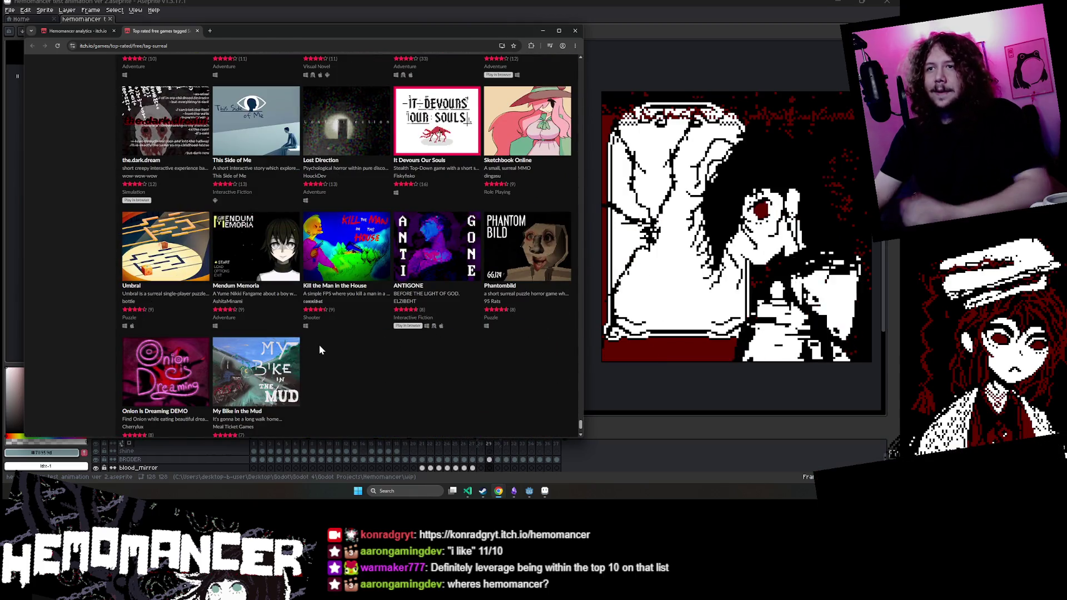
# Step: Search the listing for 'hemomancer', then close the surreal games tab and the find bar
pyautogui.write('hemoman')
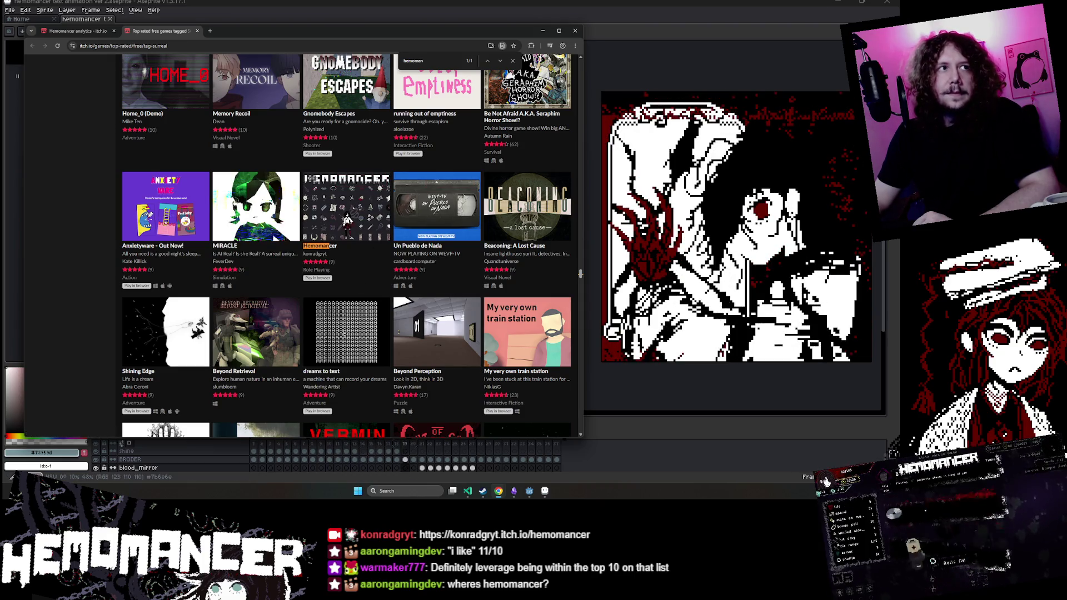
pyautogui.hotkey('ctrl', 'w')
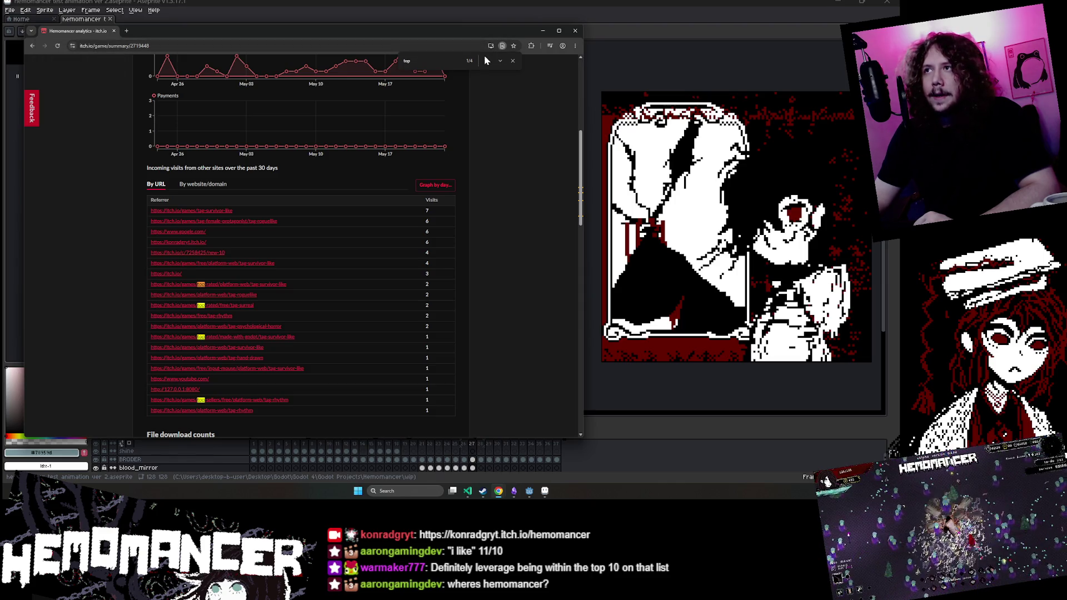
pyautogui.click(512, 60)
# Step: Minimize the itch.io window and scroll down the Hades page's About This Game description
pyautogui.click(544, 31)
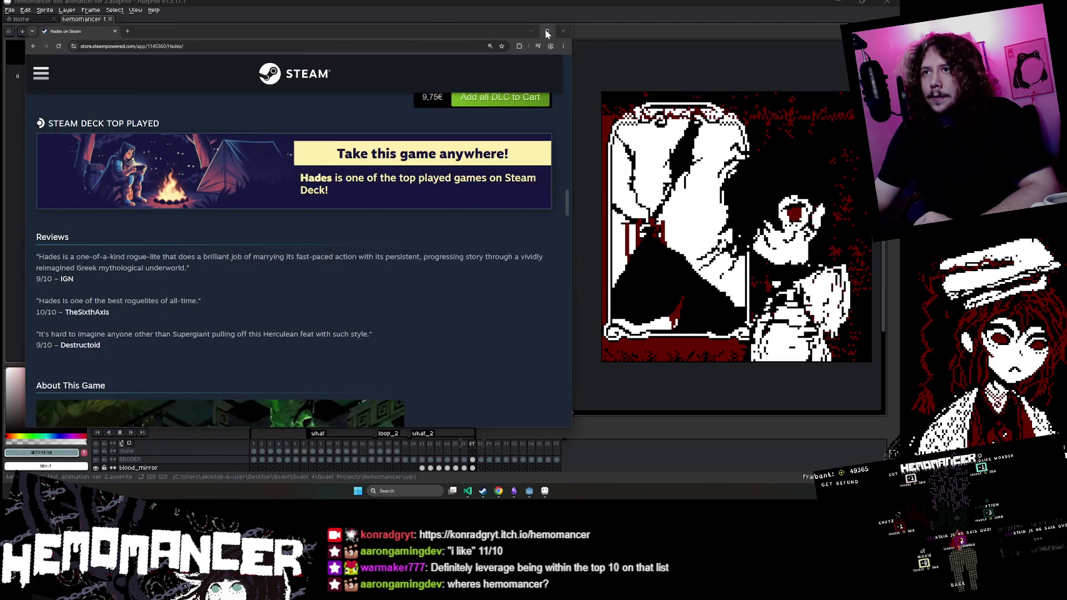
pyautogui.scroll(-9, 284, 245)
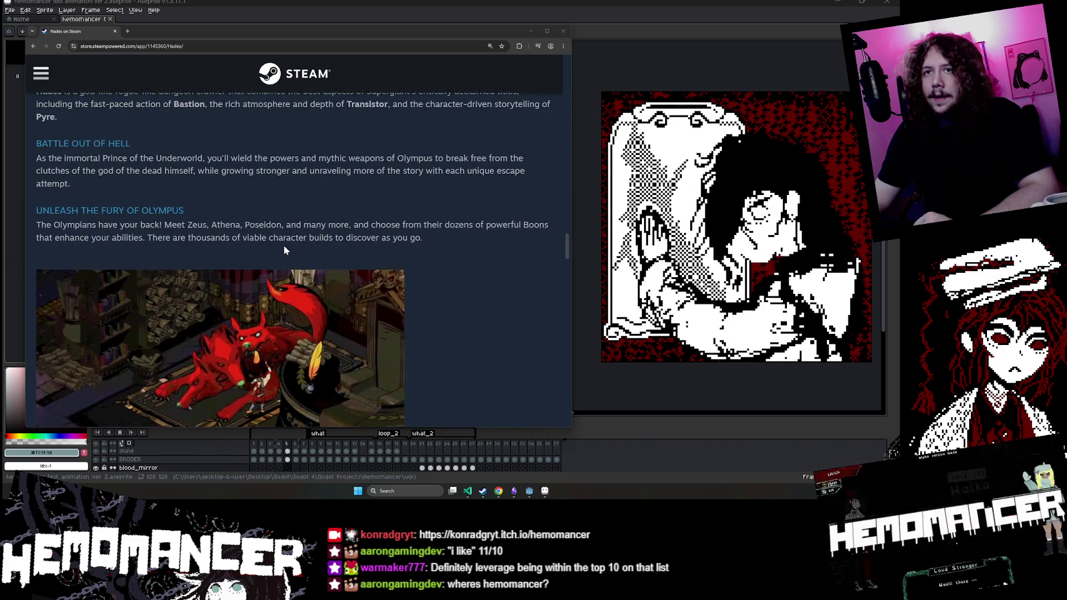
pyautogui.scroll(8, 283, 245)
pyautogui.scroll(-5, 283, 245)
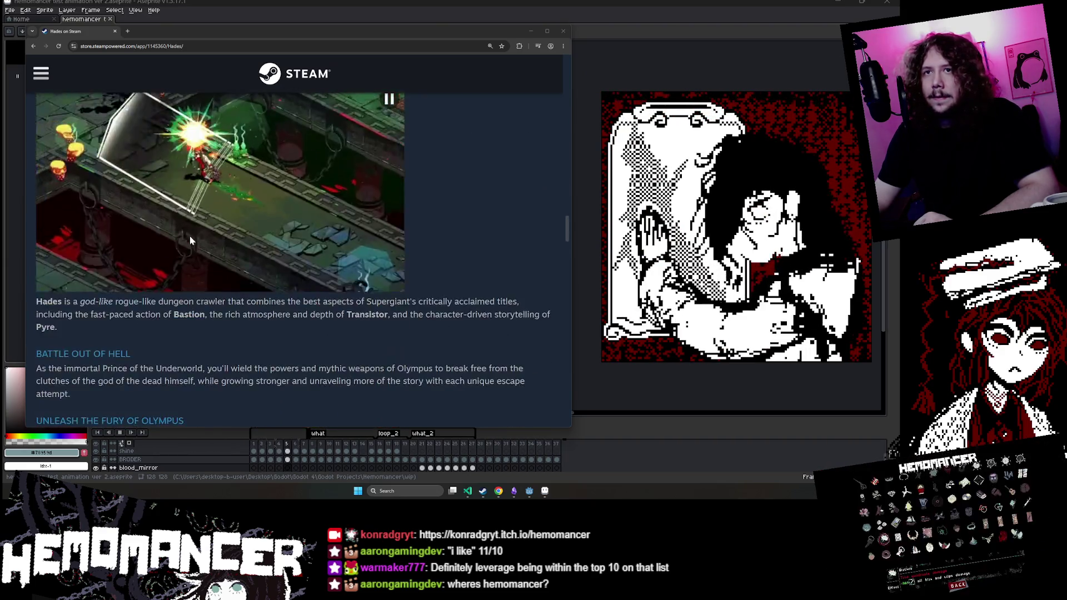
pyautogui.scroll(2, 230, 268)
pyautogui.scroll(-2, 201, 240)
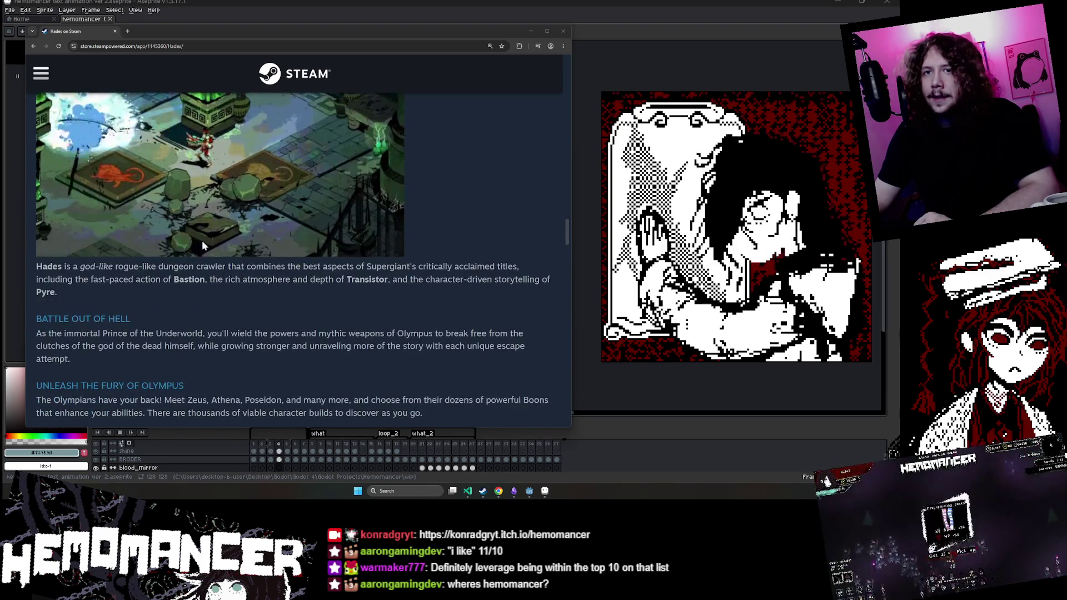
pyautogui.scroll(-4, 36, 276)
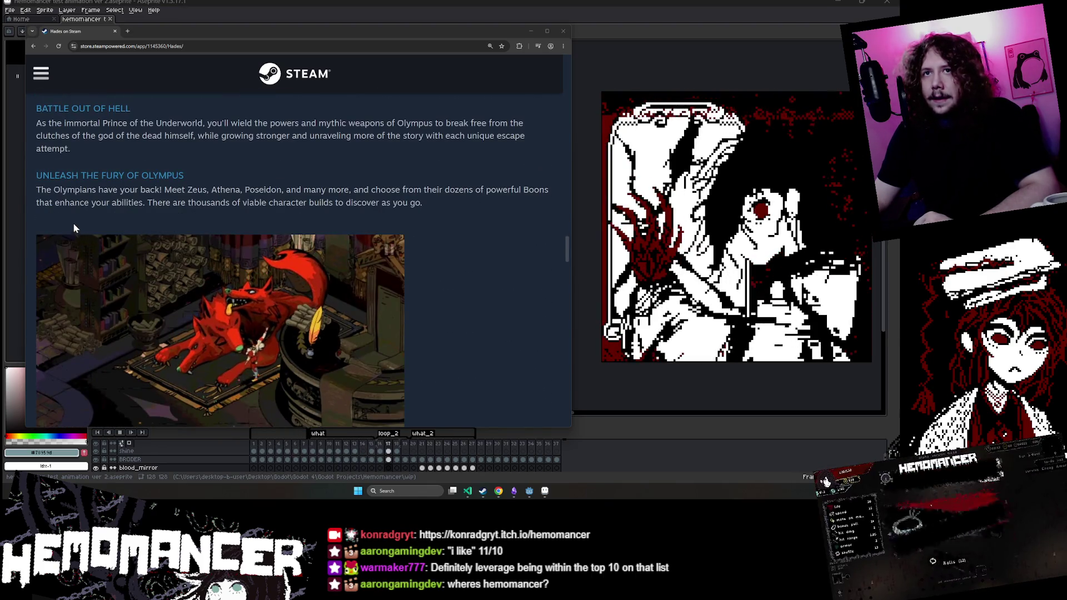
pyautogui.scroll(-1, 420, 315)
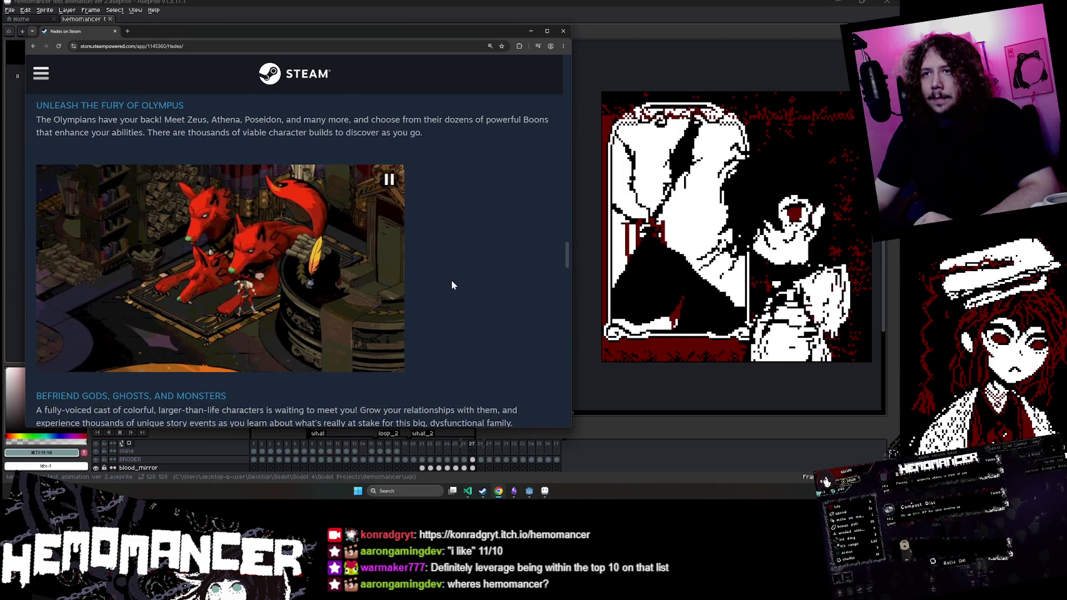
# Step: Return to Hades II, expand its full description, and move the Bluesky profile window over it
pyautogui.click(33, 47)
pyautogui.scroll(-2, 397, 234)
pyautogui.scroll(-15, 396, 234)
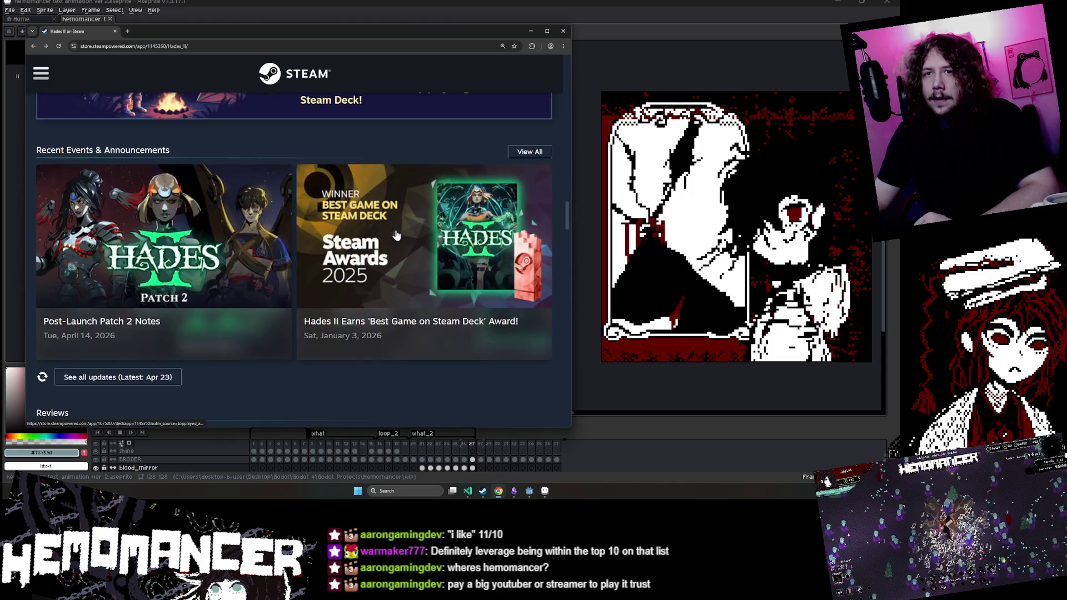
pyautogui.scroll(-4, 395, 233)
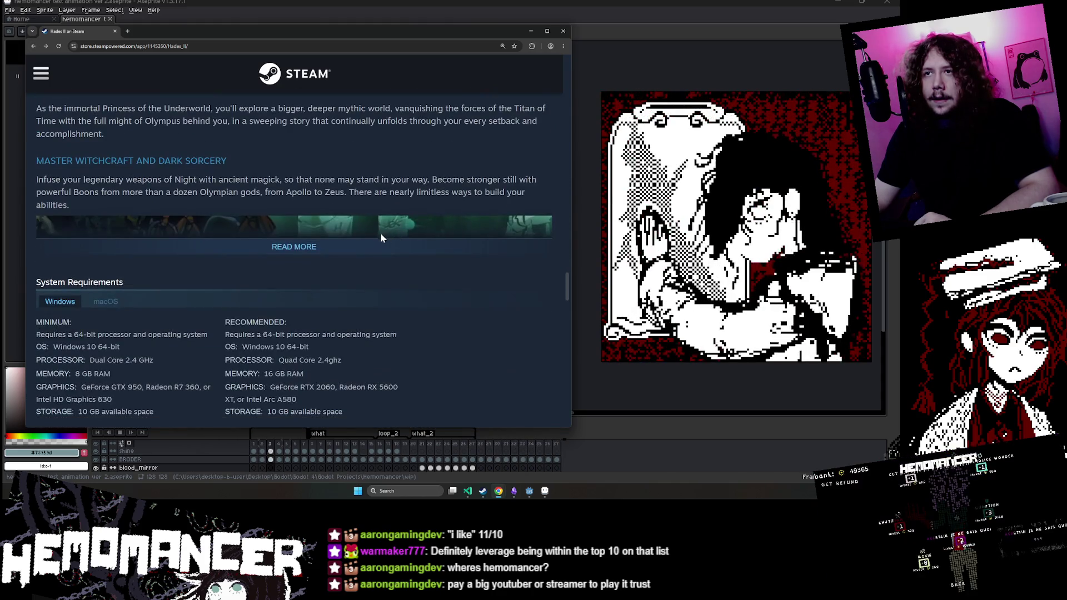
pyautogui.click(375, 241)
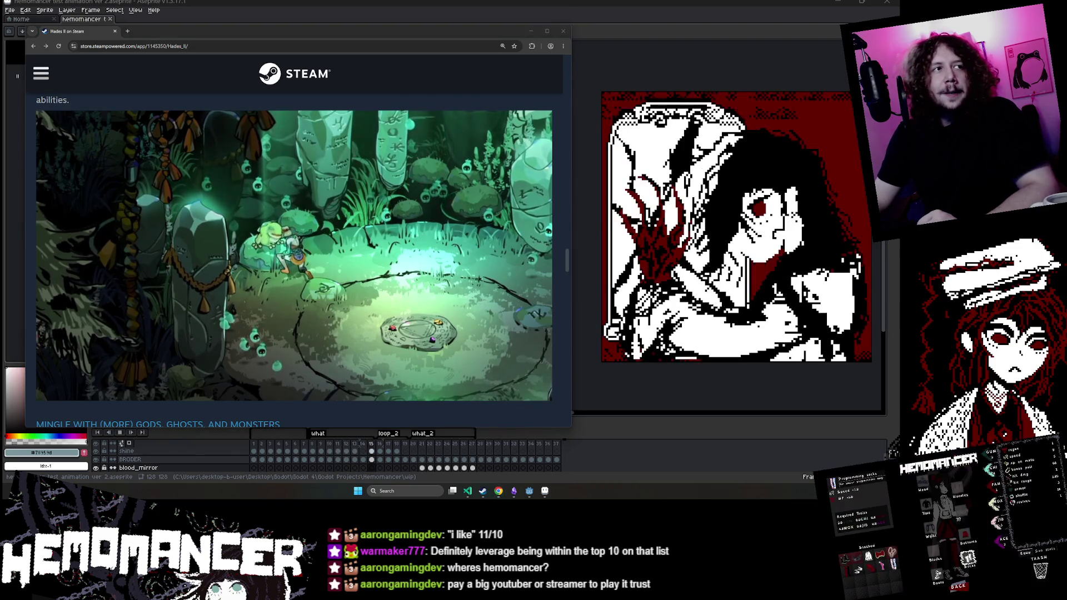
pyautogui.moveTo(281, 317)
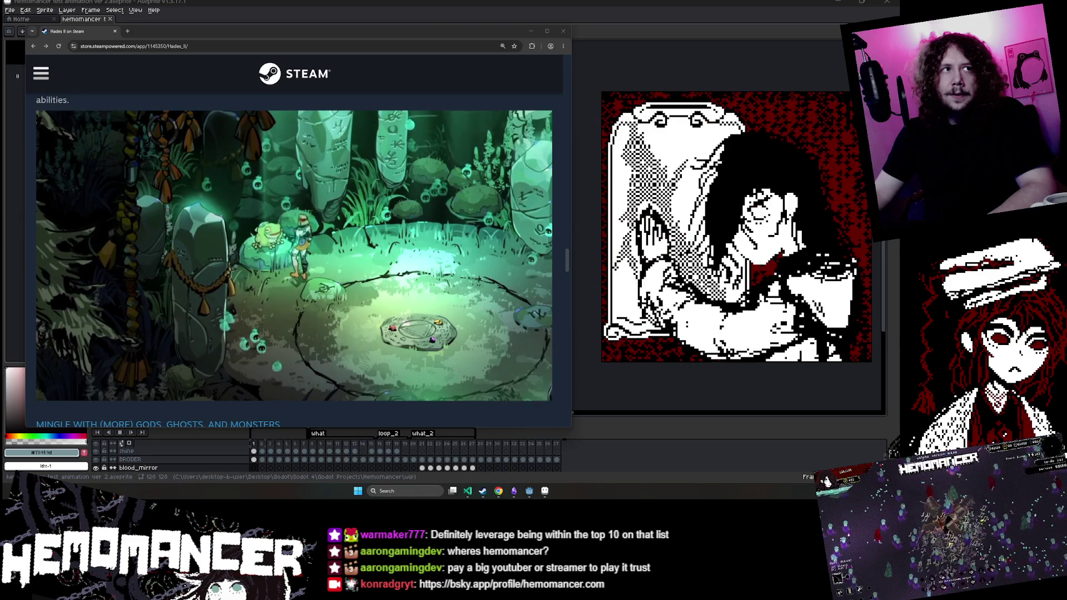
pyautogui.moveTo(537, 113); pyautogui.dragTo(279, 59)
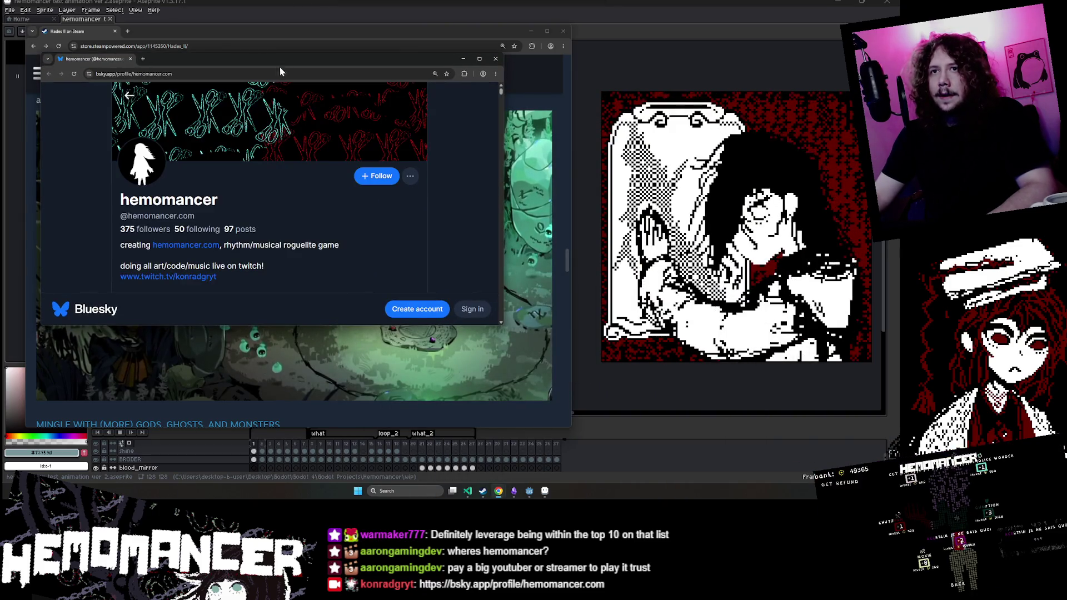
# Step: Reposition and enlarge the Bluesky Hemomancer window, scroll its posts, then bring Hades II forward
pyautogui.scroll(-10, 290, 231)
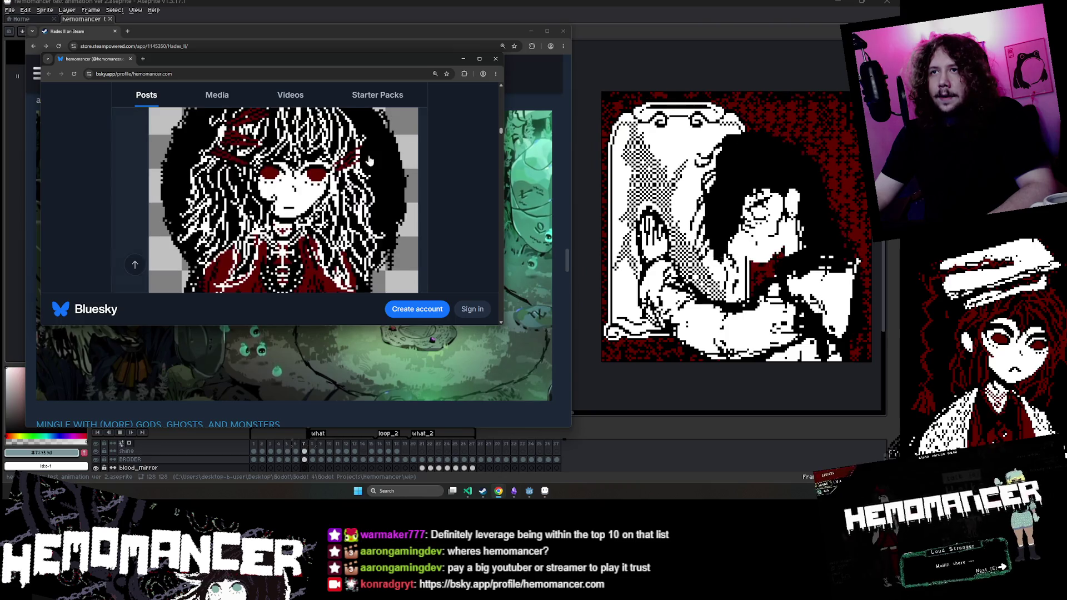
pyautogui.moveTo(374, 61); pyautogui.dragTo(370, 50)
pyautogui.scroll(-5, 289, 211)
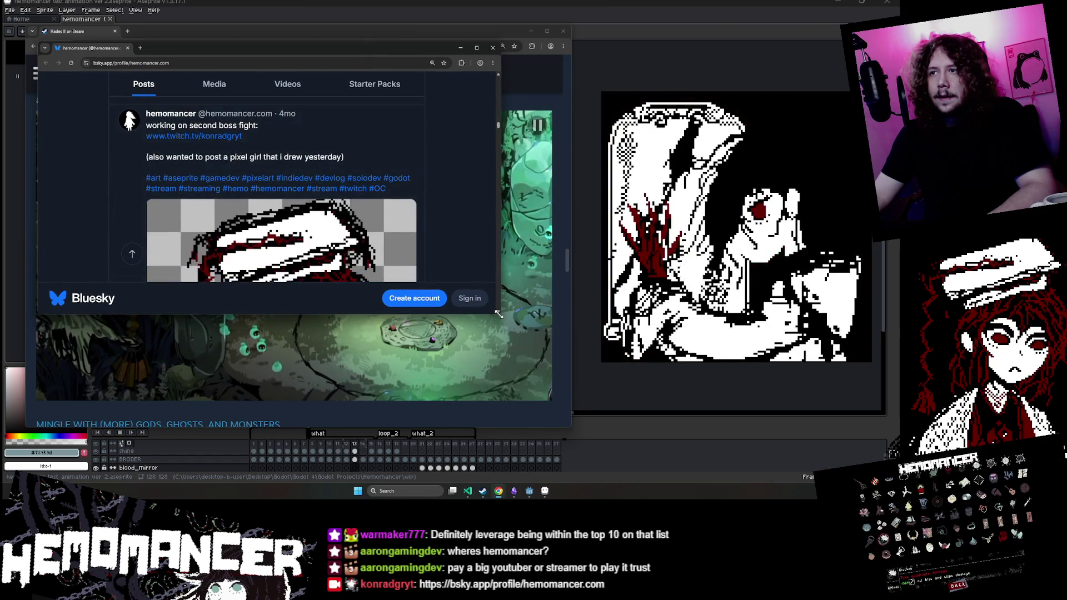
pyautogui.moveTo(496, 314); pyautogui.dragTo(547, 451)
pyautogui.scroll(-15, 406, 326)
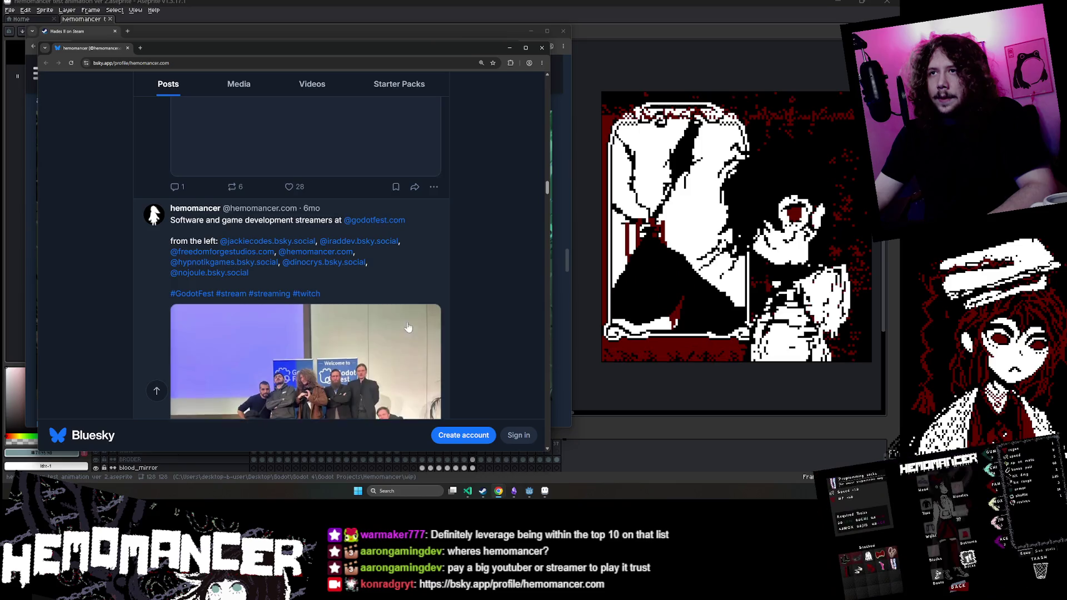
pyautogui.scroll(-20, 407, 327)
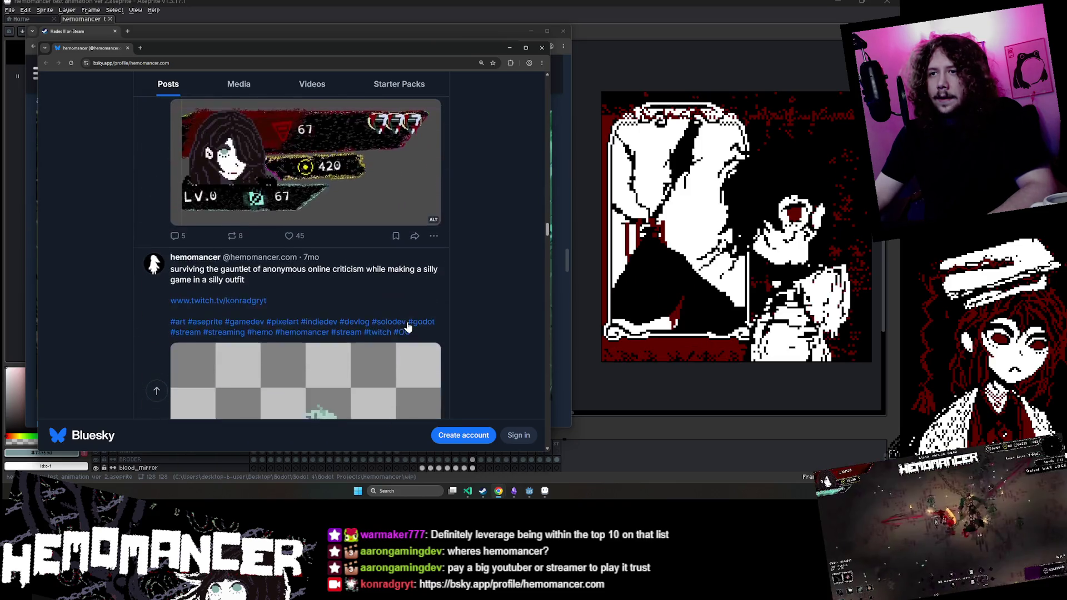
pyautogui.scroll(-10, 407, 327)
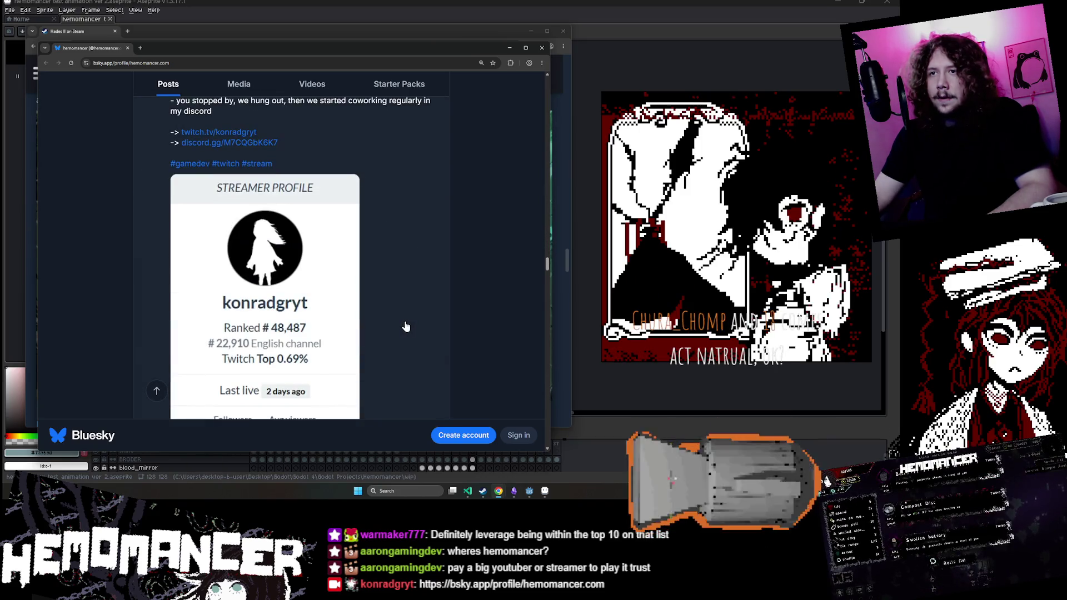
pyautogui.scroll(-10, 406, 326)
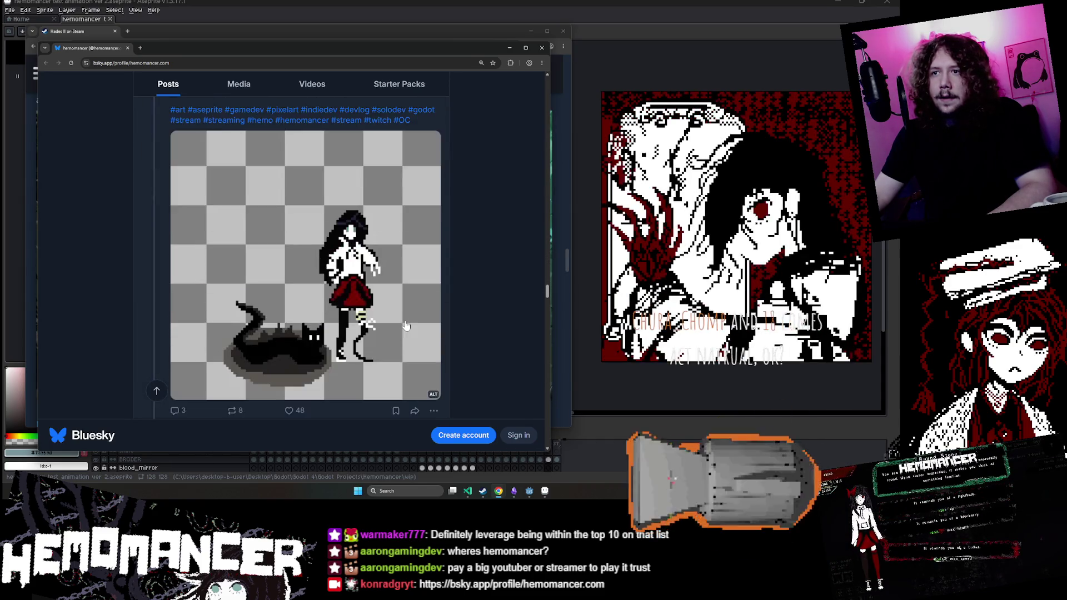
pyautogui.scroll(2, 405, 325)
pyautogui.scroll(-1, 265, 373)
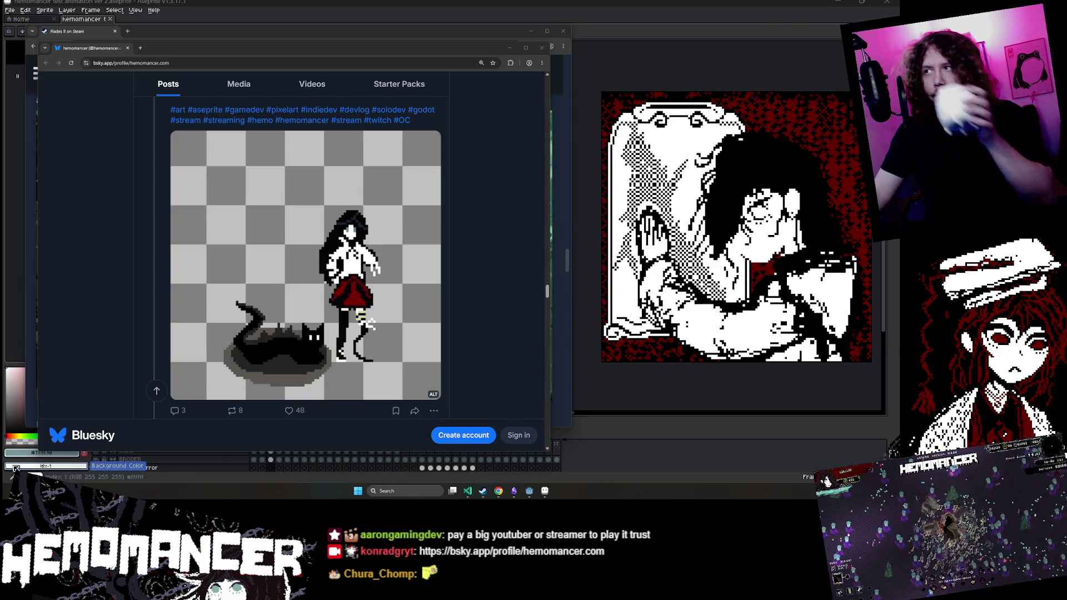
pyautogui.click(302, 33)
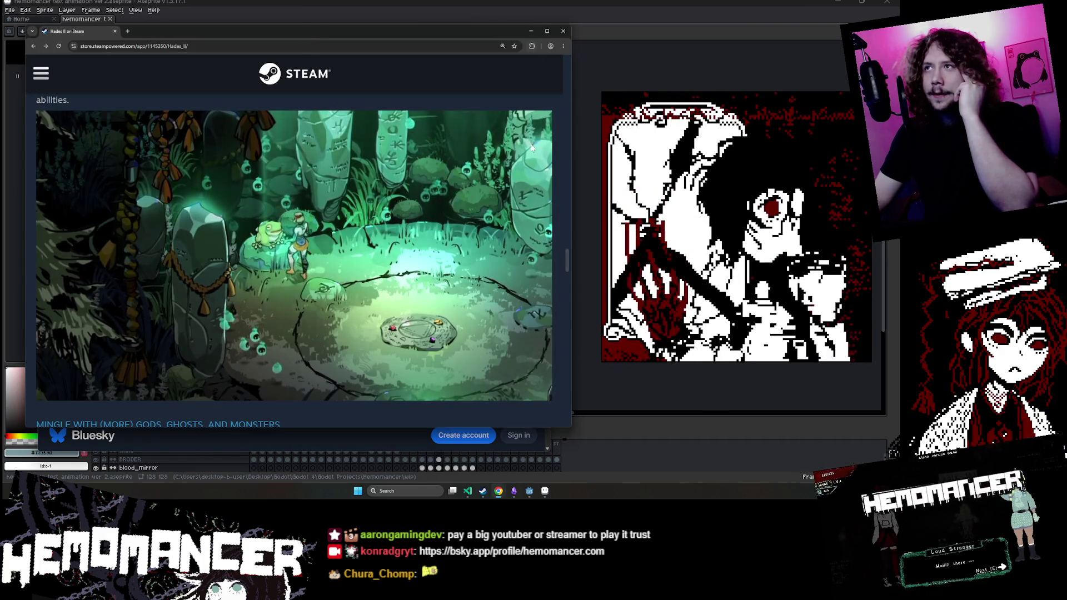
# Step: Bring the Bluesky hemomancer window forward from the taskbar, then minimize it
pyautogui.click(503, 490)
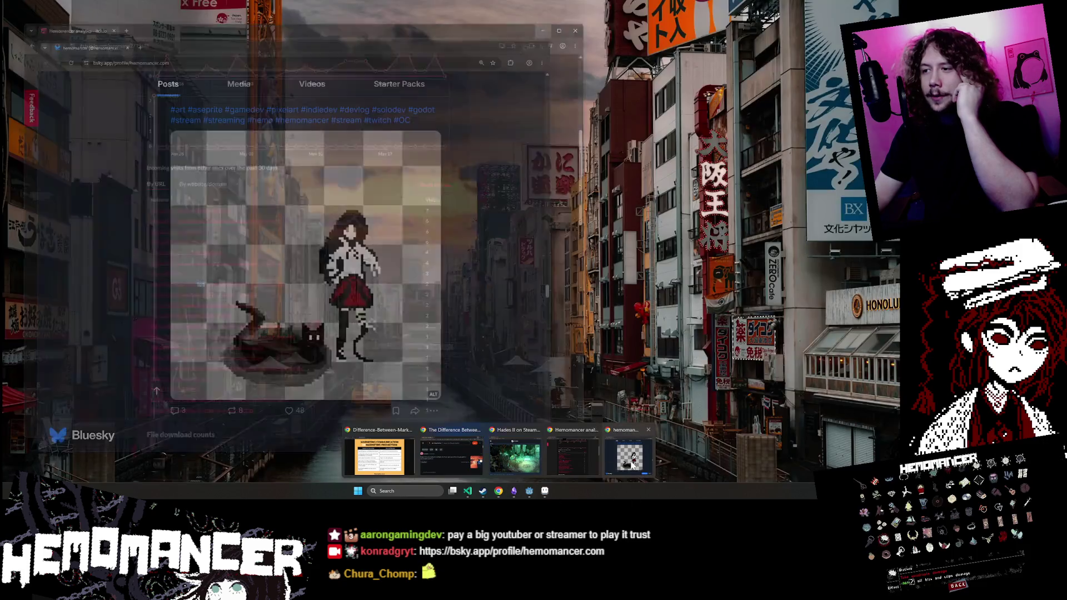
pyautogui.click(612, 468)
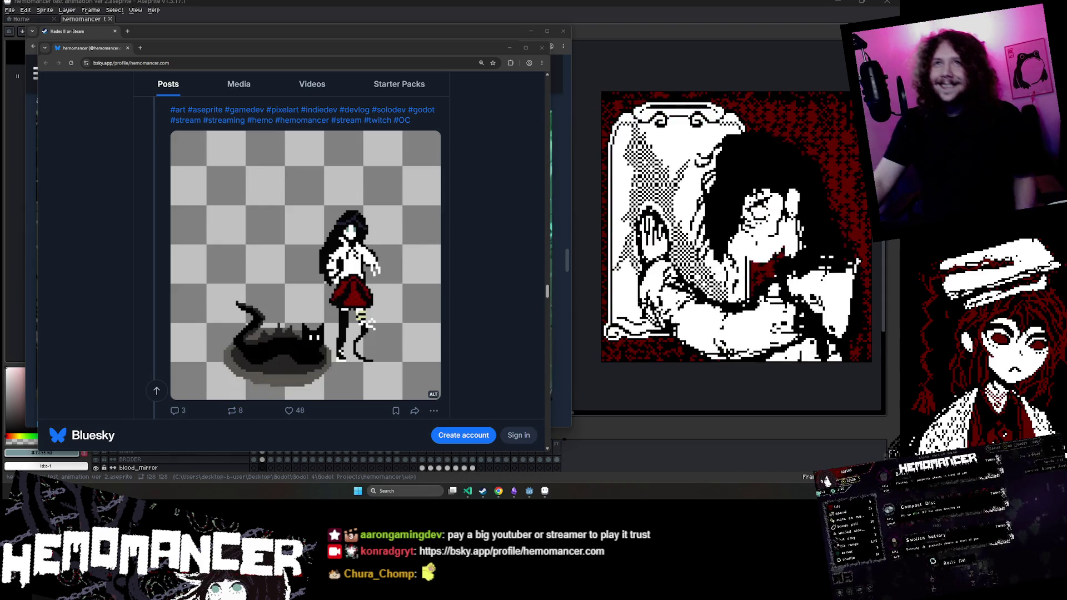
pyautogui.click(509, 53)
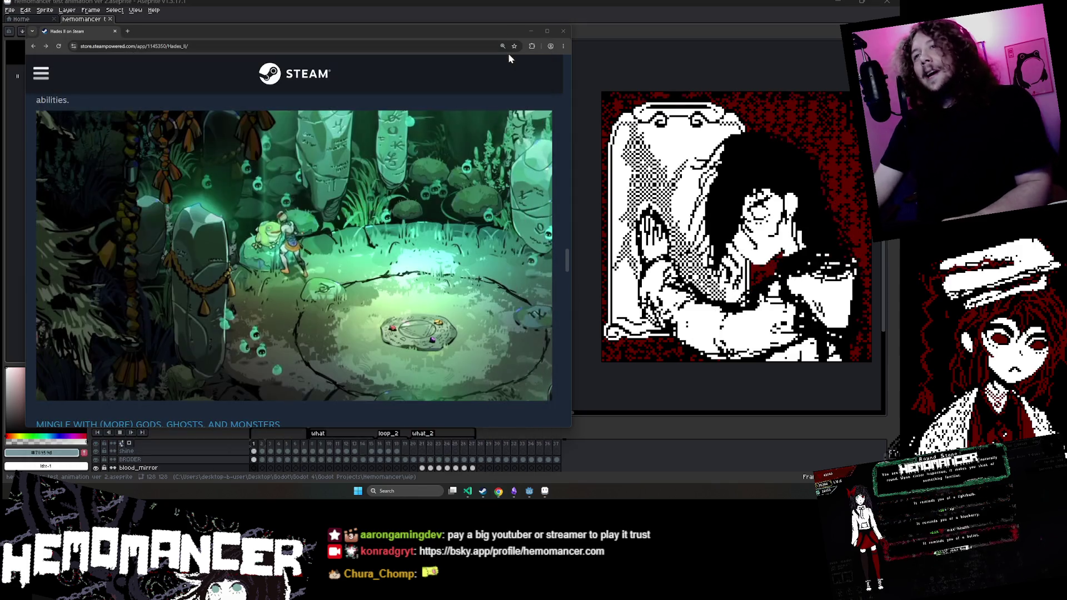
# Step: Scroll the Hades II store page and expand all 15 supported languages
pyautogui.scroll(-10, 328, 177)
pyautogui.scroll(15, 333, 178)
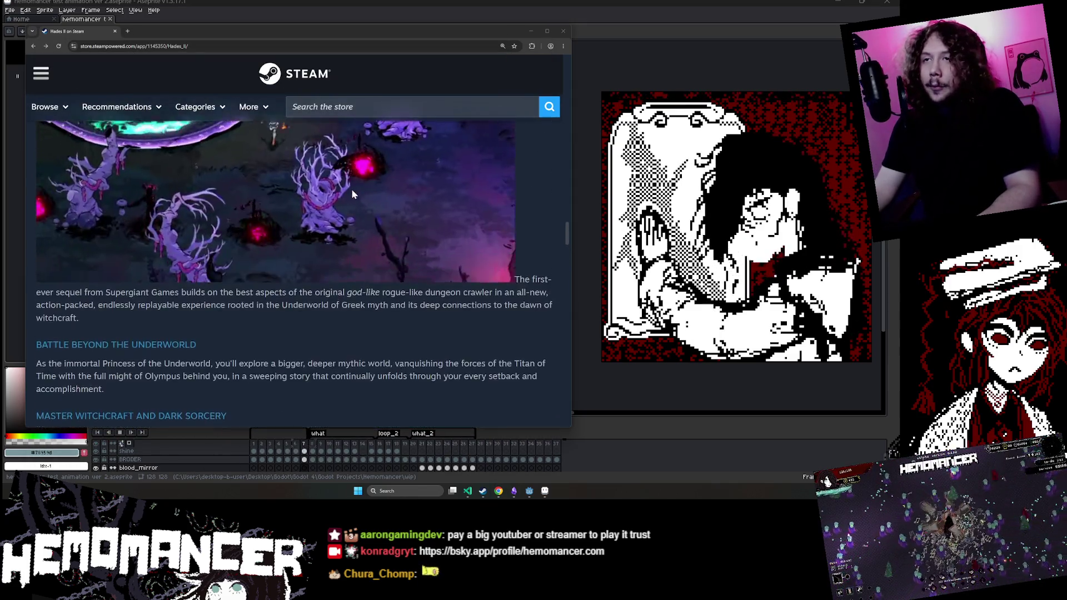
pyautogui.scroll(4, 343, 177)
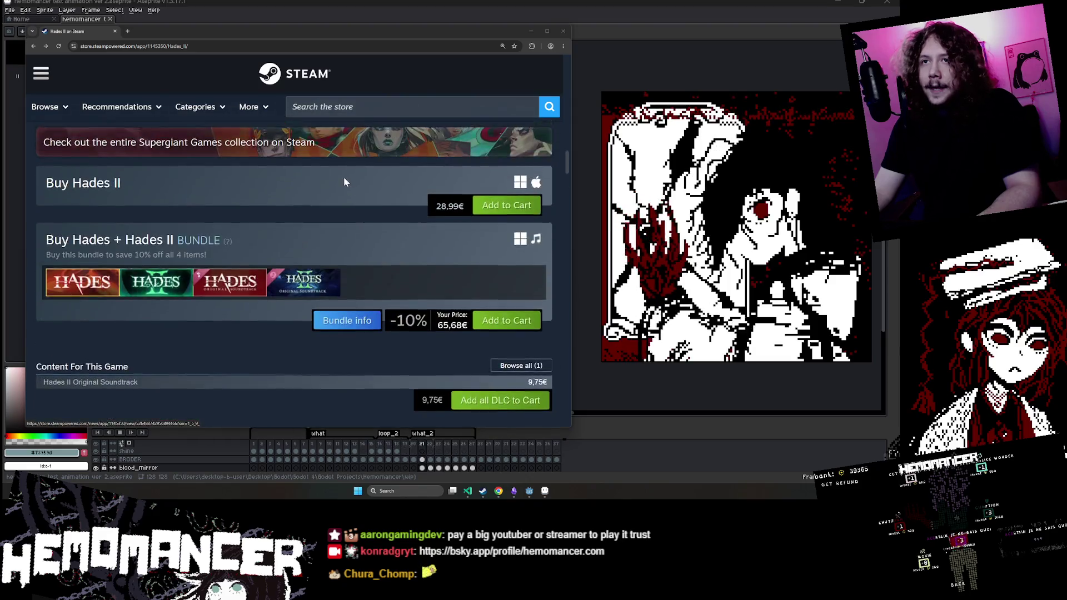
pyautogui.scroll(-12, 343, 178)
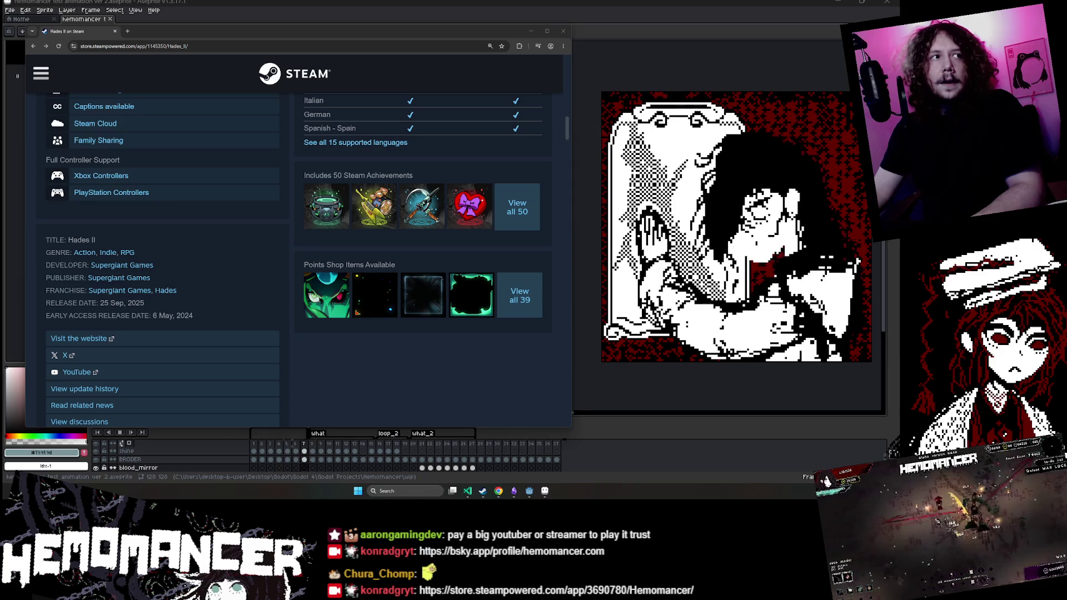
pyautogui.scroll(15, 326, 323)
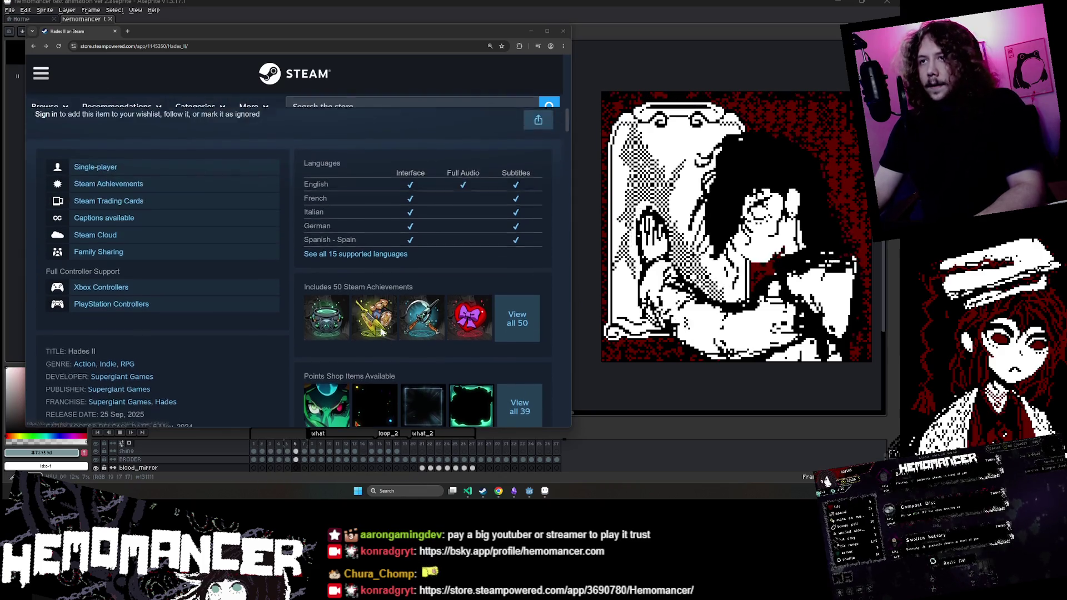
pyautogui.scroll(1, 324, 325)
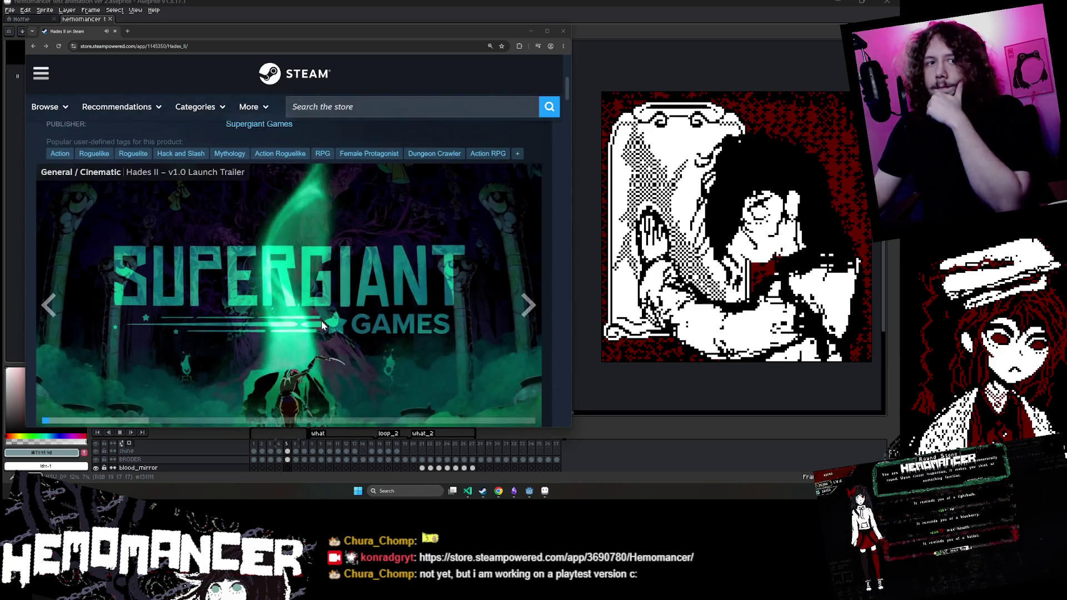
pyautogui.scroll(1, 309, 327)
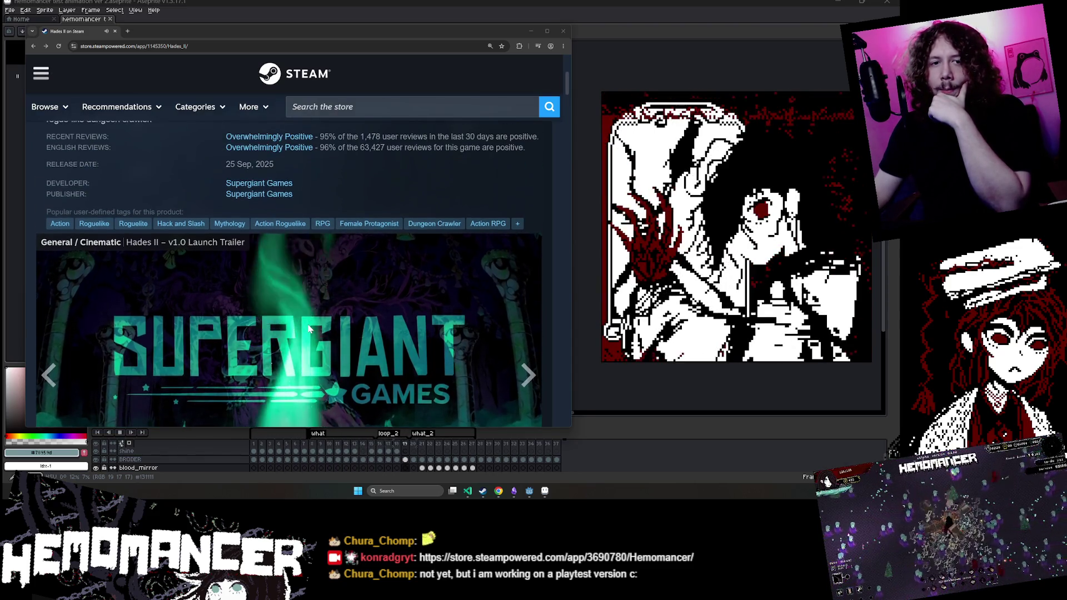
pyautogui.scroll(-7, 309, 327)
pyautogui.scroll(-1, 308, 327)
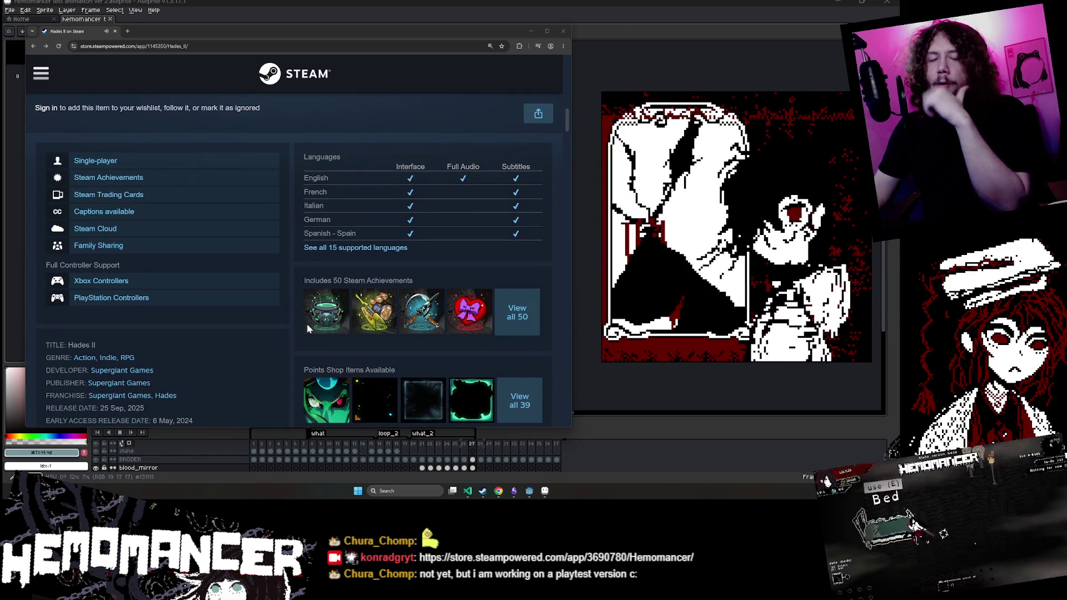
pyautogui.click(379, 249)
# Step: Scroll through the rest of the Hades II page, then start searching for Hylics
pyautogui.scroll(-1, 380, 252)
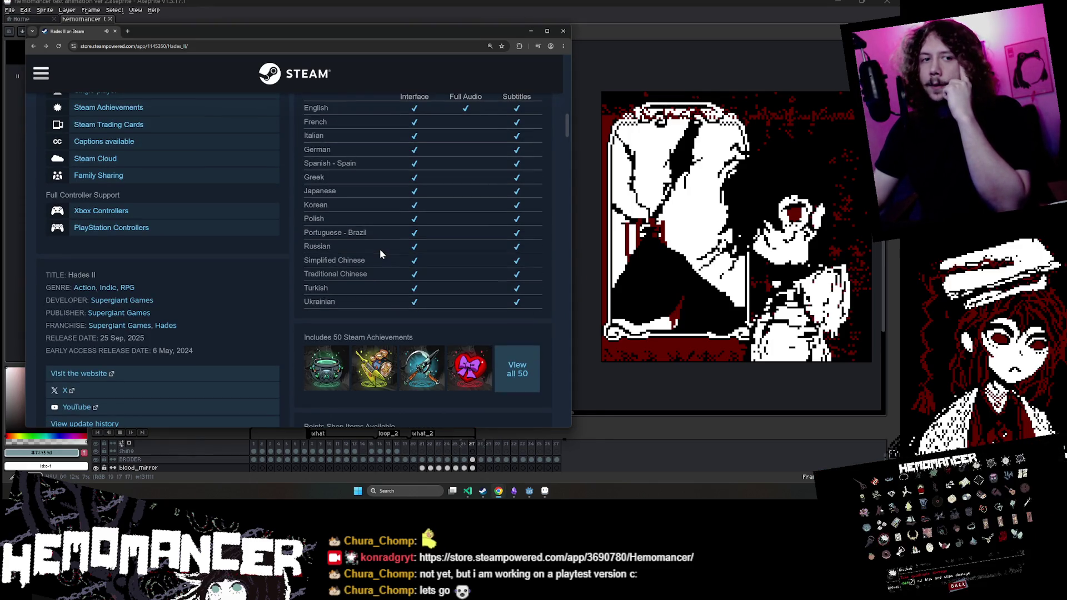
pyautogui.scroll(-7, 381, 249)
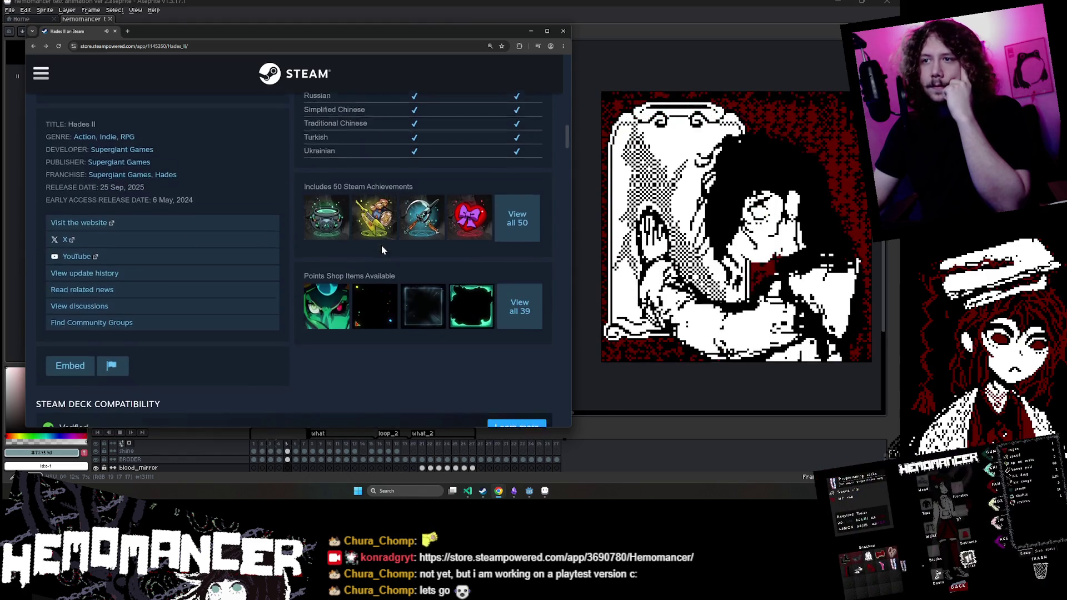
pyautogui.scroll(-2, 381, 250)
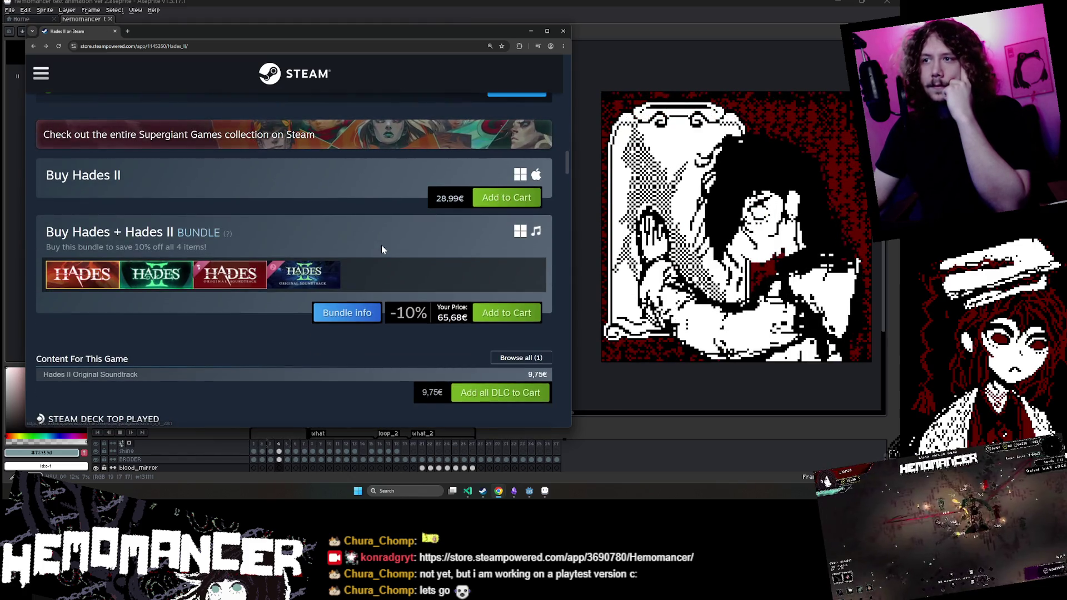
pyautogui.scroll(-1, 382, 248)
pyautogui.scroll(-7, 382, 246)
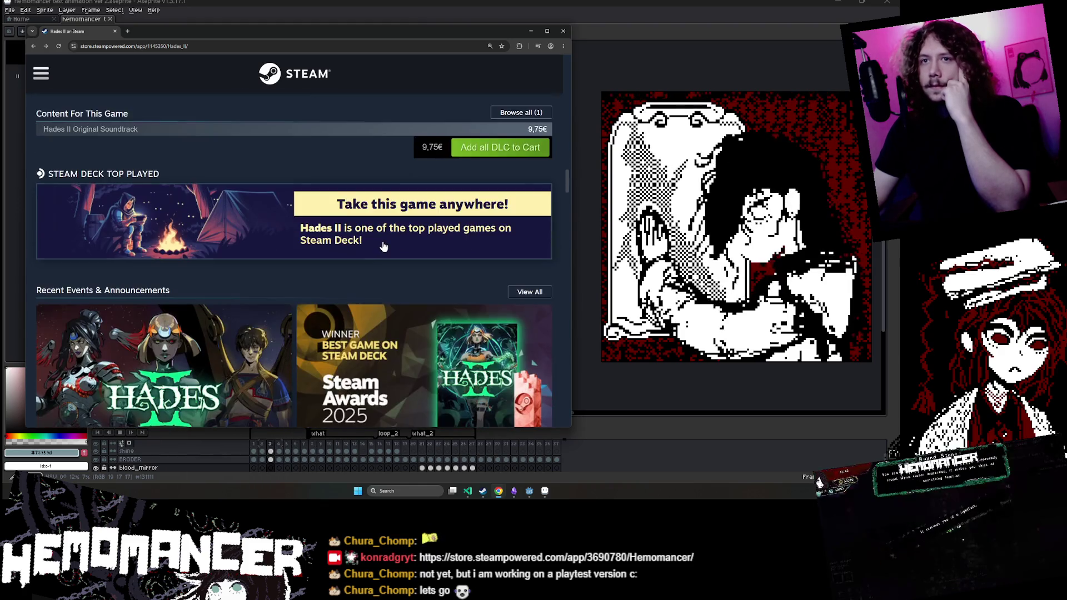
pyautogui.scroll(-10, 383, 245)
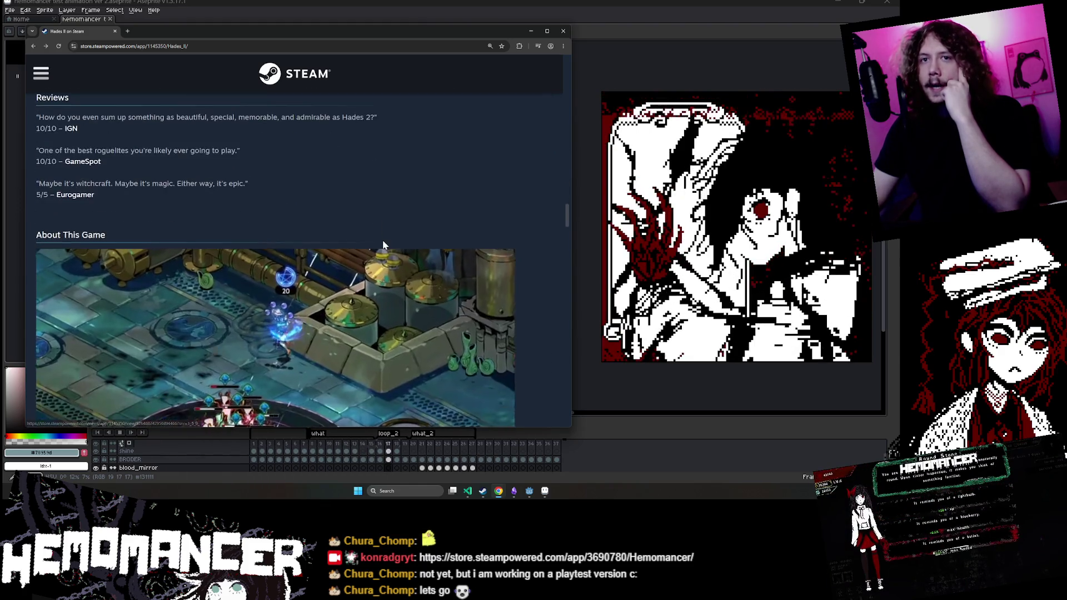
pyautogui.scroll(-10, 382, 243)
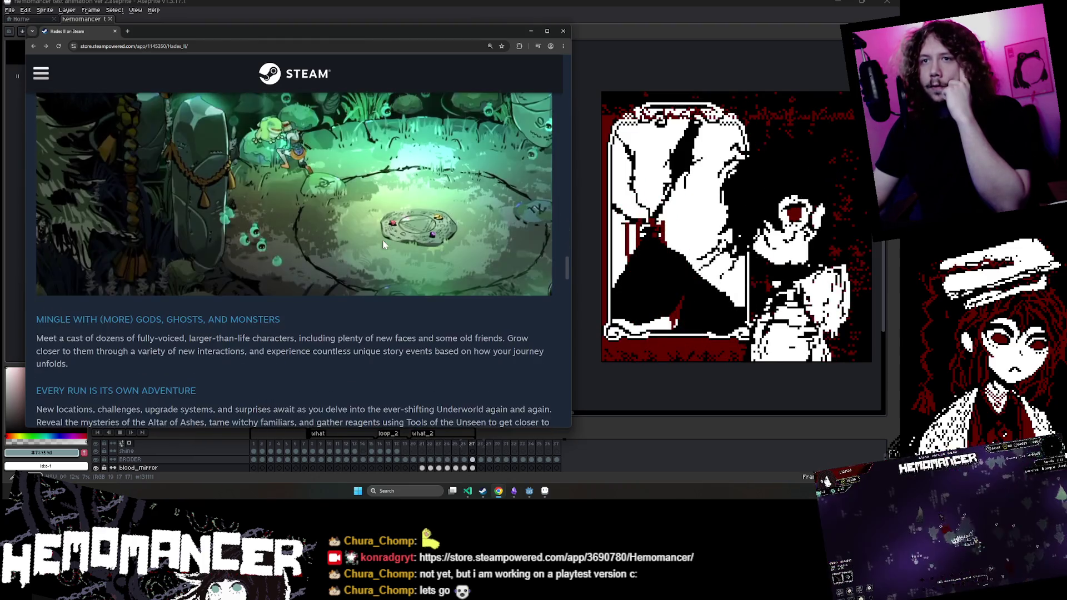
pyautogui.scroll(-1, 558, 277)
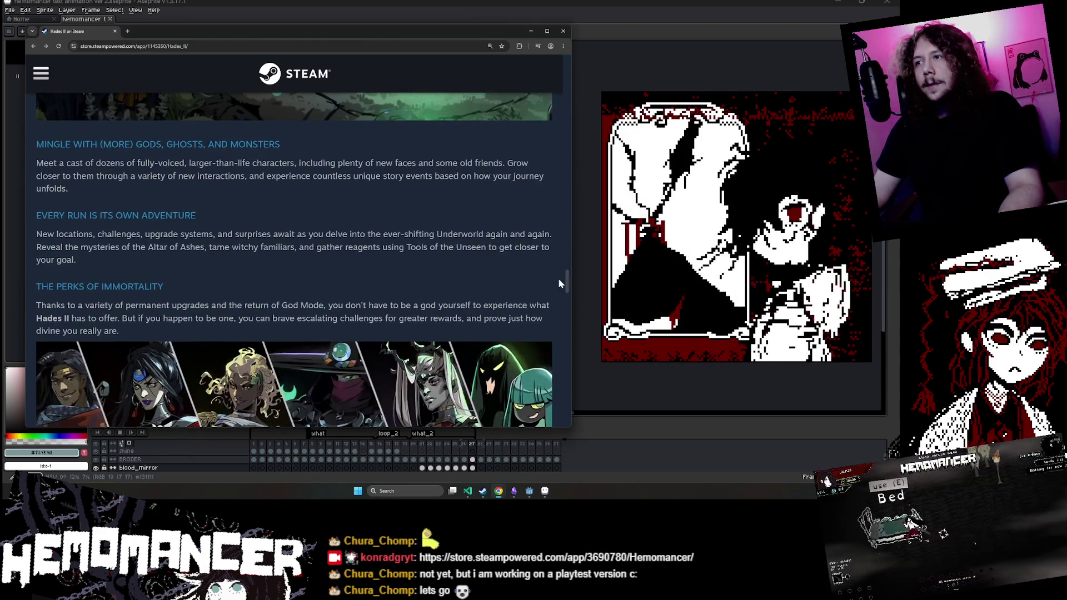
pyautogui.moveTo(564, 283)
pyautogui.mouseDown()
pyautogui.moveTo(568, 314)
pyautogui.moveTo(576, 85)
pyautogui.mouseUp()
pyautogui.scroll(4, 479, 148)
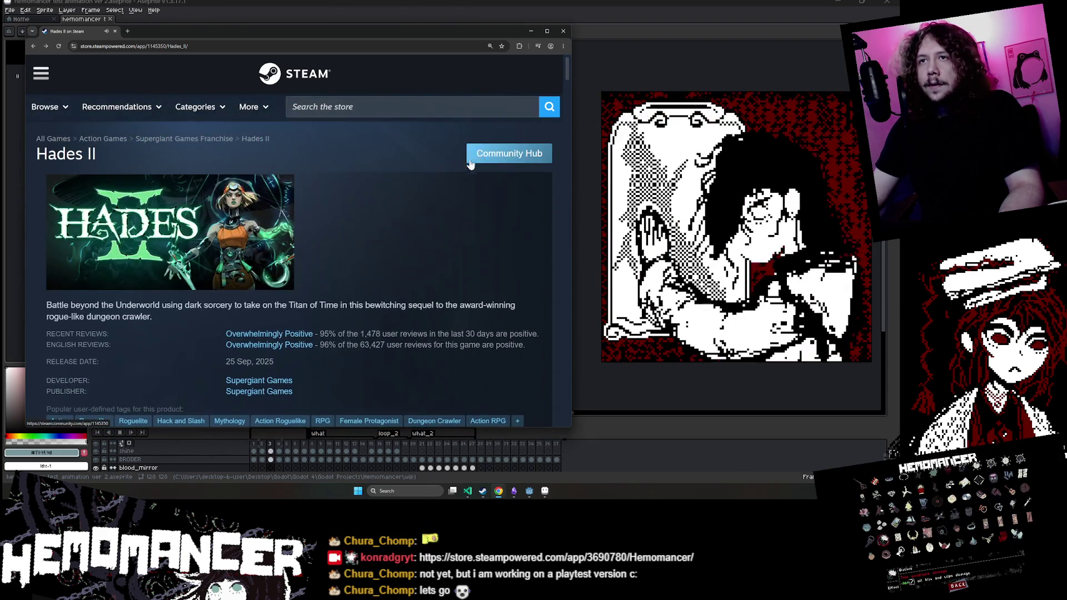
pyautogui.write('gylics')
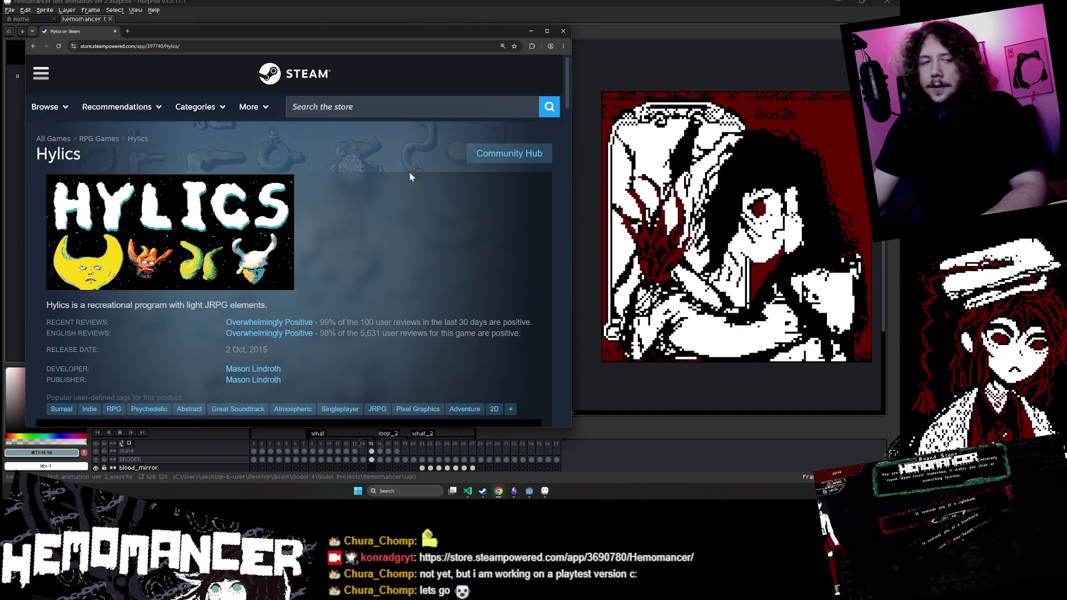
# Step: Scroll through the Hylics About This Game section and clear the text selection
pyautogui.scroll(-10, 402, 278)
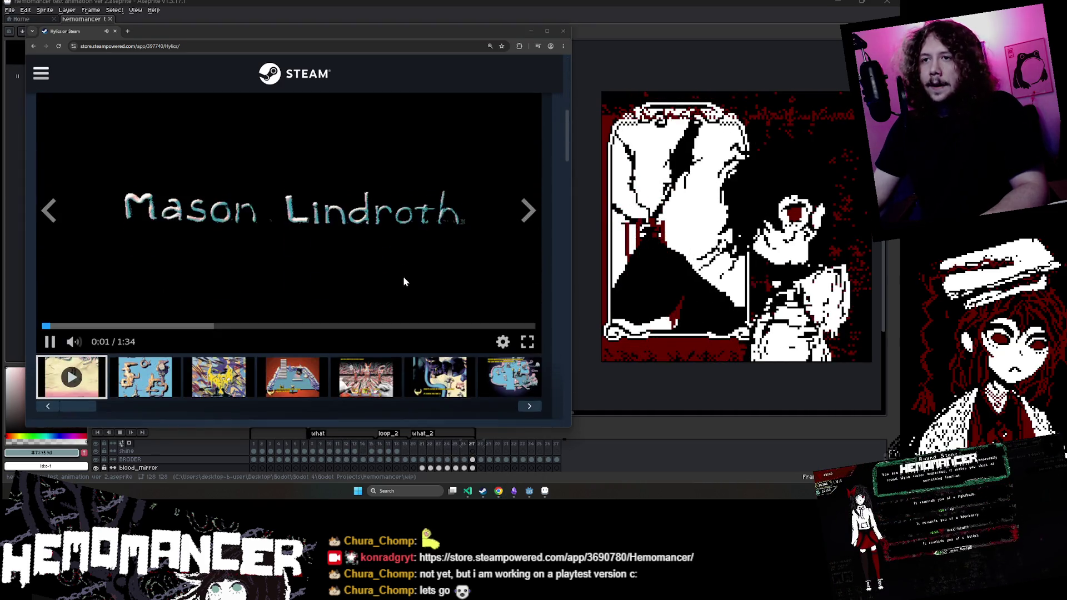
pyautogui.scroll(-15, 403, 272)
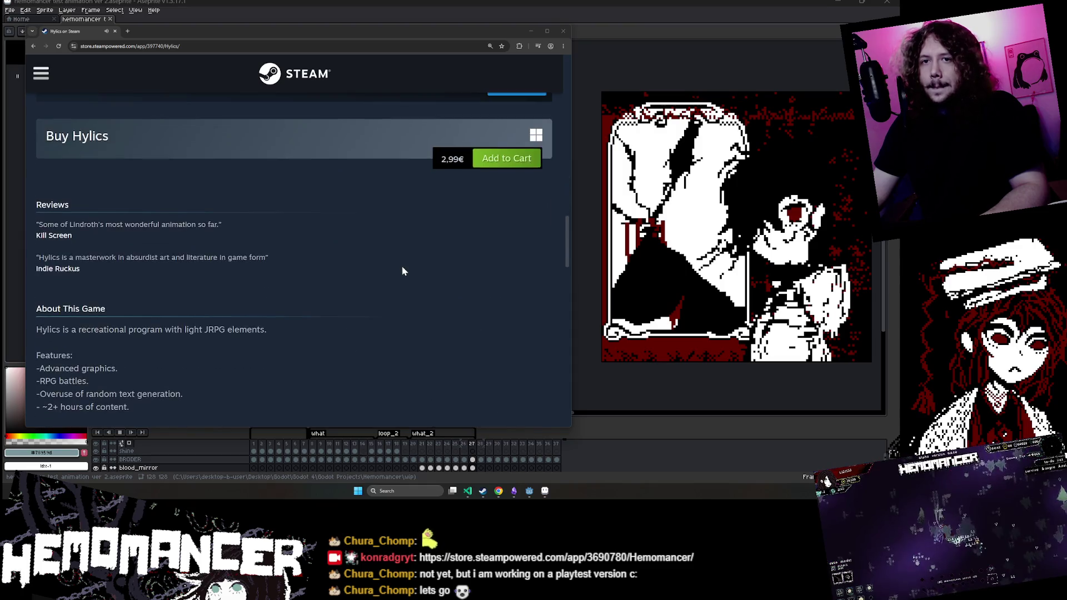
pyautogui.scroll(-6, 401, 265)
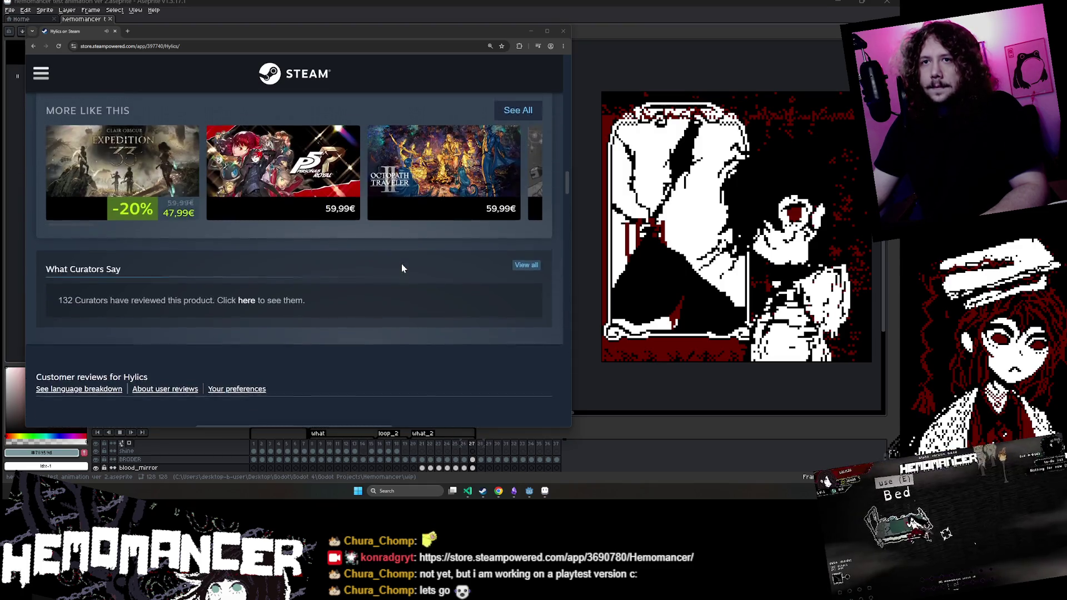
pyautogui.scroll(3, 401, 263)
pyautogui.scroll(1, 401, 264)
pyautogui.scroll(1, 399, 262)
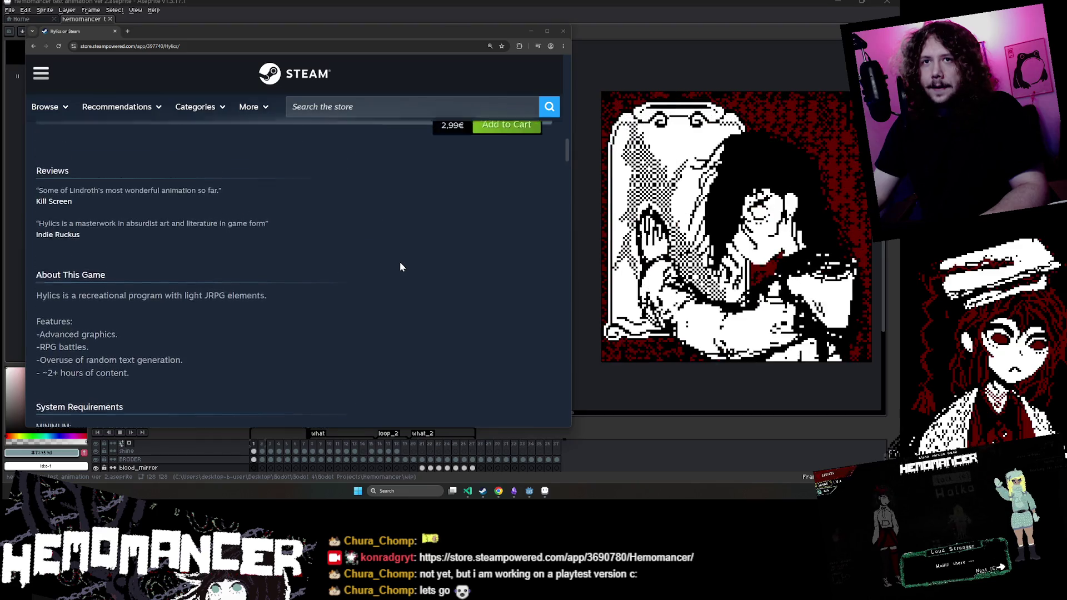
pyautogui.scroll(-1, 247, 272)
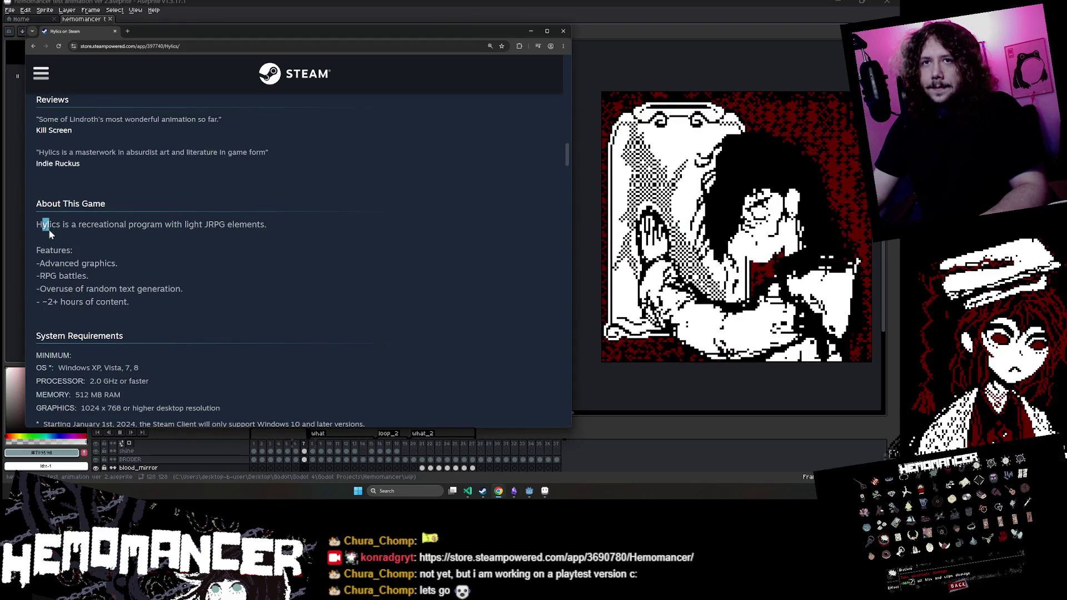
pyautogui.click(192, 304)
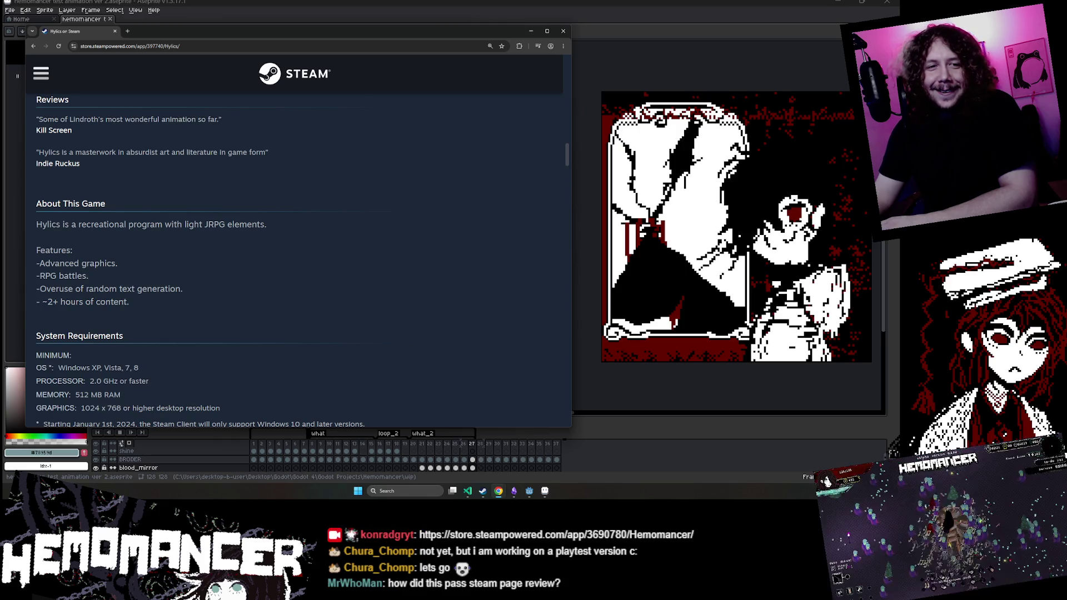
# Step: Highlight the last two Hylics feature lines, then scroll back to the top of the page
pyautogui.moveTo(175, 305); pyautogui.dragTo(40, 289)
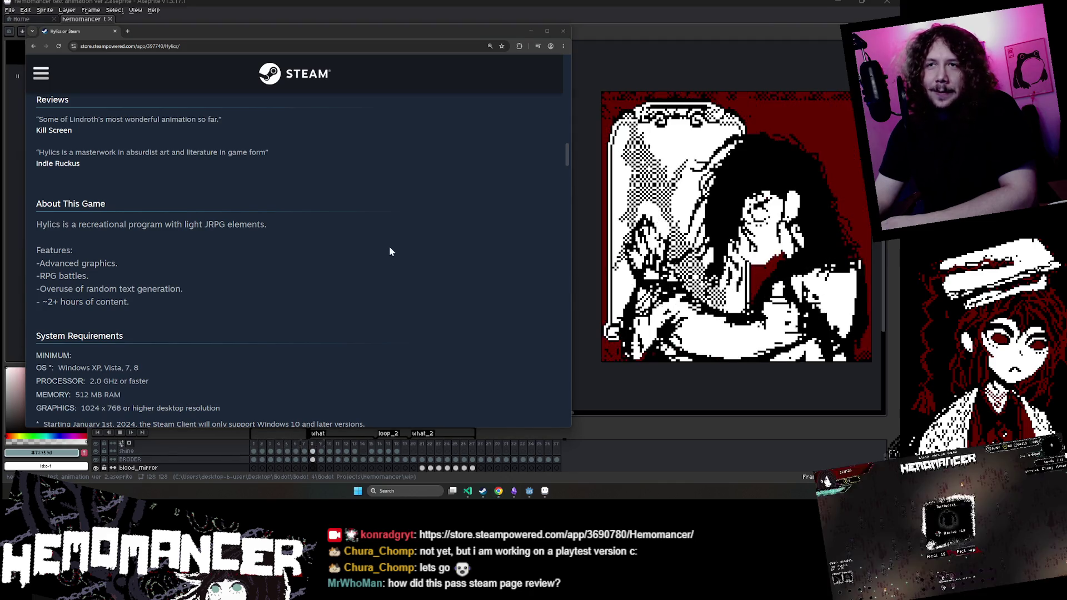
pyautogui.scroll(2, 317, 292)
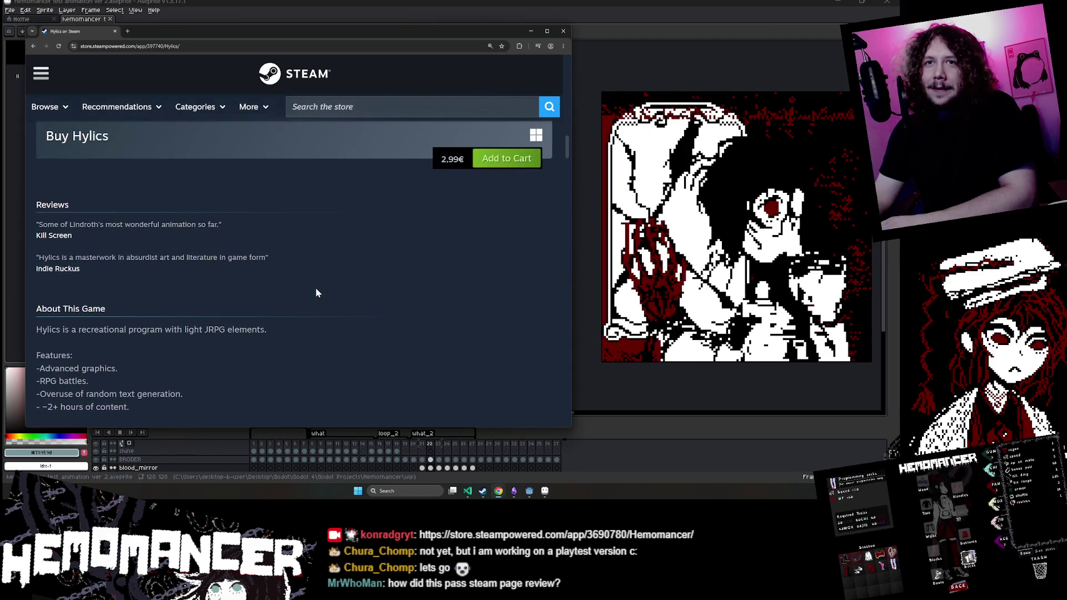
pyautogui.scroll(-1, 109, 234)
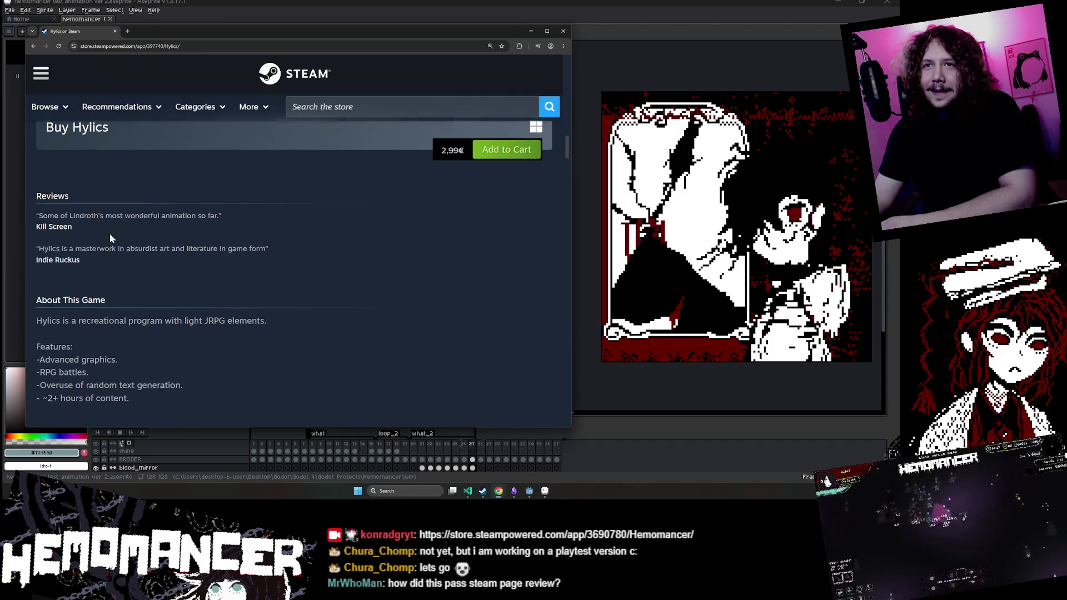
pyautogui.moveTo(38, 223); pyautogui.dragTo(266, 222)
pyautogui.scroll(-6, 284, 221)
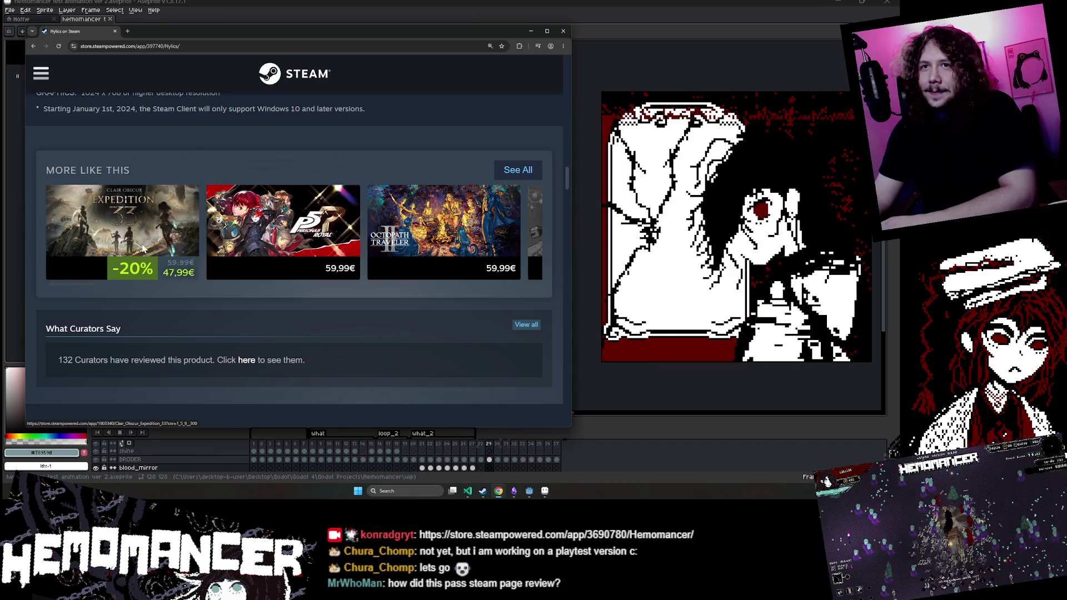
pyautogui.moveTo(136, 249)
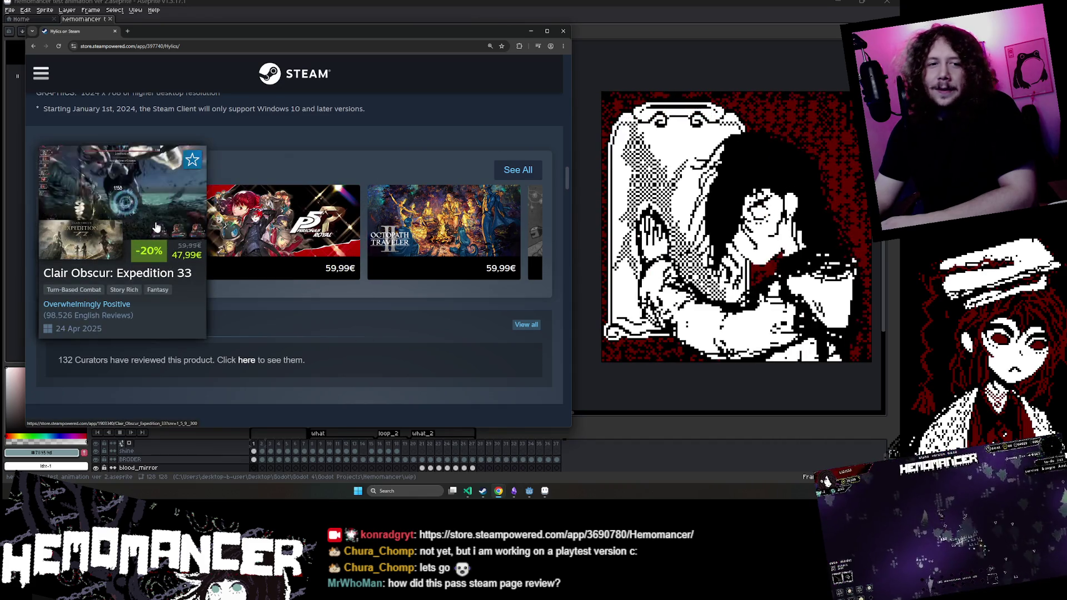
pyautogui.scroll(3, 156, 227)
pyautogui.scroll(15, 351, 306)
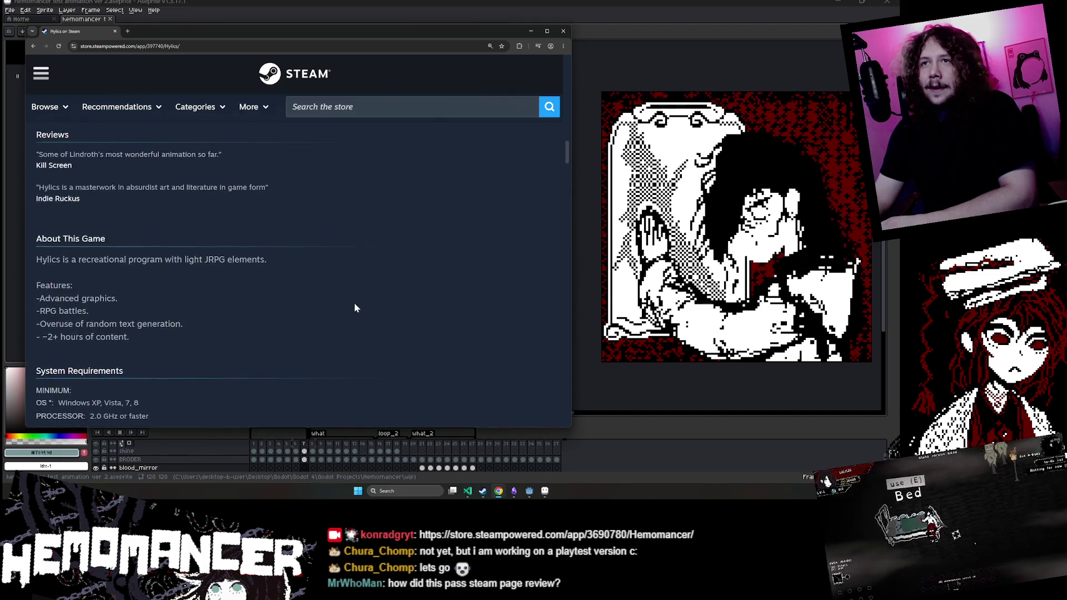
pyautogui.scroll(5, 334, 305)
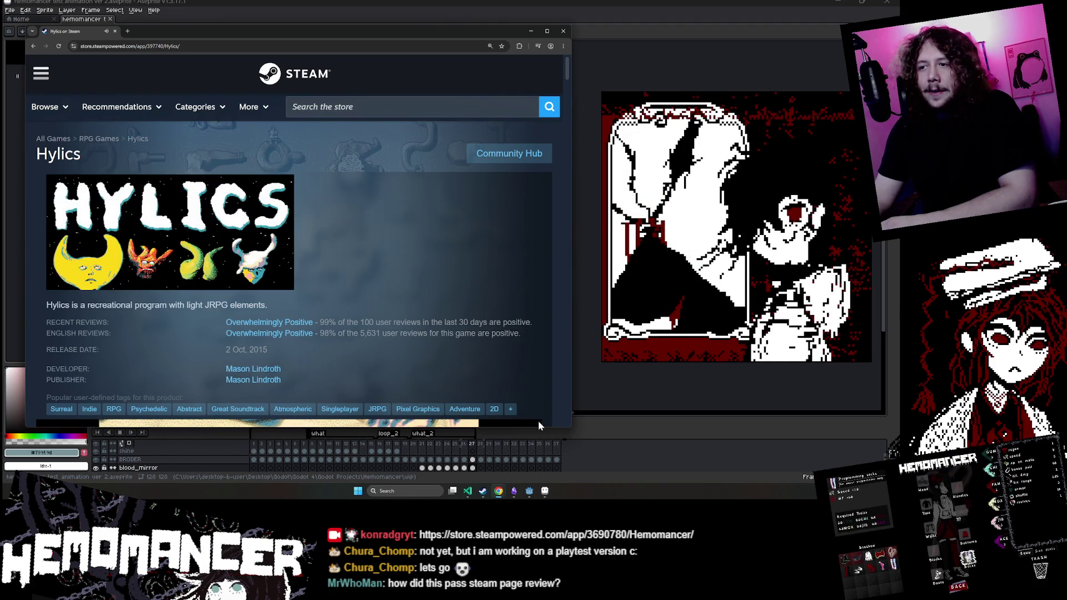
# Step: Look over the game-capsule mood board in Obsidian, then start a store search for 'hy'
pyautogui.click(512, 494)
pyautogui.scroll(-4, 507, 381)
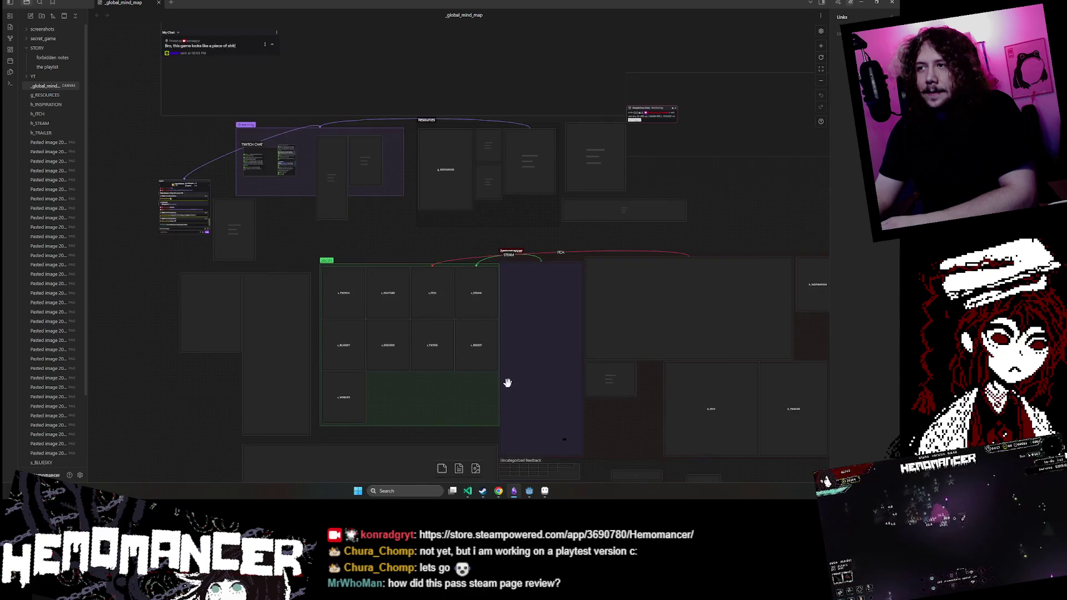
pyautogui.scroll(10, 627, 330)
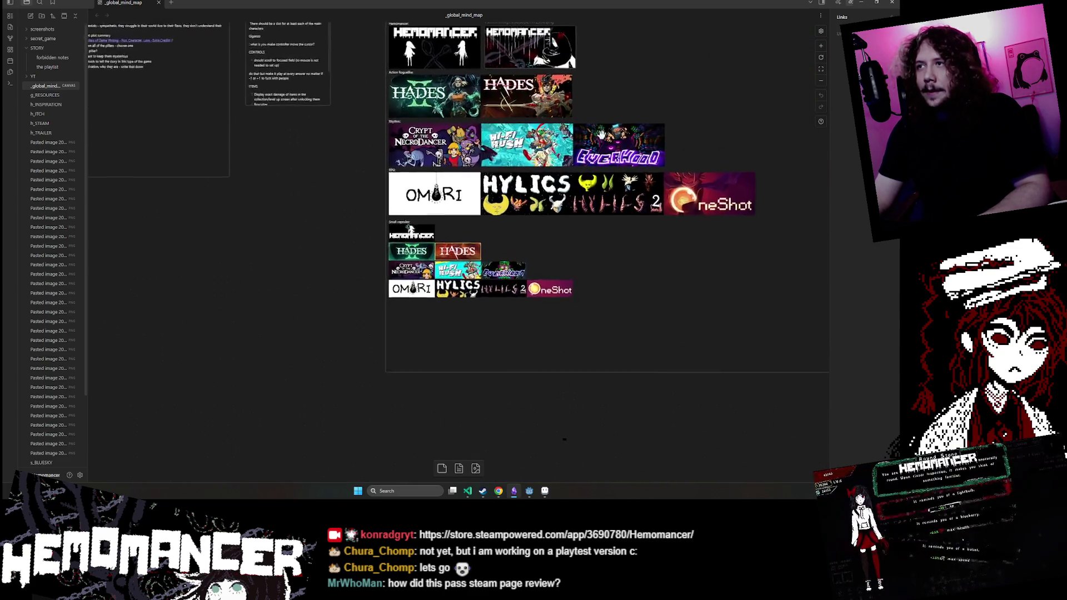
pyautogui.scroll(-3, 599, 134)
pyautogui.click(860, 2)
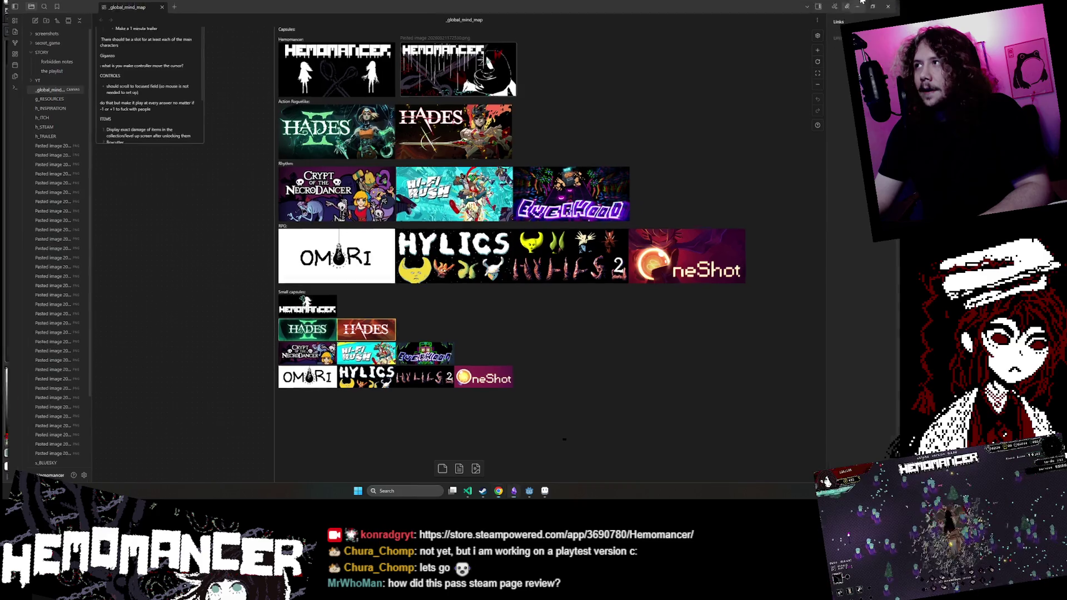
pyautogui.write('hylics 2')
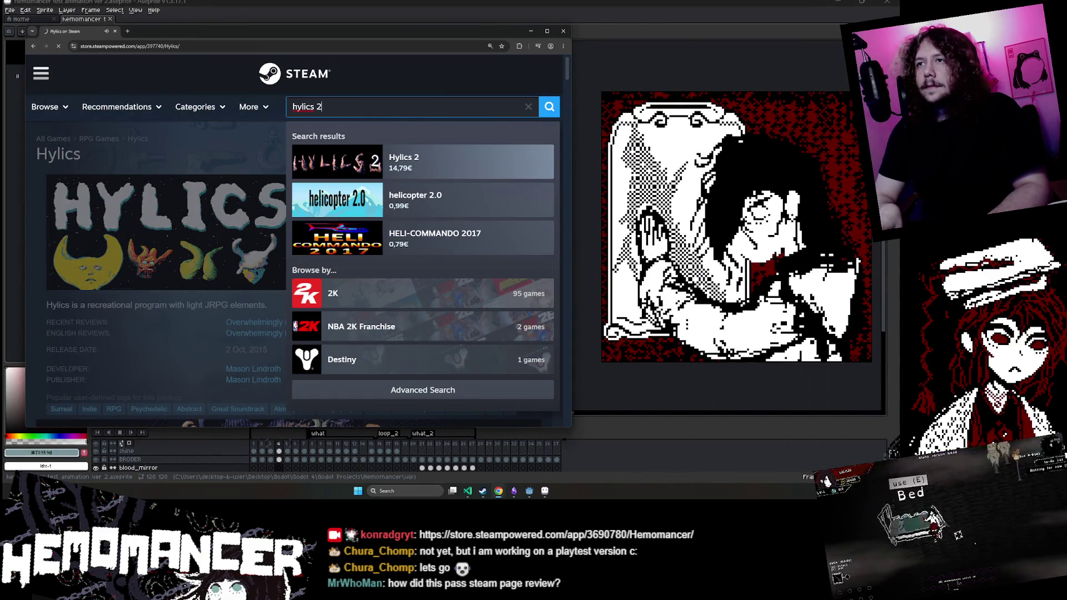
# Step: Jump the Hylics 2 trailer ahead to 0:23 and watch it, then scroll down the page
pyautogui.scroll(-8, 336, 212)
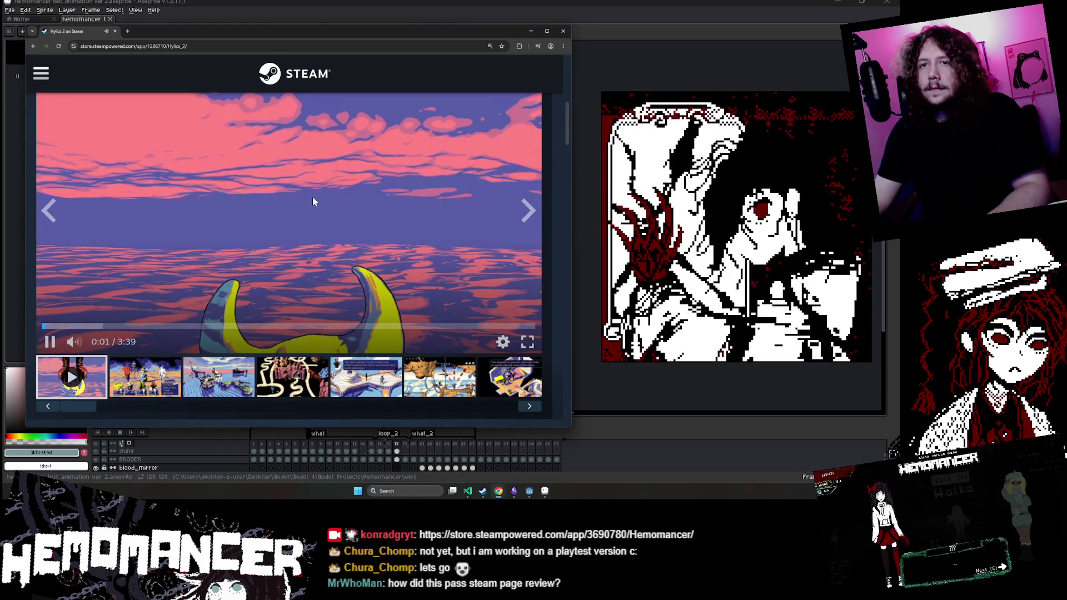
pyautogui.click(101, 328)
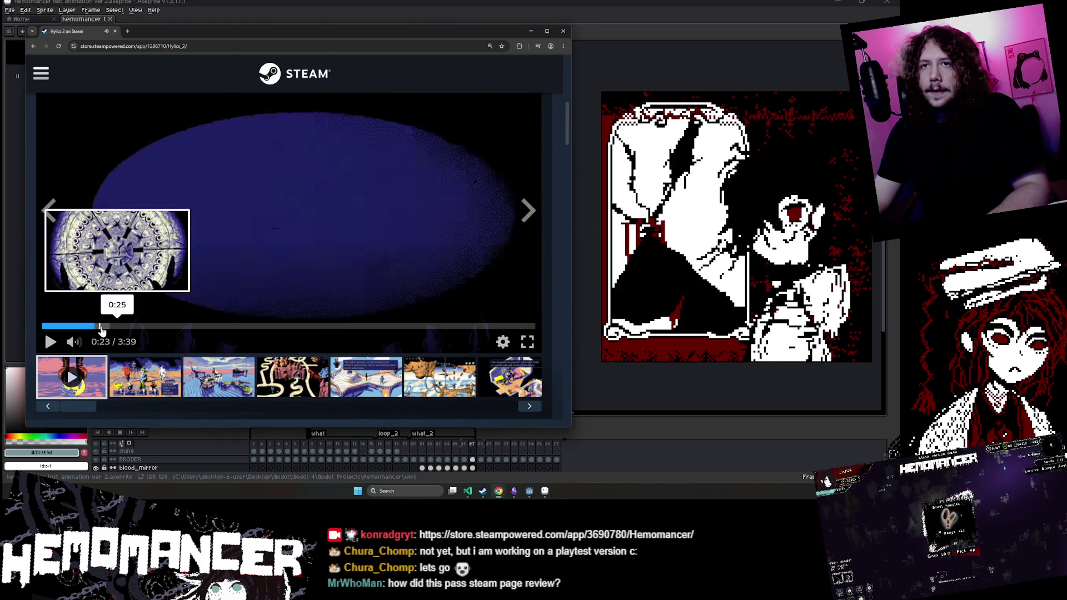
pyautogui.scroll(1, 101, 327)
pyautogui.scroll(-1, 385, 91)
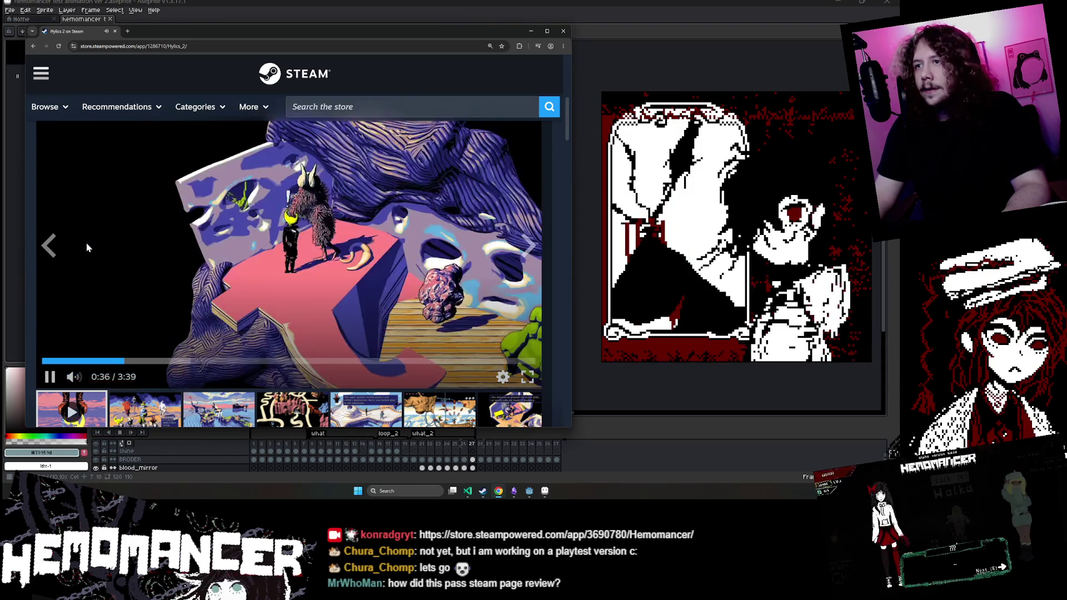
pyautogui.scroll(1, 260, 220)
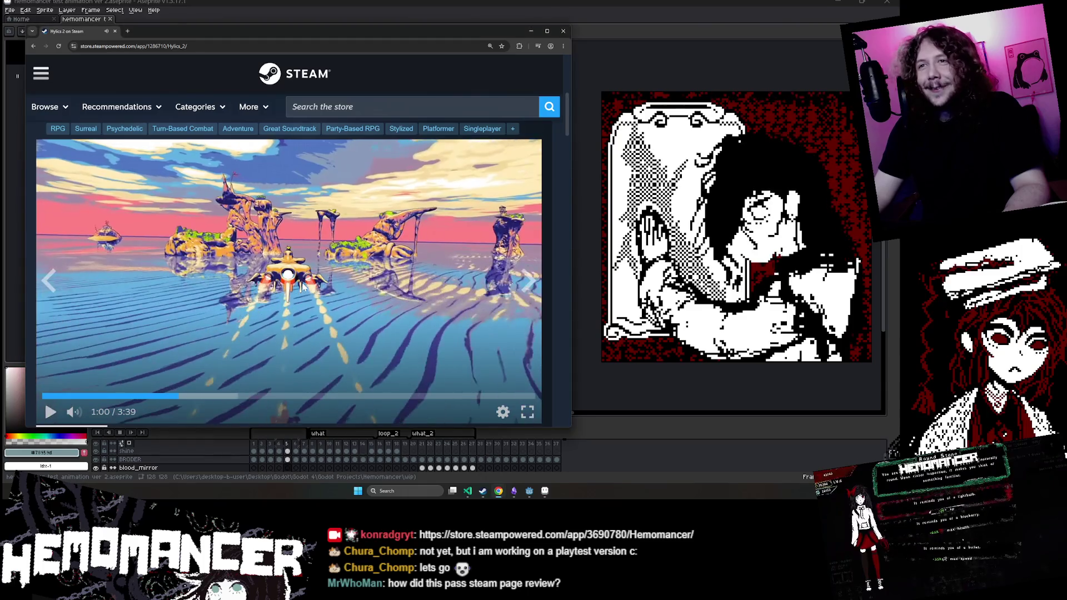
pyautogui.scroll(-3, 300, 288)
pyautogui.scroll(-12, 300, 287)
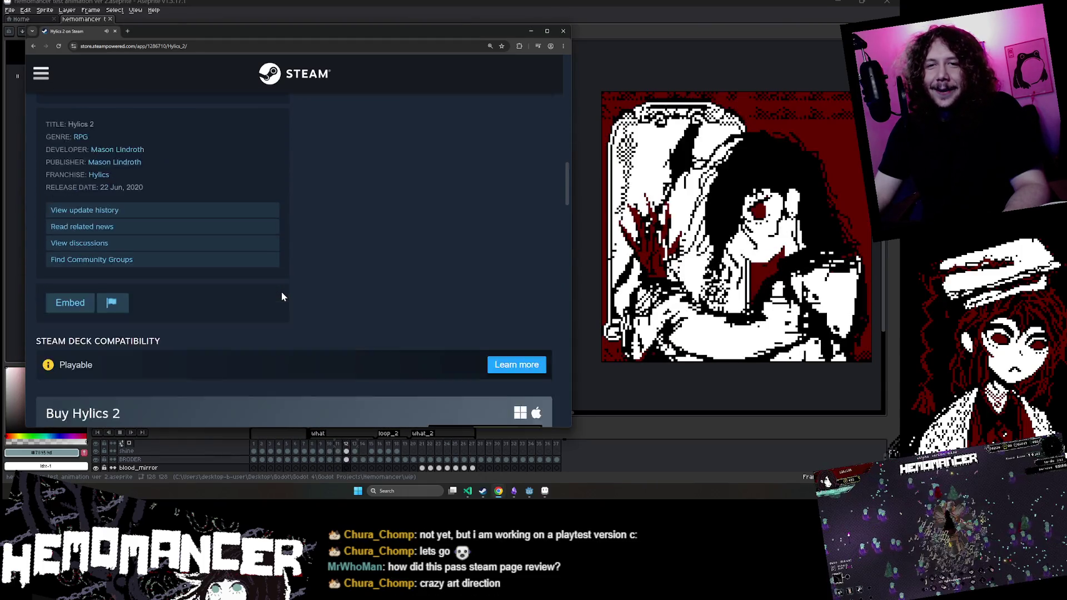
pyautogui.scroll(-3, 282, 296)
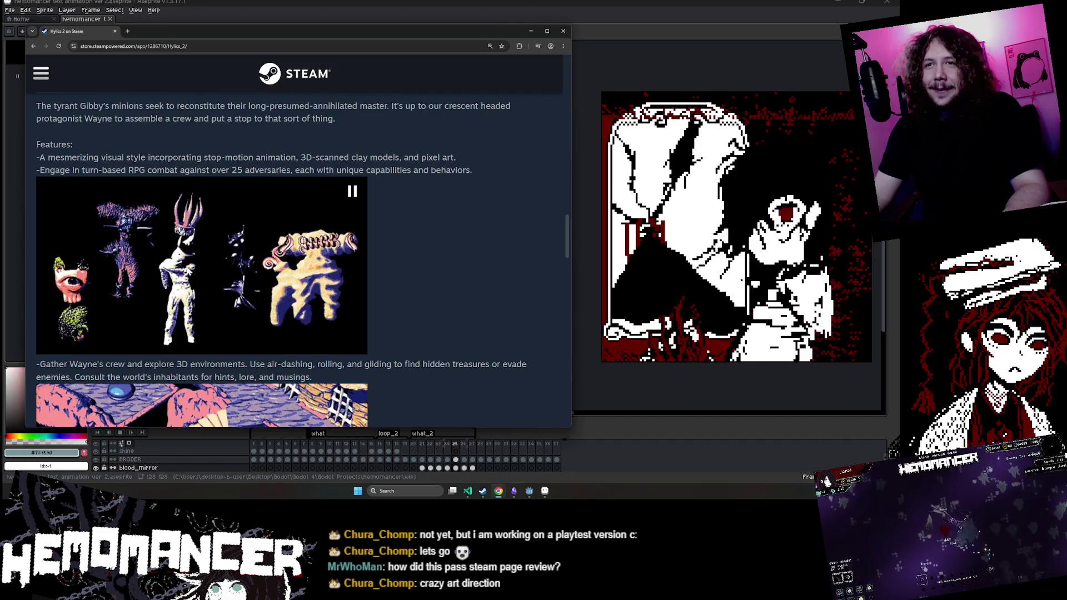
pyautogui.scroll(1, 183, 271)
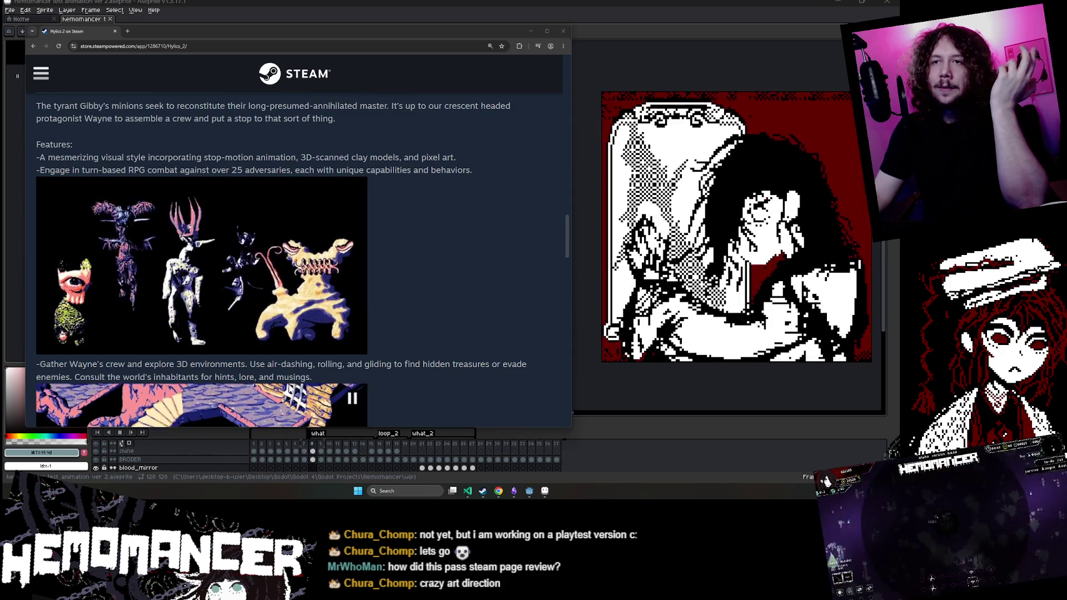
pyautogui.scroll(-2, 482, 301)
pyautogui.scroll(3, 478, 300)
pyautogui.scroll(1, 477, 303)
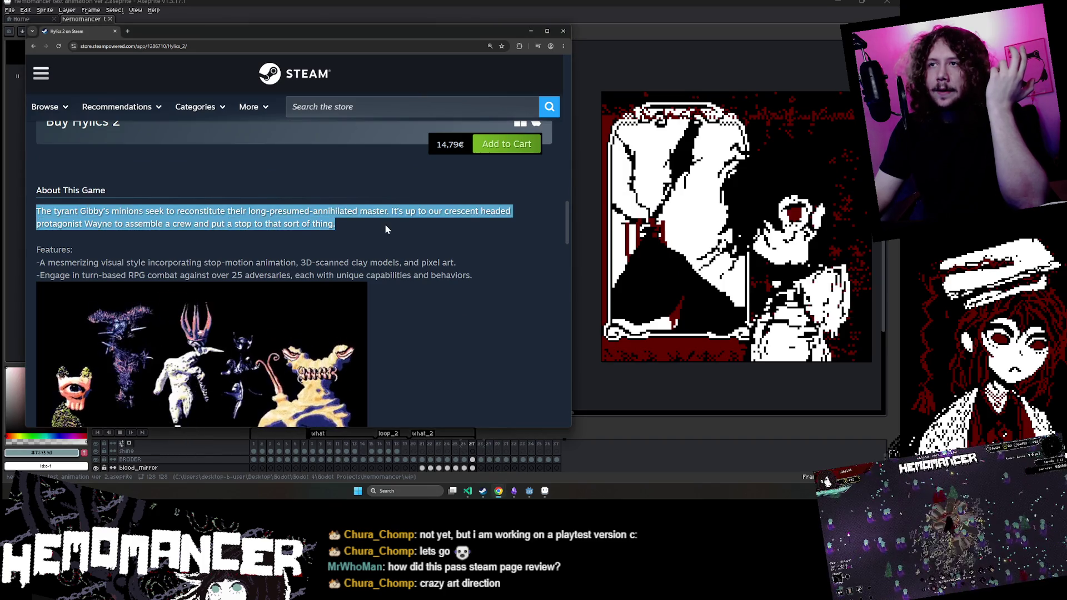
pyautogui.moveTo(384, 225); pyautogui.dragTo(25, 208)
pyautogui.click(28, 208)
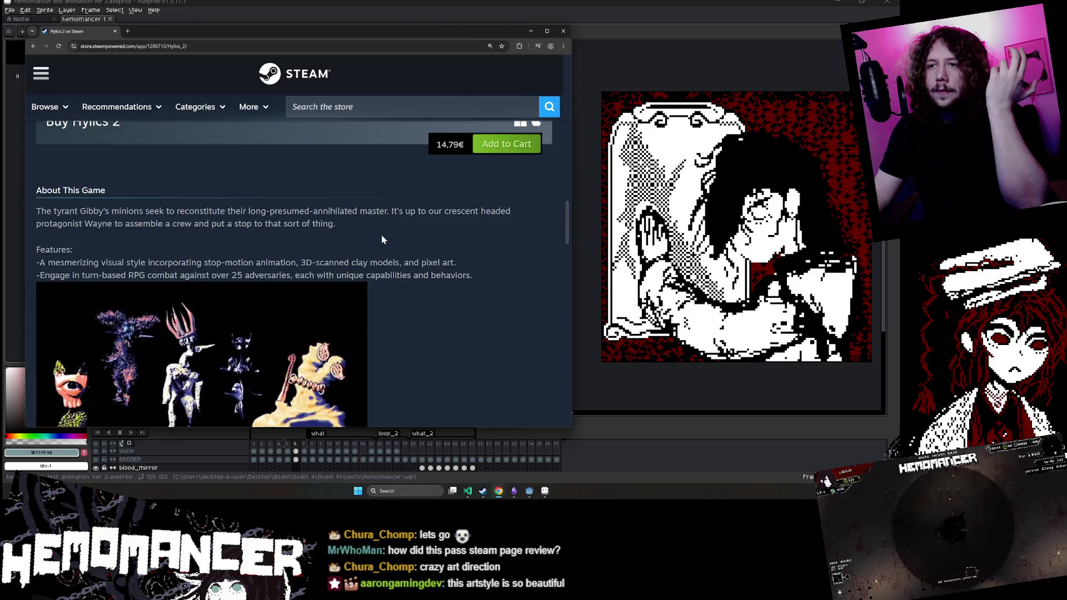
pyautogui.scroll(-1, 106, 302)
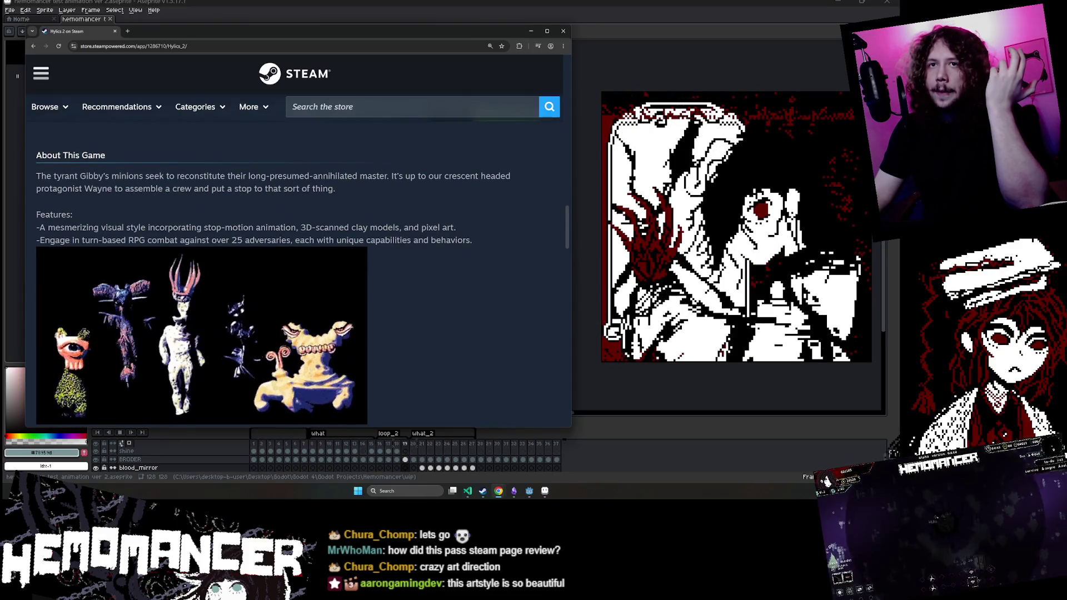
pyautogui.moveTo(290, 228); pyautogui.dragTo(511, 227)
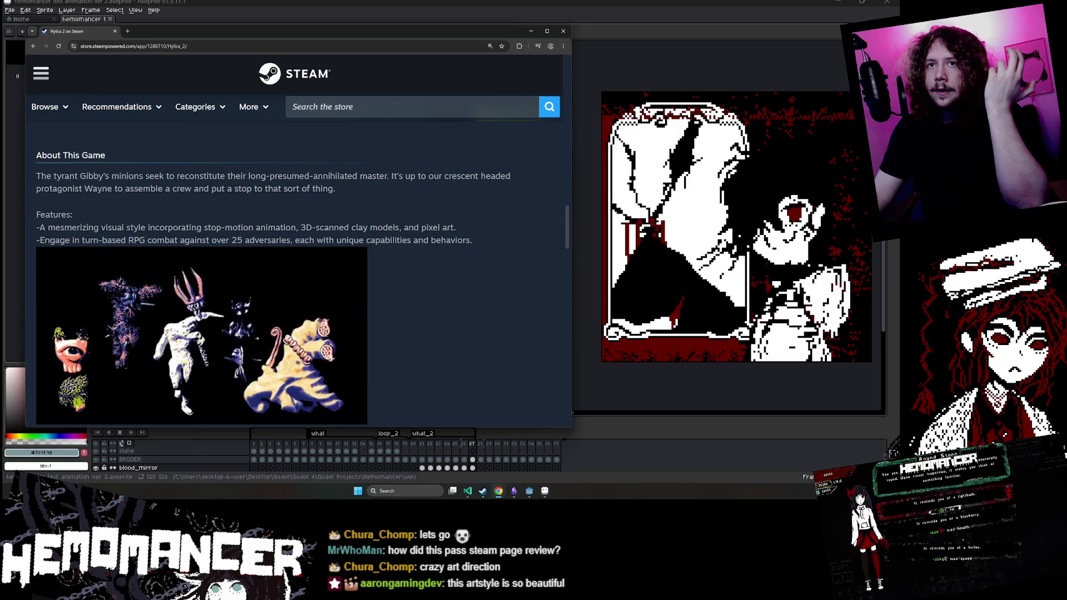
pyautogui.scroll(-1, 228, 259)
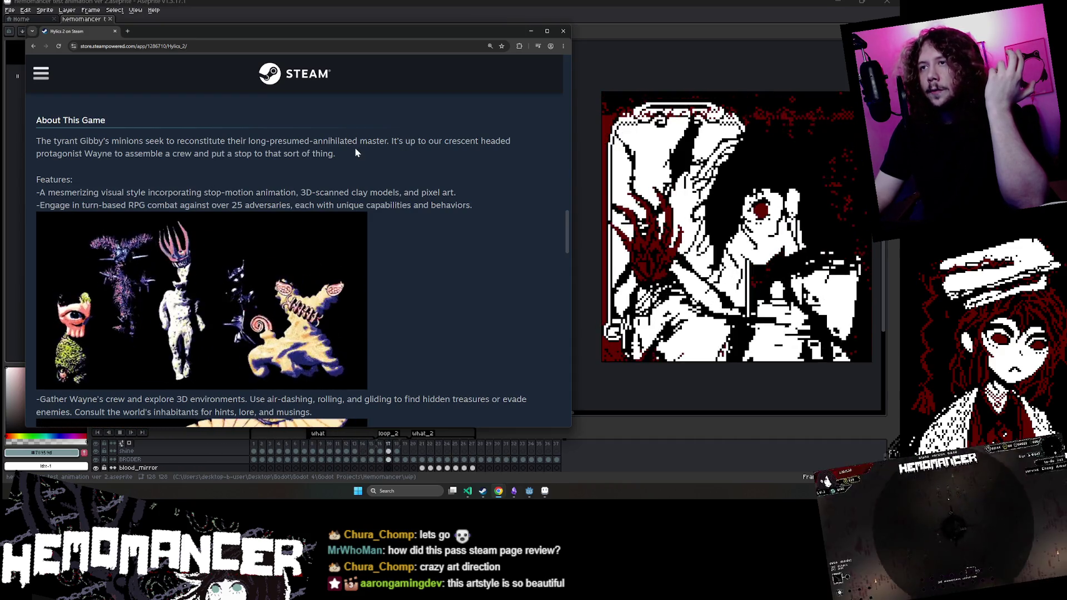
pyautogui.scroll(-3, 205, 188)
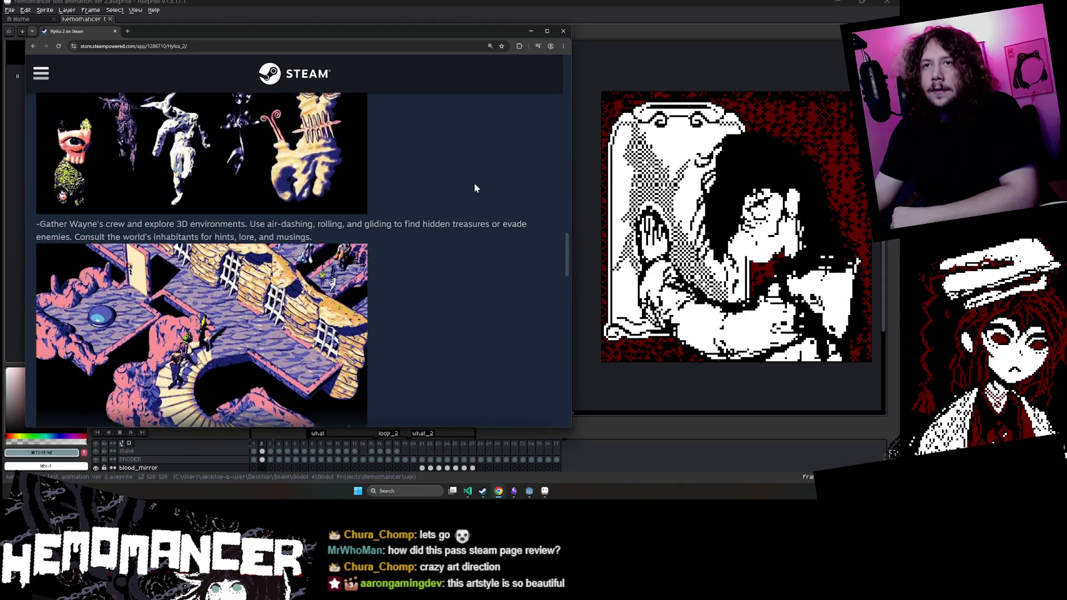
pyautogui.scroll(-1, 340, 232)
pyautogui.scroll(-1, 341, 237)
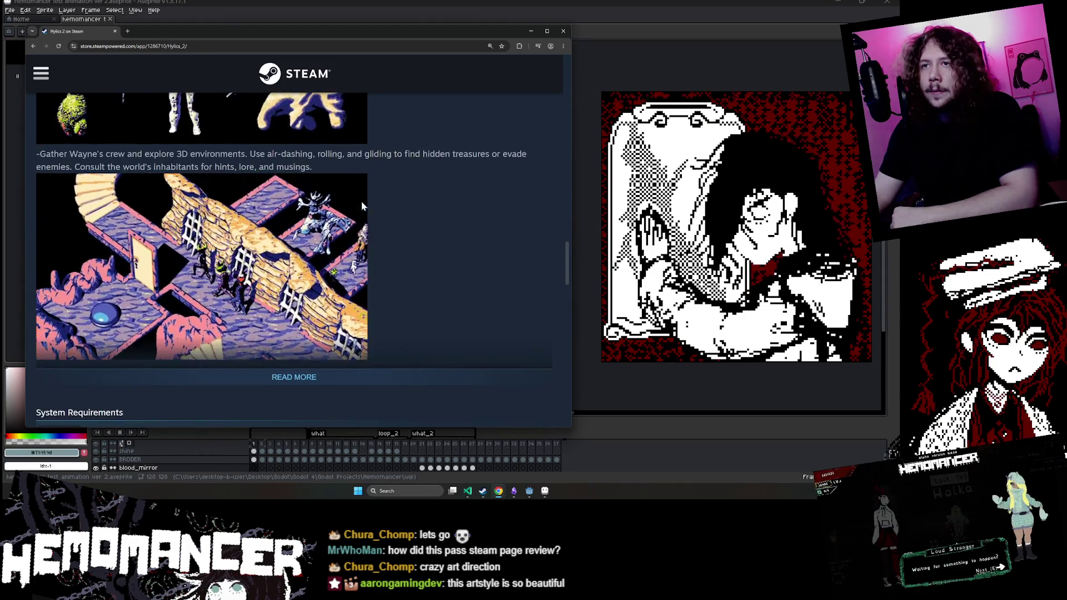
# Step: Look up the word 'musings' in a Google search, then close the results
pyautogui.doubleClick(293, 167)
pyautogui.rightClick(293, 168)
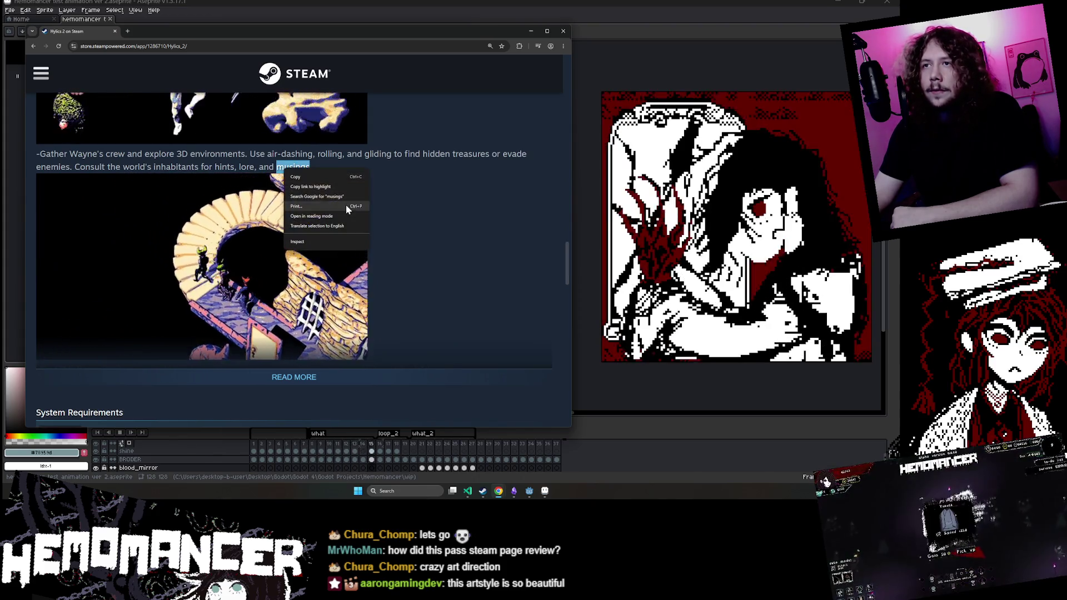
pyautogui.click(345, 203)
pyautogui.scroll(-5, 326, 207)
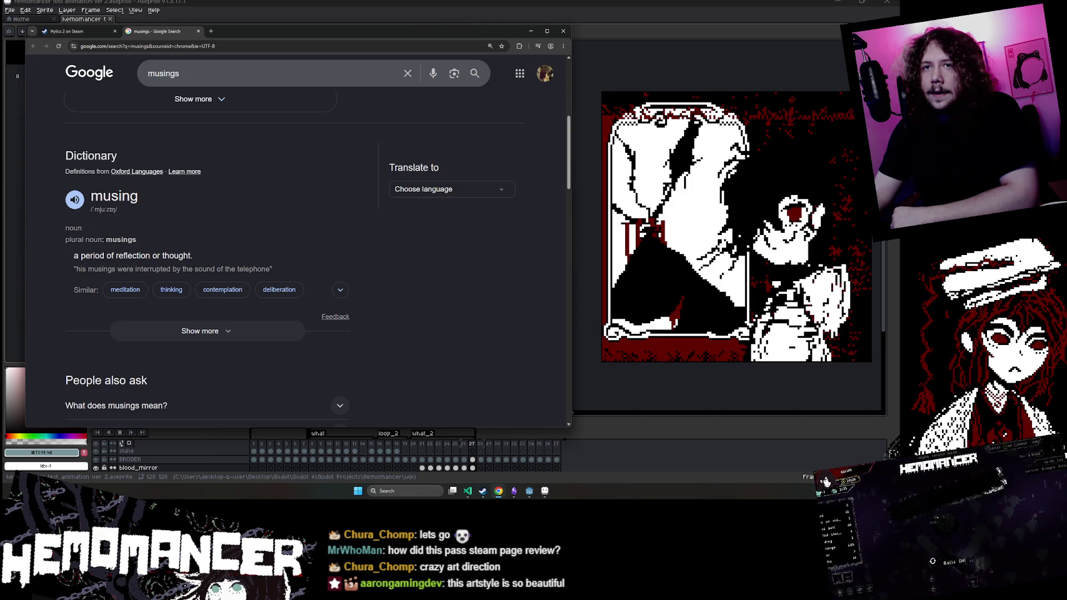
pyautogui.click(195, 31)
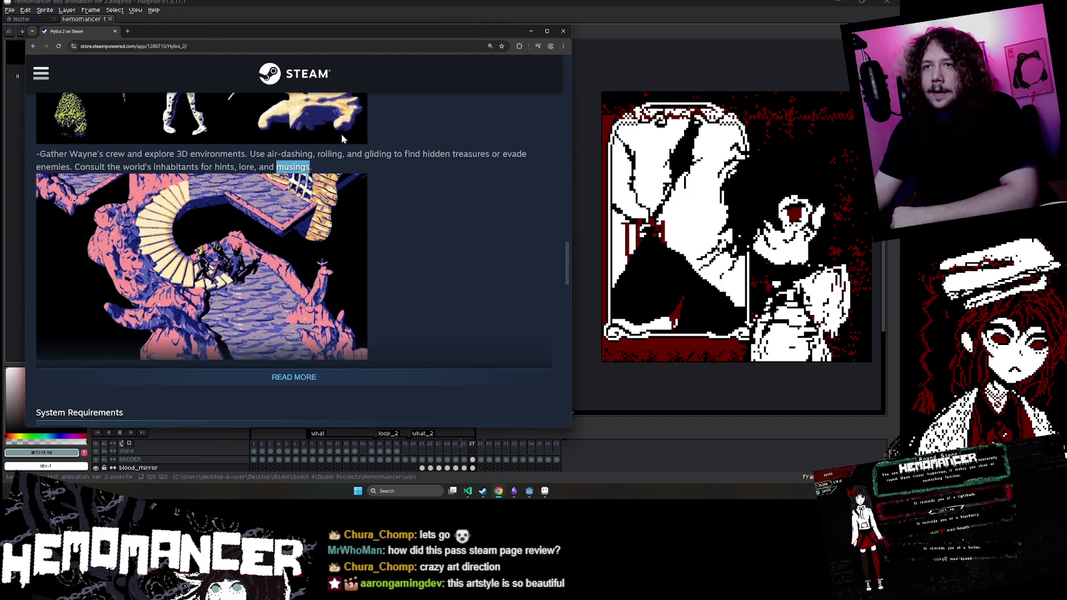
# Step: Expand the full Hylics 2 description and highlight the line about new battle abilities
pyautogui.scroll(-3, 315, 121)
pyautogui.click(292, 238)
pyautogui.scroll(-1, 393, 193)
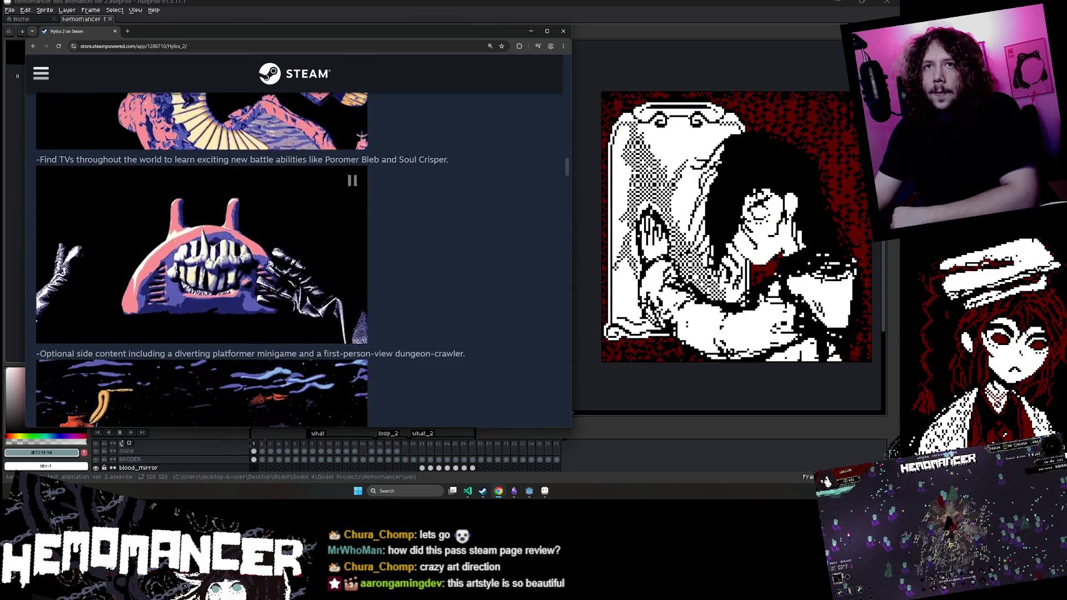
pyautogui.moveTo(396, 159); pyautogui.dragTo(32, 158)
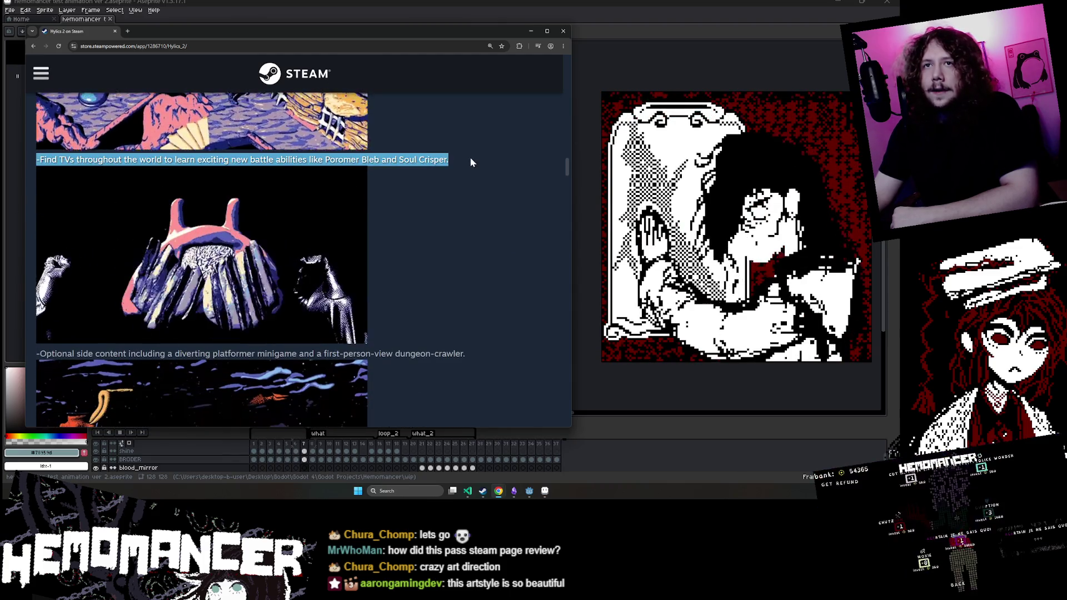
pyautogui.click(462, 155)
pyautogui.moveTo(231, 160); pyautogui.dragTo(465, 162)
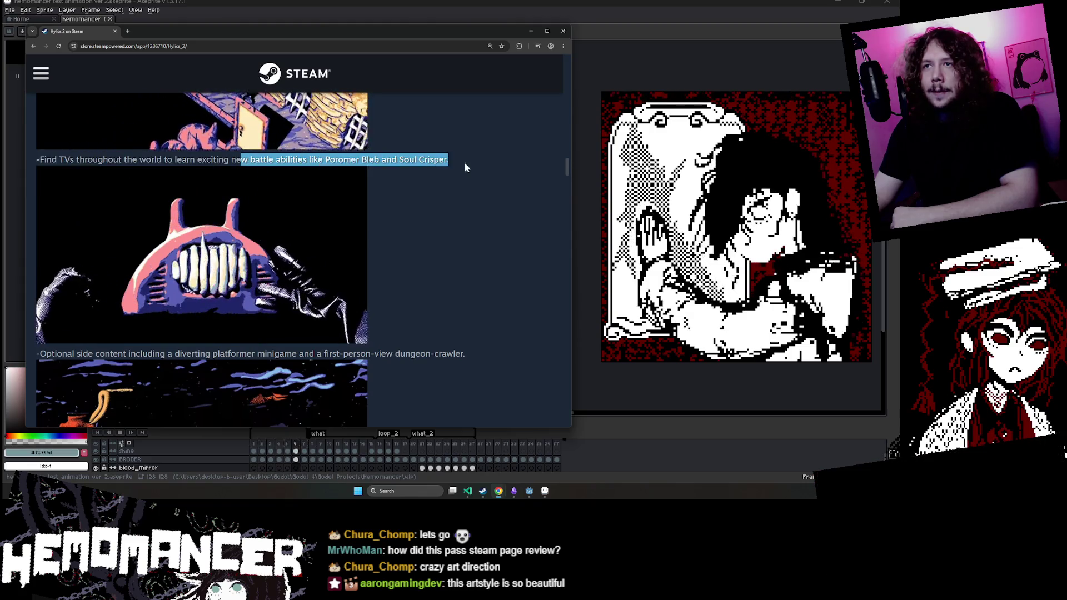
pyautogui.click(464, 162)
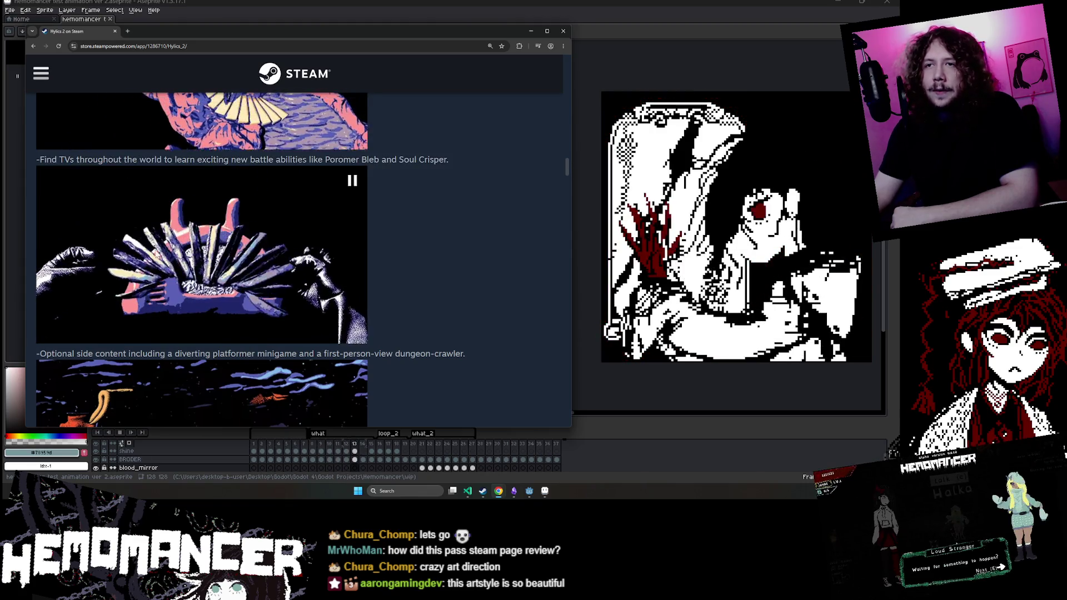
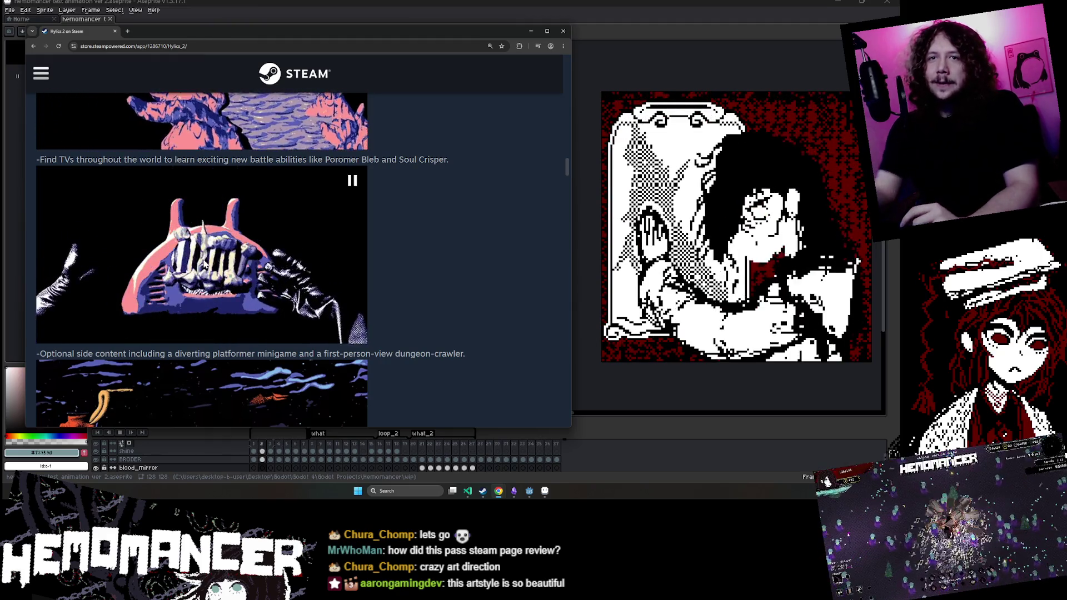
# Step: Browse the Hylics 2 store page, briefly highlighting and deselecting its description paragraph
pyautogui.scroll(-4, 337, 256)
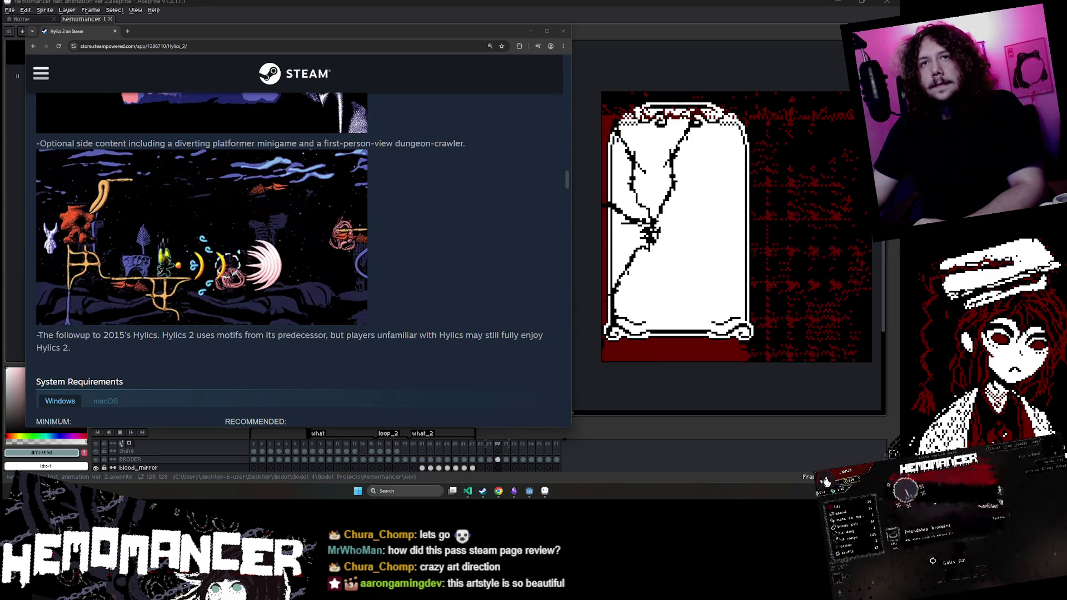
pyautogui.moveTo(131, 178); pyautogui.dragTo(450, 152)
pyautogui.click(450, 151)
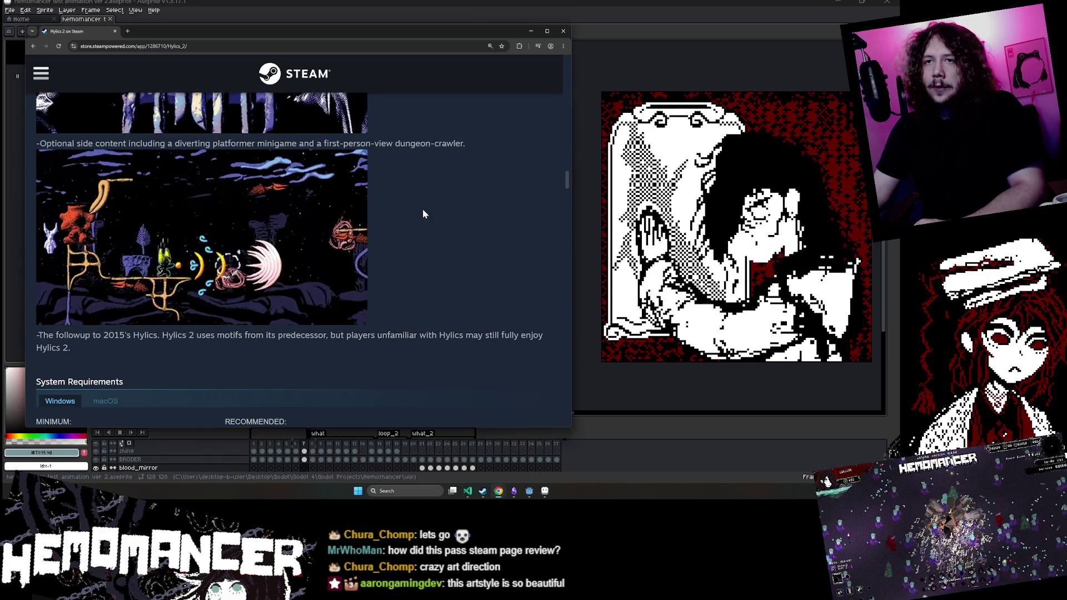
pyautogui.scroll(-2, 400, 233)
pyautogui.tripleClick(238, 255)
pyautogui.click(238, 254)
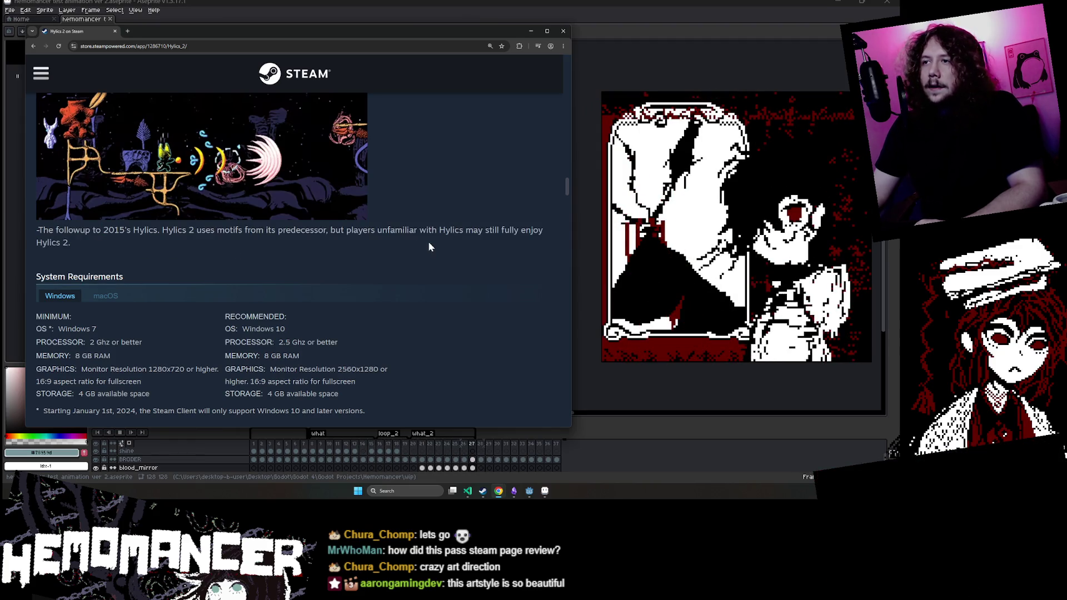
pyautogui.scroll(15, 427, 240)
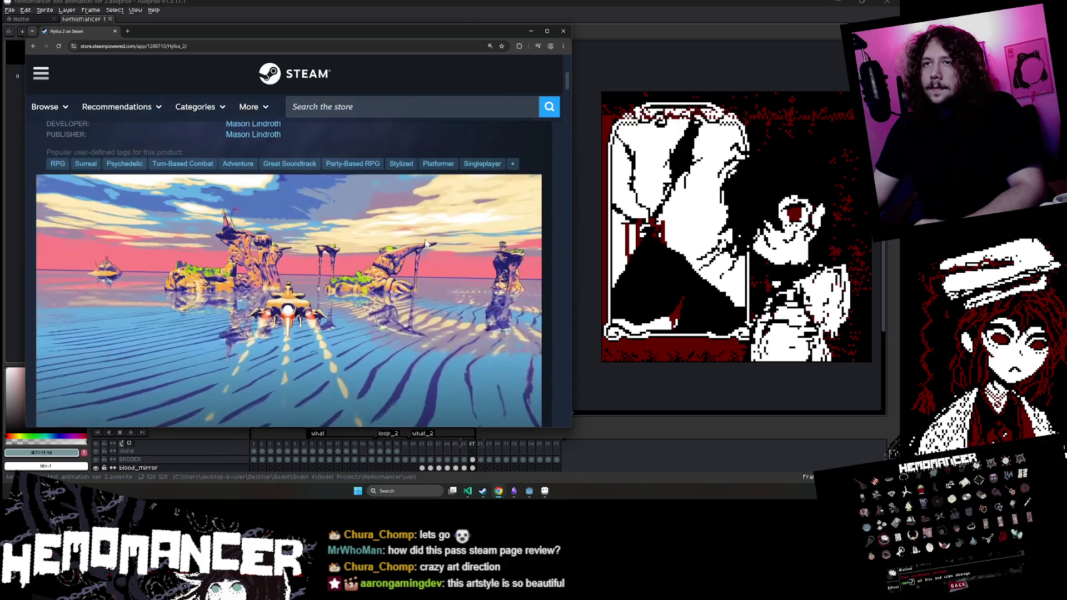
pyautogui.scroll(-10, 426, 243)
pyautogui.scroll(6, 420, 235)
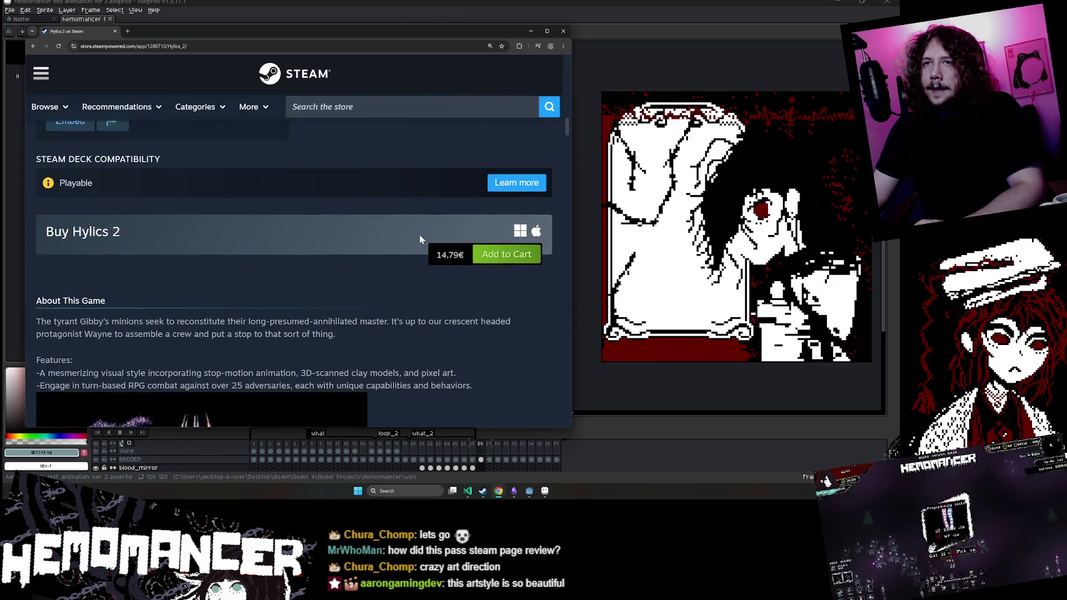
# Step: Search the store for 'hemomancer' and open the Hemomancer page, scrolling to its description
pyautogui.write('hemomancer')
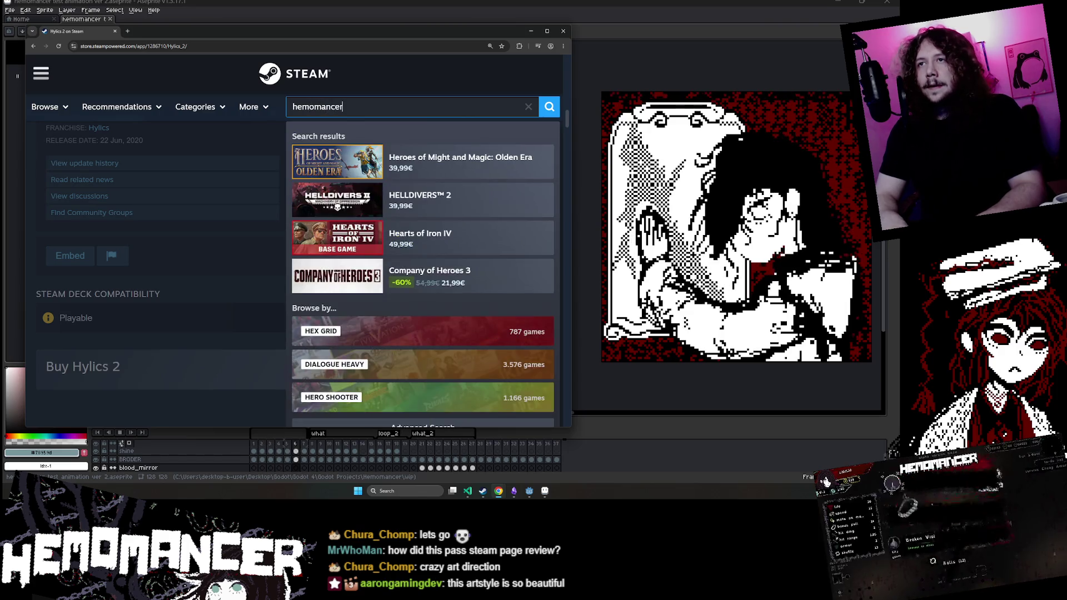
pyautogui.click(389, 162)
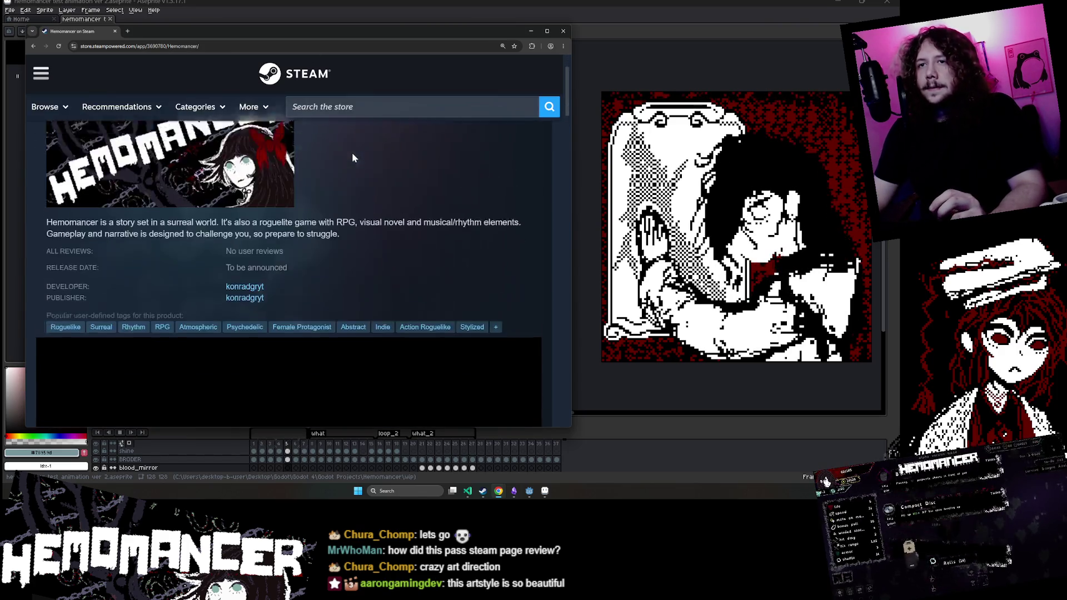
pyautogui.scroll(-20, 351, 155)
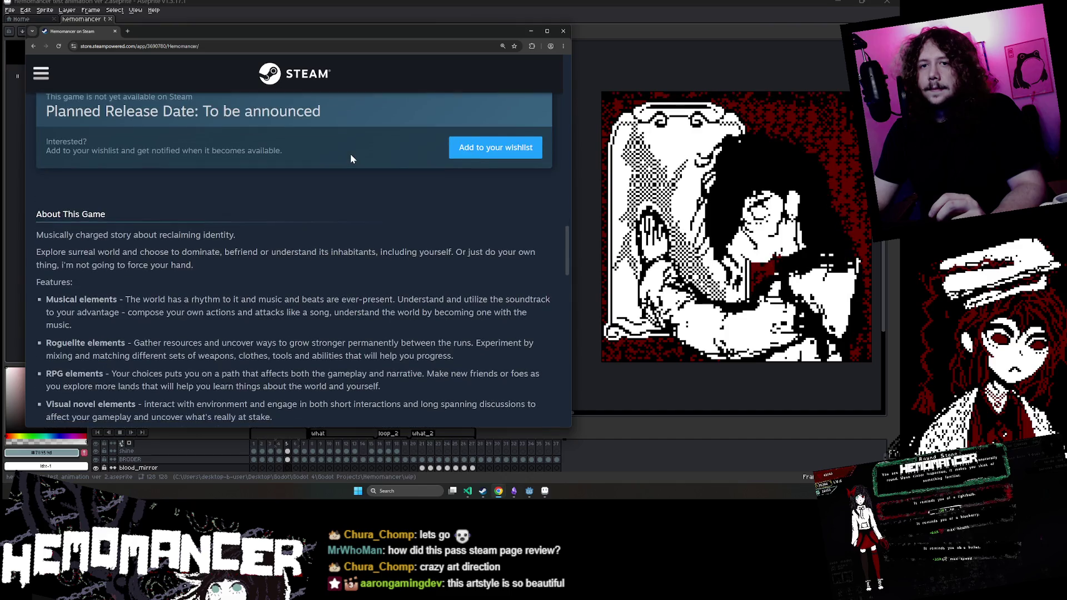
pyautogui.scroll(-4, 350, 155)
pyautogui.scroll(6, 348, 156)
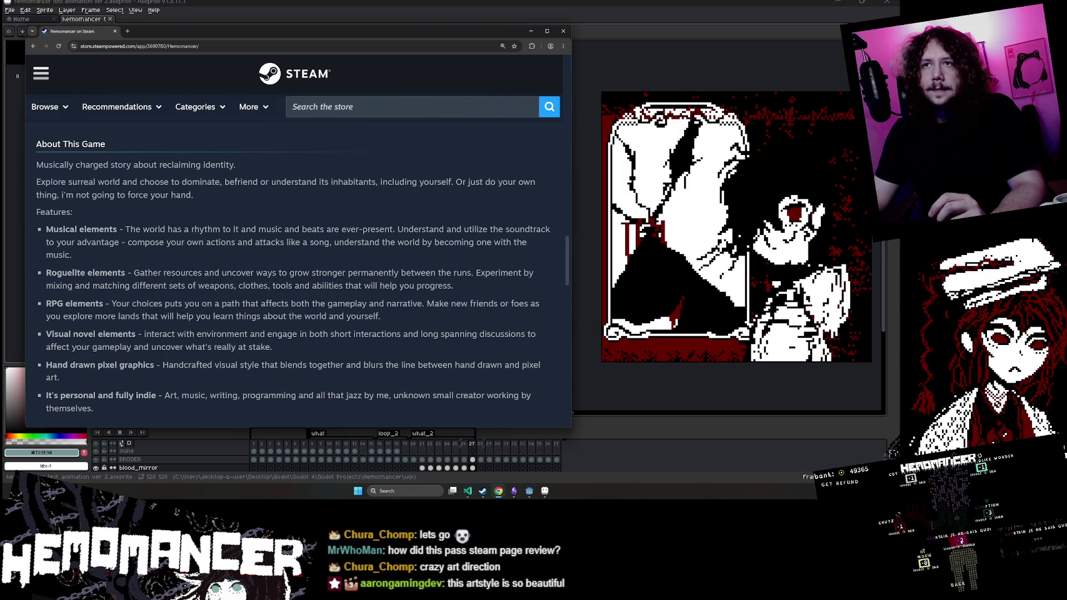
# Step: Try selecting the opening About This Game lines and the tagline, clearing each attempt
pyautogui.moveTo(36, 161); pyautogui.dragTo(253, 192)
pyautogui.click(34, 168)
pyautogui.moveTo(35, 168)
pyautogui.mouseDown()
pyautogui.moveTo(238, 162)
pyautogui.moveTo(35, 166)
pyautogui.mouseUp()
pyautogui.click(53, 172)
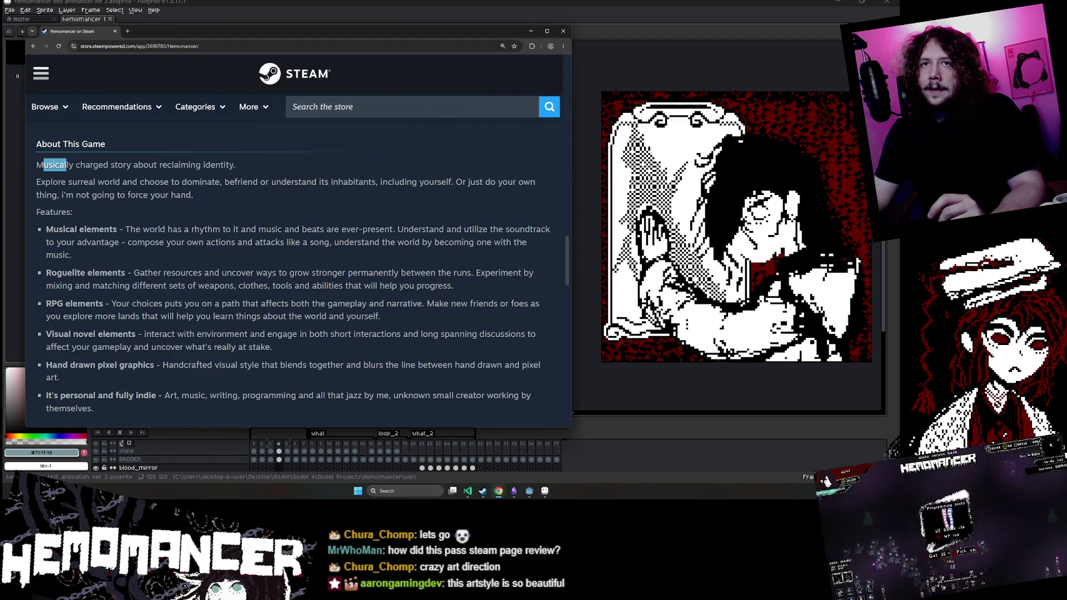
pyautogui.click(55, 164)
pyautogui.moveTo(239, 165)
pyautogui.mouseDown()
pyautogui.moveTo(35, 165)
pyautogui.moveTo(309, 158)
pyautogui.mouseUp()
pyautogui.click(53, 166)
pyautogui.click(59, 176)
# Step: Repeatedly highlight the whole tagline about reclaiming identity, then clear the selection
pyautogui.moveTo(35, 165)
pyautogui.mouseDown()
pyautogui.moveTo(277, 165)
pyautogui.moveTo(245, 165)
pyautogui.mouseUp()
pyautogui.moveTo(34, 166); pyautogui.dragTo(240, 165)
pyautogui.click(240, 166)
pyautogui.moveTo(35, 165); pyautogui.dragTo(235, 165)
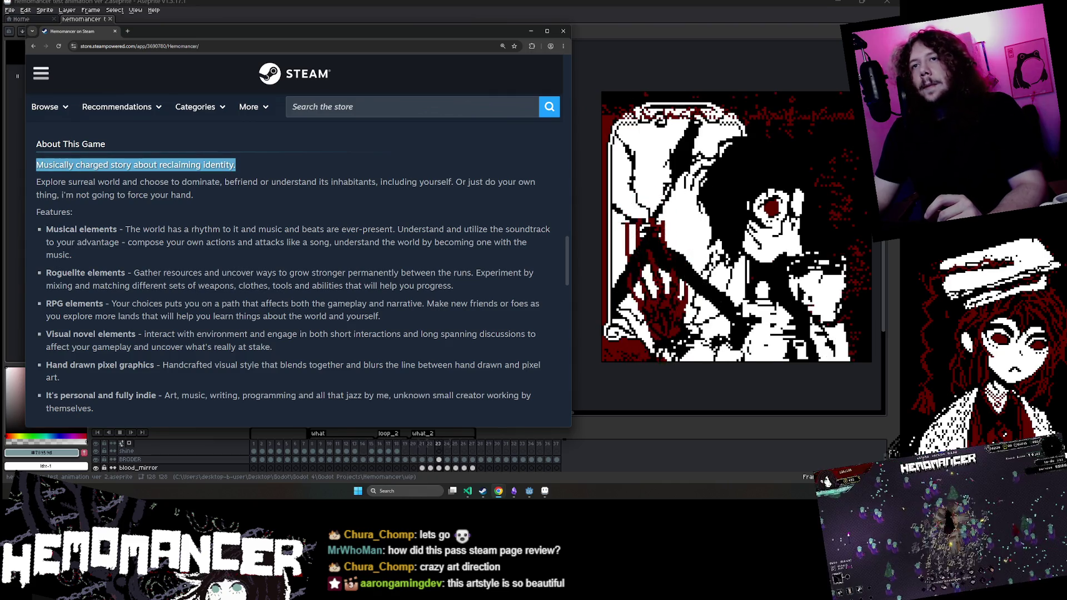
pyautogui.click(252, 160)
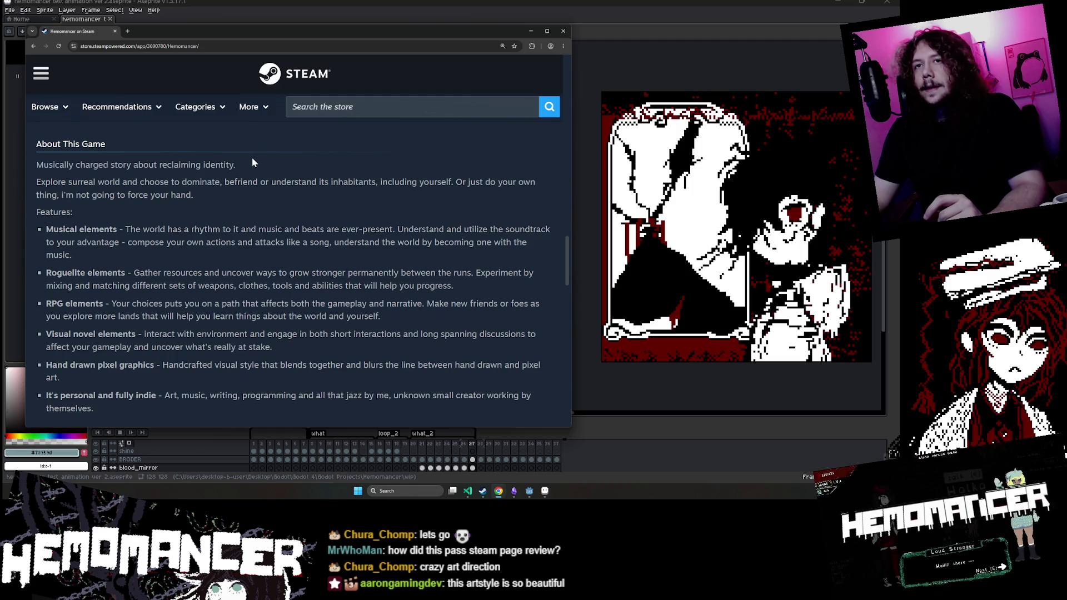
pyautogui.moveTo(236, 165); pyautogui.dragTo(36, 165)
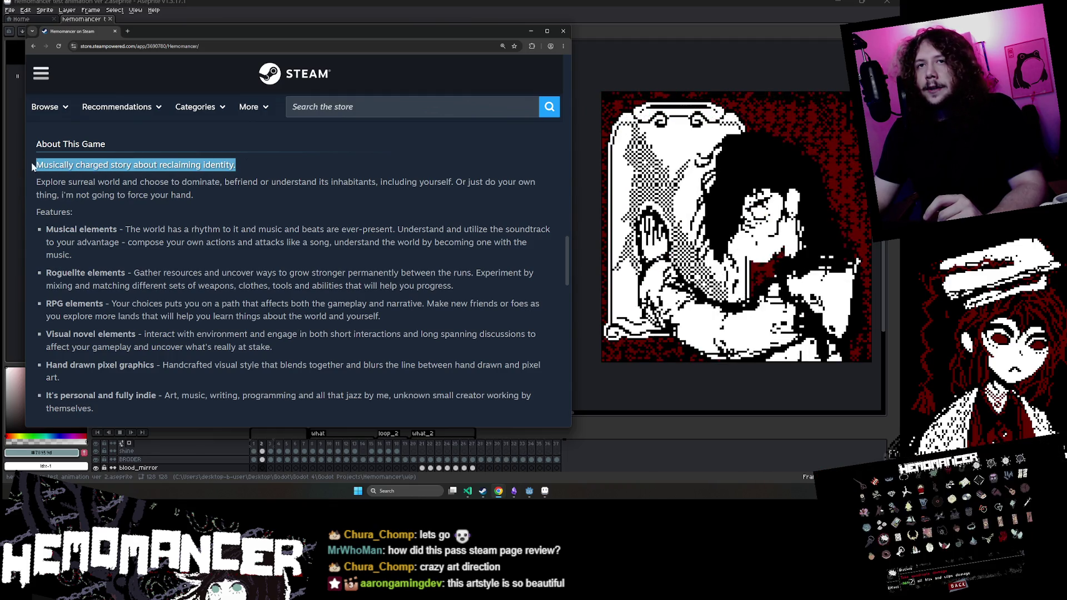
pyautogui.click(293, 173)
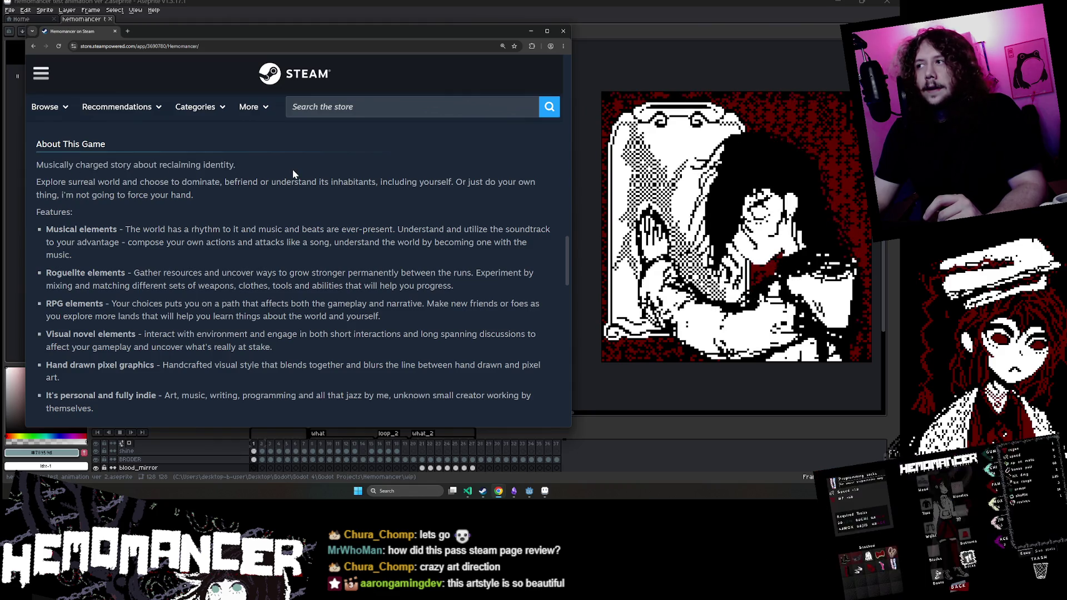
pyautogui.moveTo(293, 174); pyautogui.dragTo(36, 165)
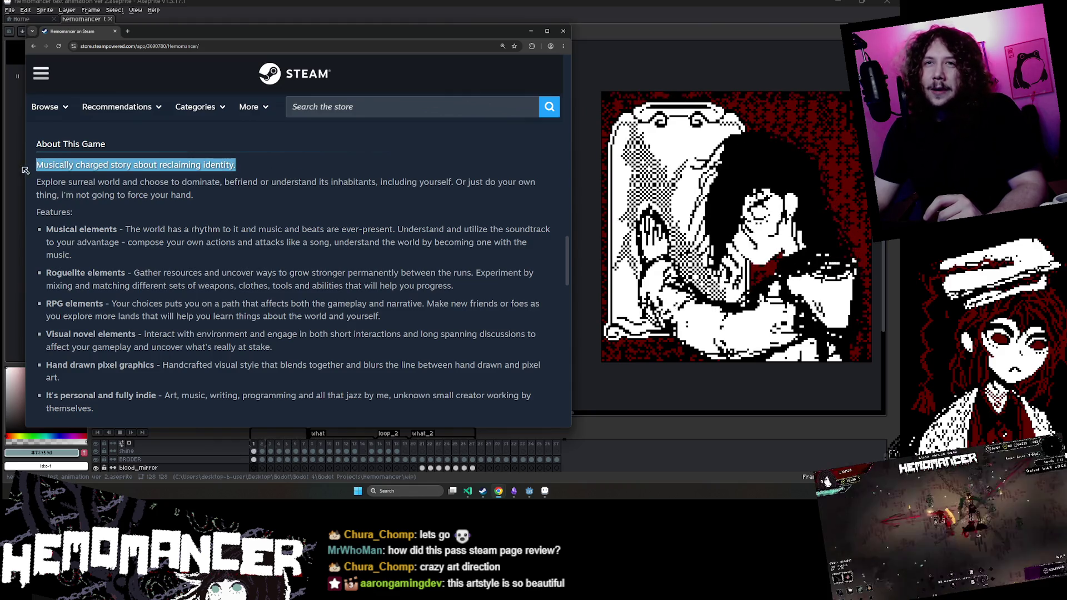
pyautogui.hotkey('alt', 'Tab')
pyautogui.hotkey('alt', 'Tab')
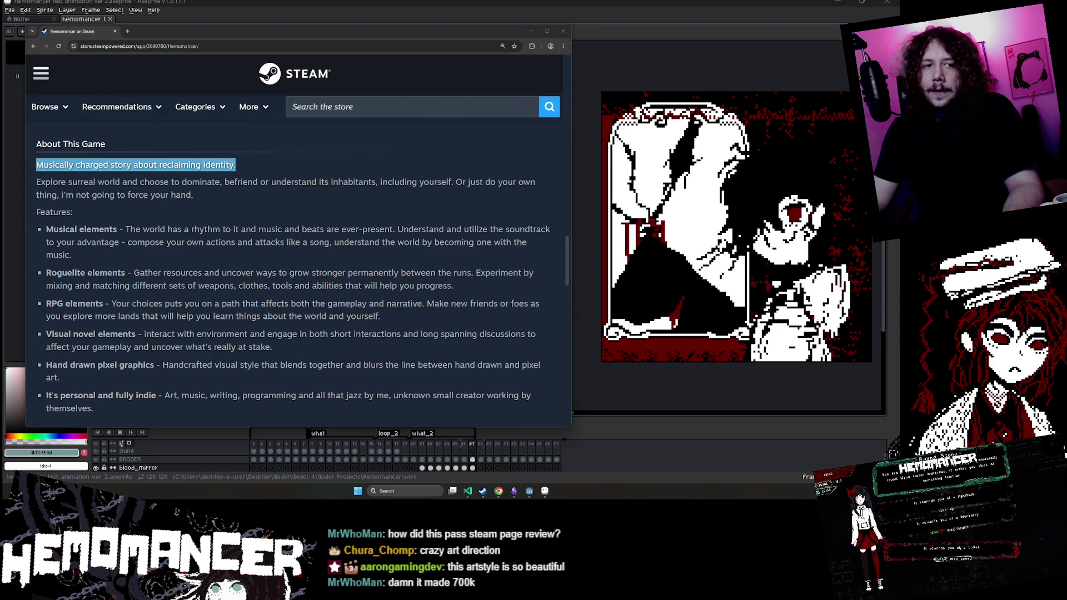
pyautogui.click(95, 177)
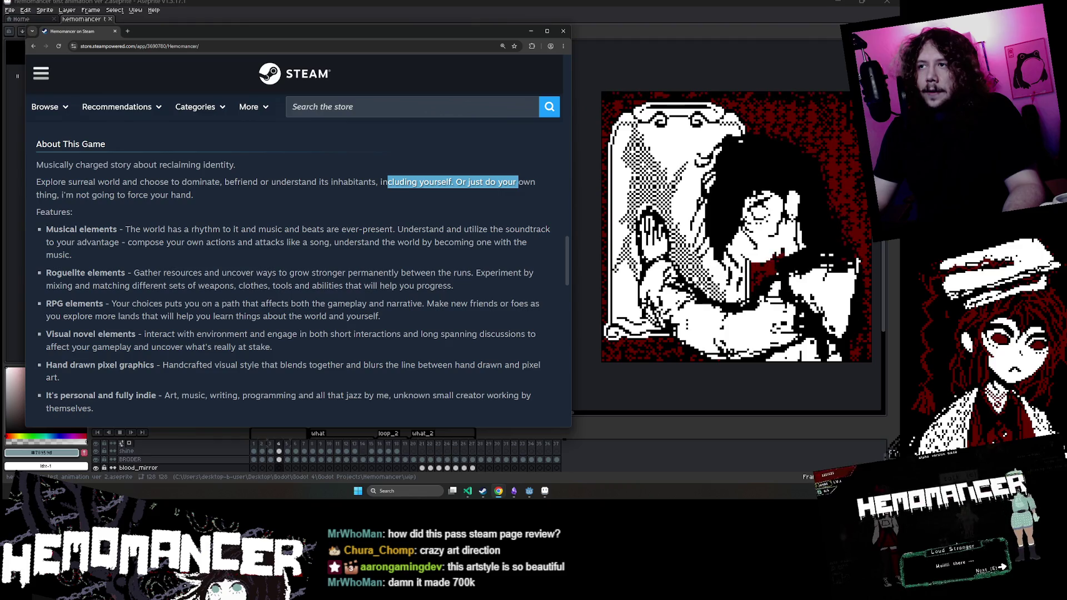
# Step: Select and deselect the second Hemomancer description paragraph
pyautogui.moveTo(519, 182); pyautogui.dragTo(479, 199)
pyautogui.click(234, 192)
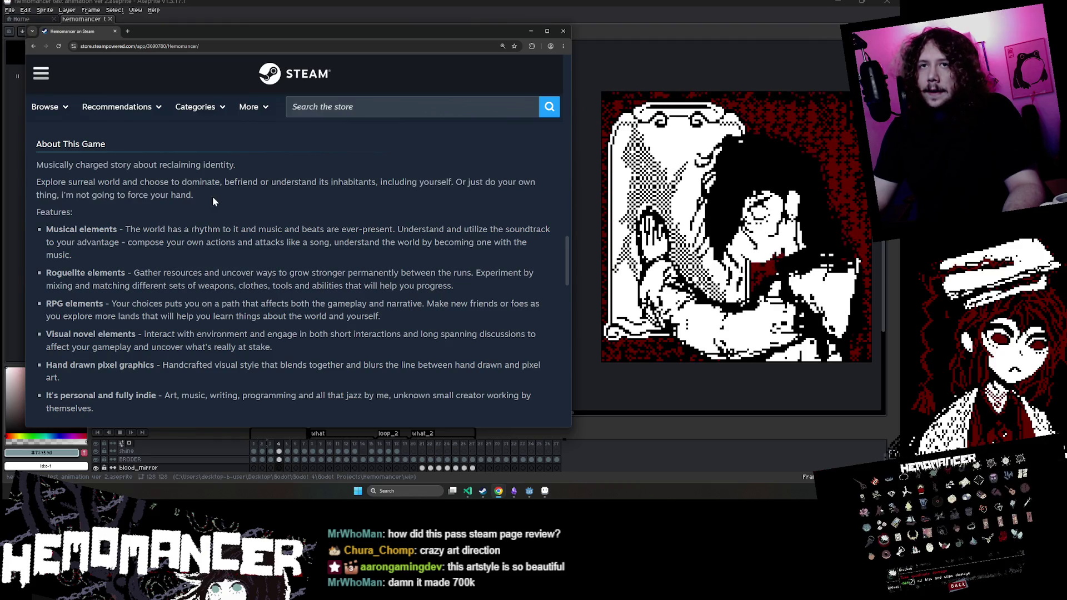
pyautogui.moveTo(82, 192); pyautogui.dragTo(28, 180)
pyautogui.click(28, 179)
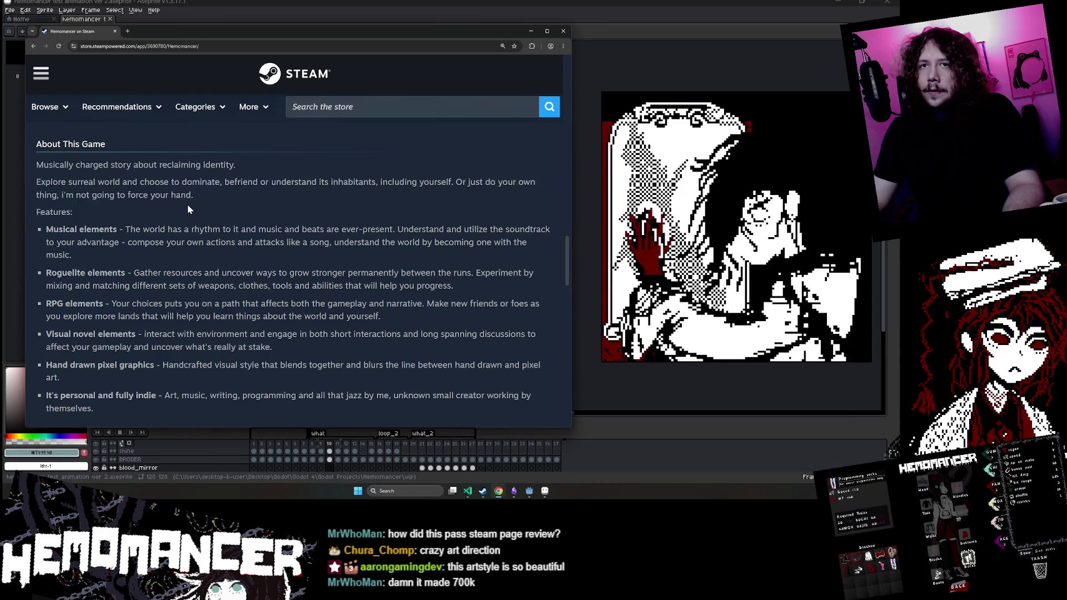
pyautogui.moveTo(34, 220)
pyautogui.mouseDown()
pyautogui.moveTo(72, 254)
pyautogui.moveTo(229, 337)
pyautogui.moveTo(35, 157)
pyautogui.moveTo(148, 315)
pyautogui.moveTo(36, 143)
pyautogui.moveTo(131, 302)
pyautogui.moveTo(167, 294)
pyautogui.moveTo(35, 142)
pyautogui.mouseUp()
pyautogui.scroll(-1, 228, 338)
pyautogui.click(227, 340)
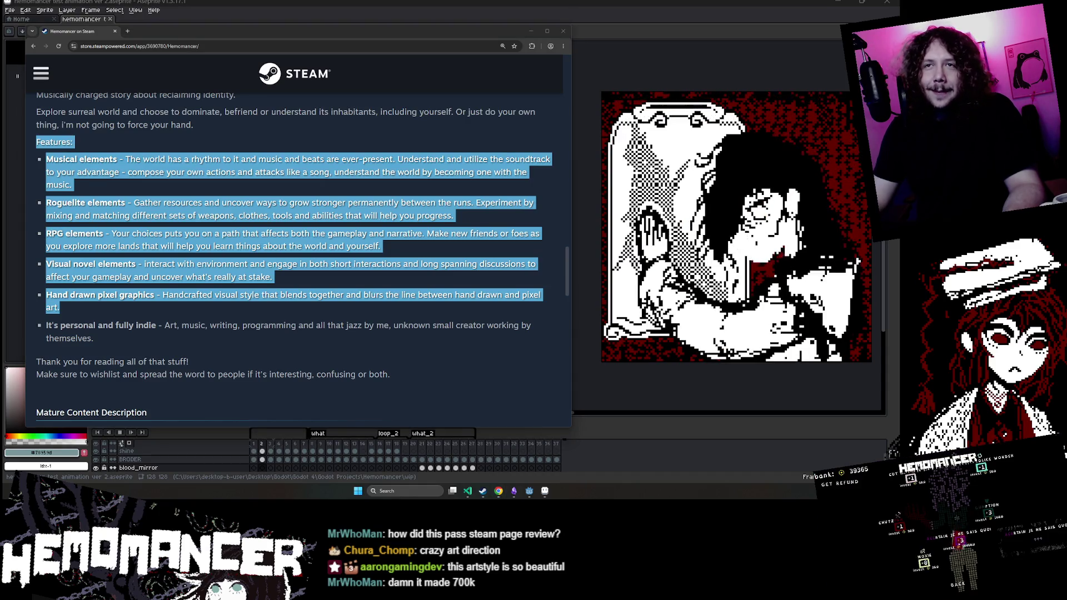
pyautogui.click(84, 141)
# Step: Highlight the features list down to Hand drawn pixel graphics, then the closing wishlist lines
pyautogui.moveTo(34, 144); pyautogui.dragTo(109, 340)
pyautogui.click(102, 345)
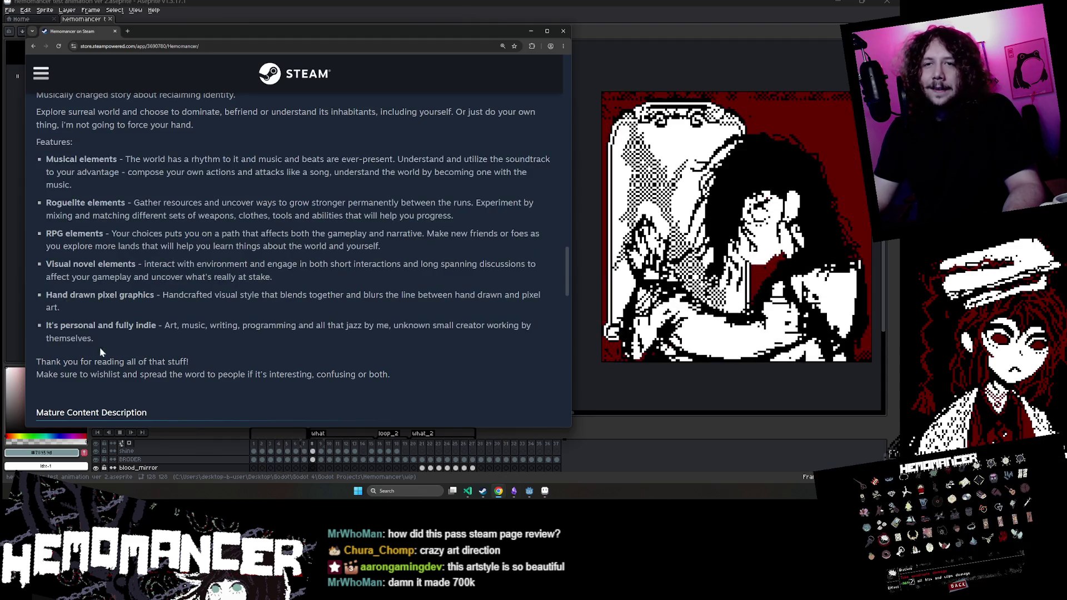
pyautogui.moveTo(34, 361)
pyautogui.mouseDown()
pyautogui.moveTo(196, 360)
pyautogui.moveTo(36, 363)
pyautogui.mouseUp()
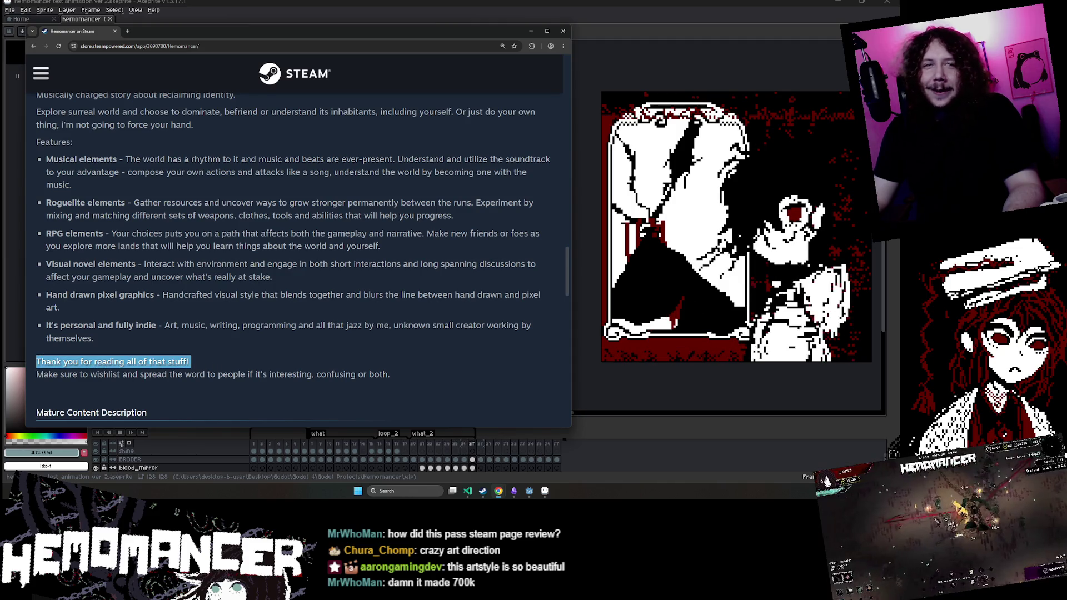
pyautogui.click(163, 358)
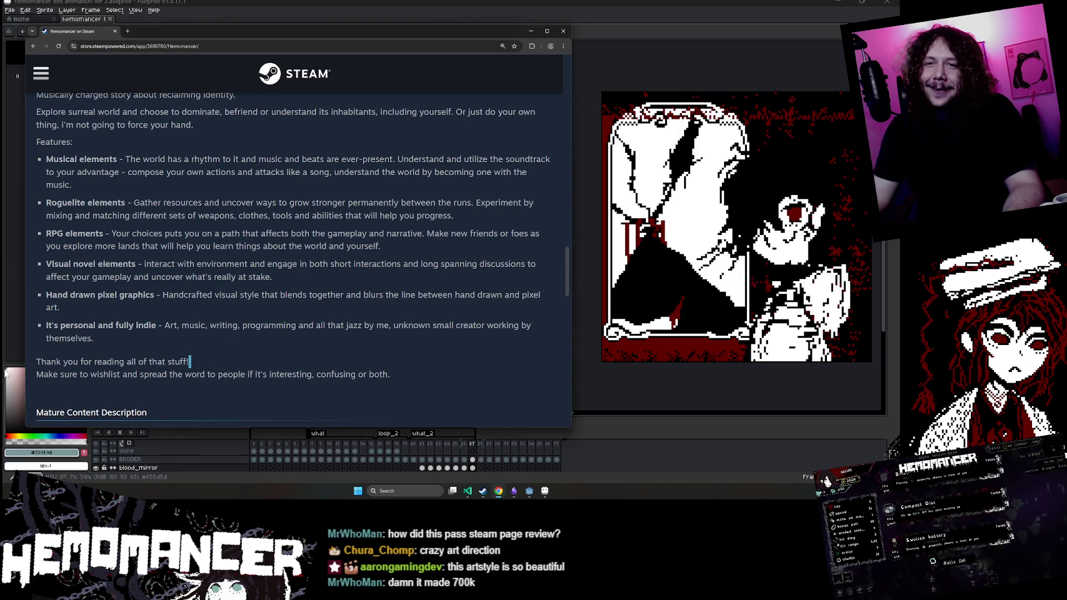
pyautogui.moveTo(35, 374)
pyautogui.mouseDown()
pyautogui.moveTo(442, 372)
pyautogui.moveTo(329, 347)
pyautogui.mouseUp()
pyautogui.click(329, 348)
pyautogui.moveTo(392, 366)
pyautogui.mouseDown()
pyautogui.moveTo(111, 349)
pyautogui.moveTo(46, 265)
pyautogui.moveTo(27, 182)
pyautogui.moveTo(34, 150)
pyautogui.mouseUp()
# Step: Scroll back up, clear the selection and bring up the store search suggestions
pyautogui.scroll(1, 46, 265)
pyautogui.scroll(1, 174, 371)
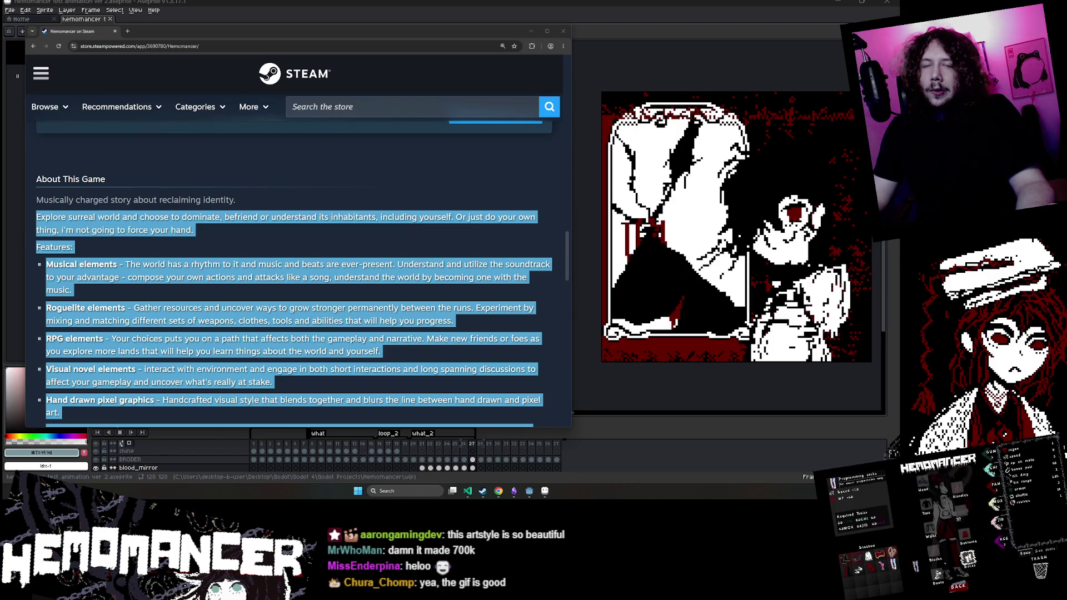
pyautogui.click(106, 196)
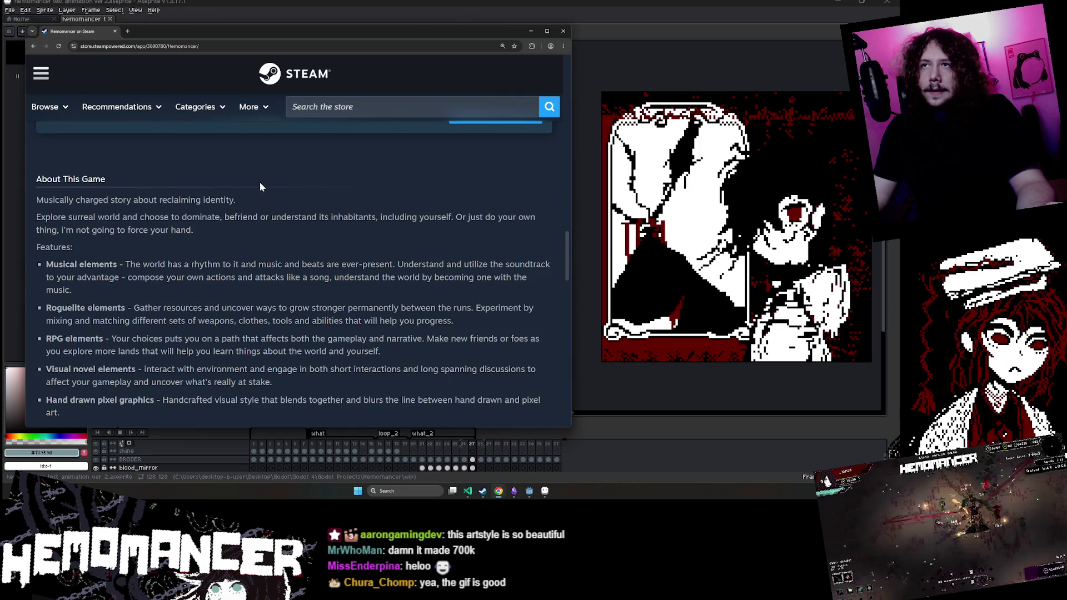
pyautogui.click(334, 106)
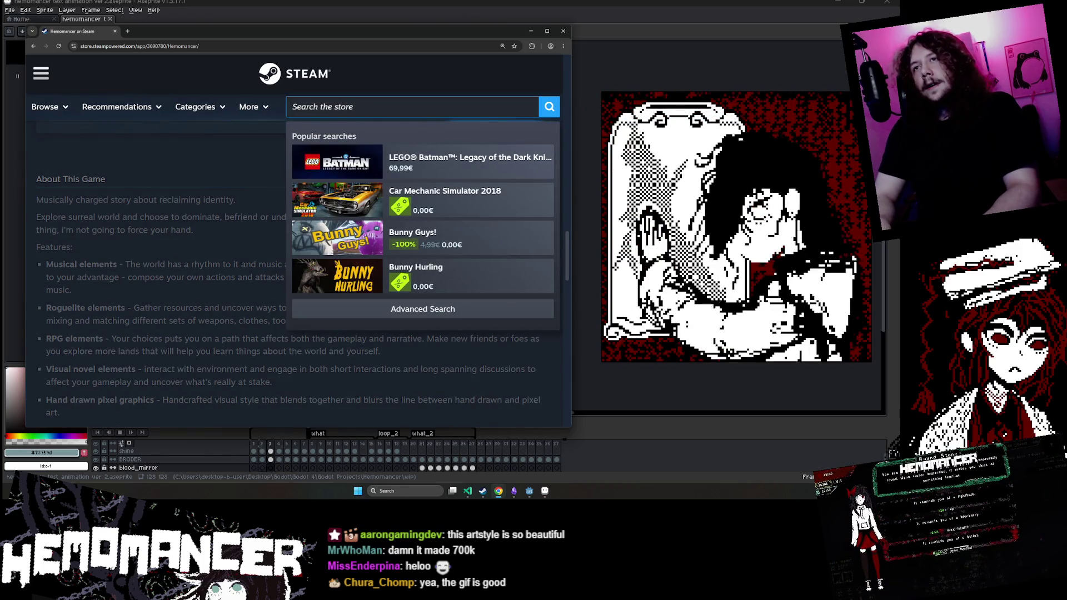
pyautogui.write('vampire')
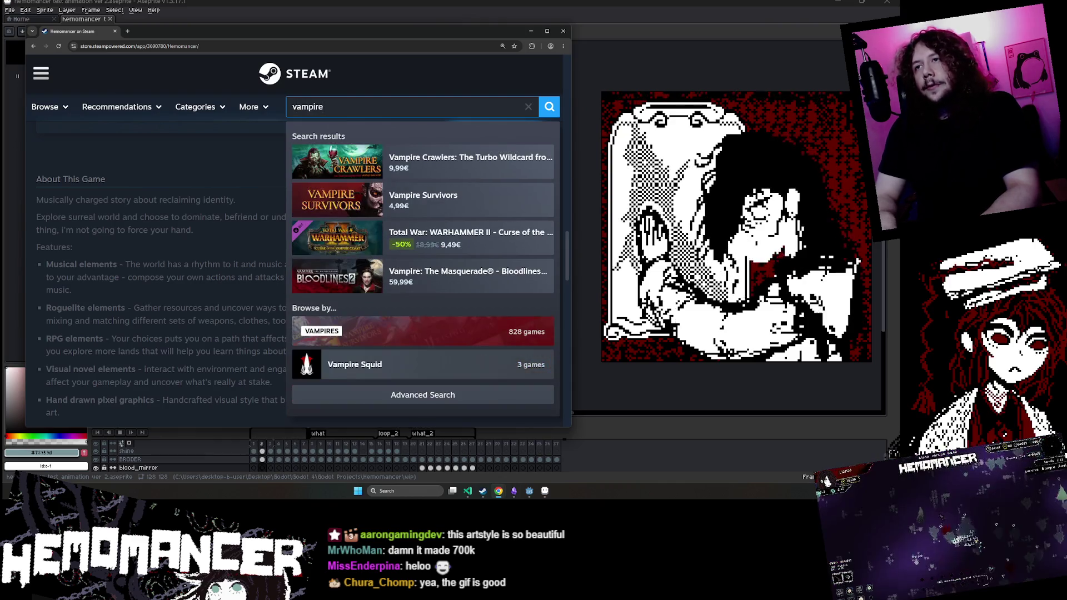
pyautogui.press('Down')
pyautogui.press('Down')
pyautogui.press('Return')
pyautogui.scroll(-10, 398, 269)
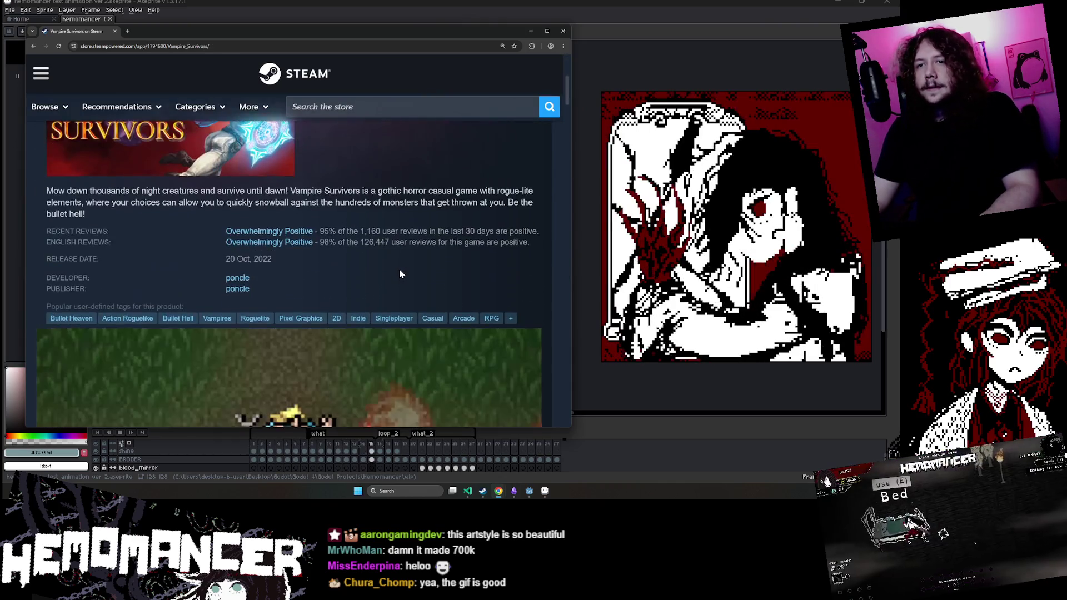
pyautogui.scroll(-10, 365, 278)
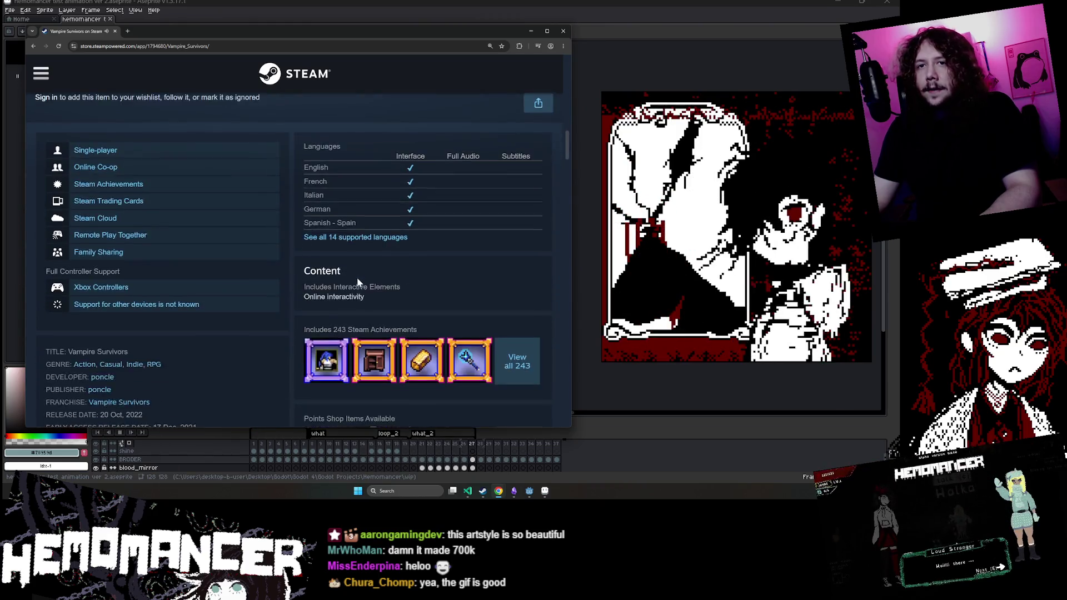
pyautogui.scroll(-10, 356, 281)
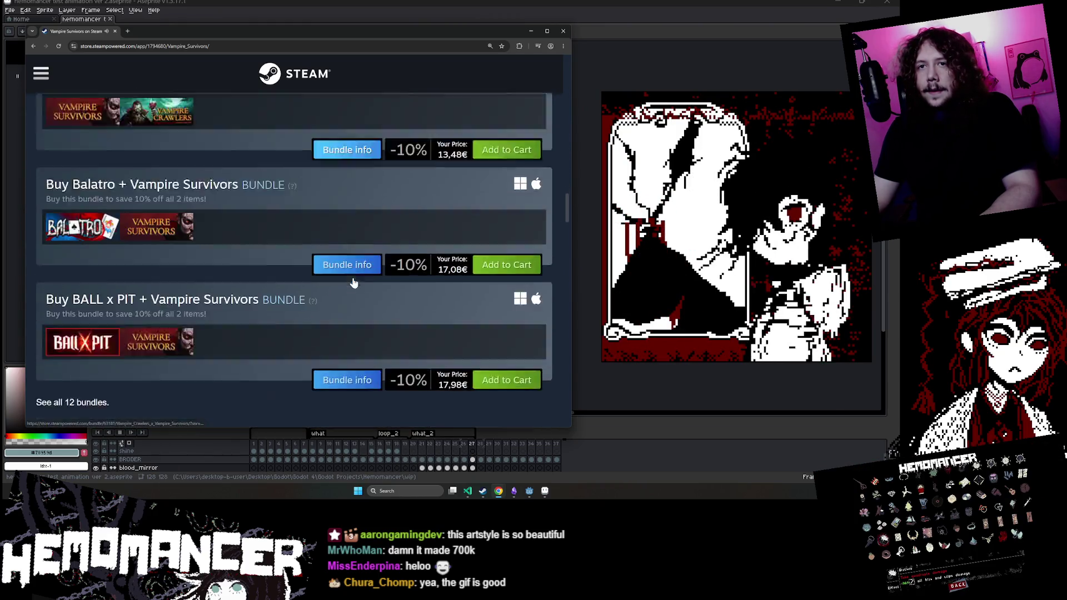
pyautogui.scroll(-4, 347, 278)
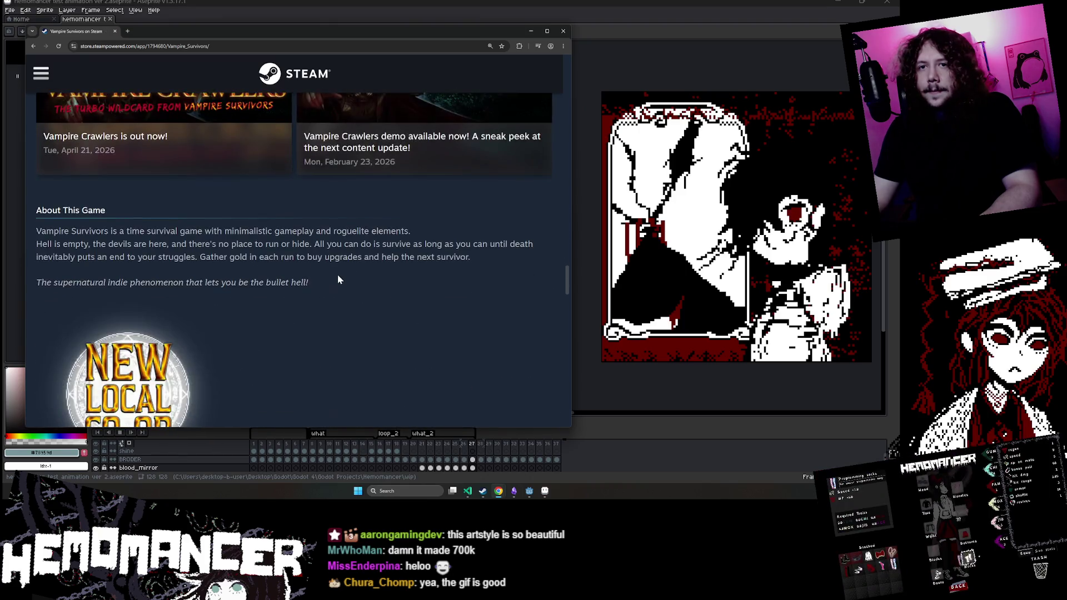
pyautogui.scroll(1, 409, 272)
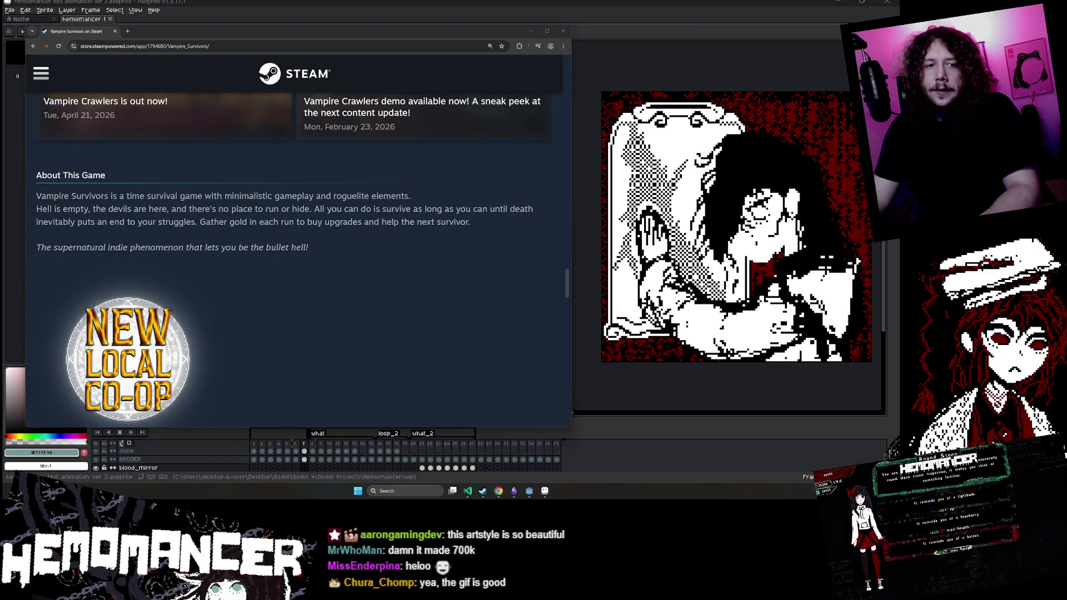
pyautogui.scroll(-4, 396, 389)
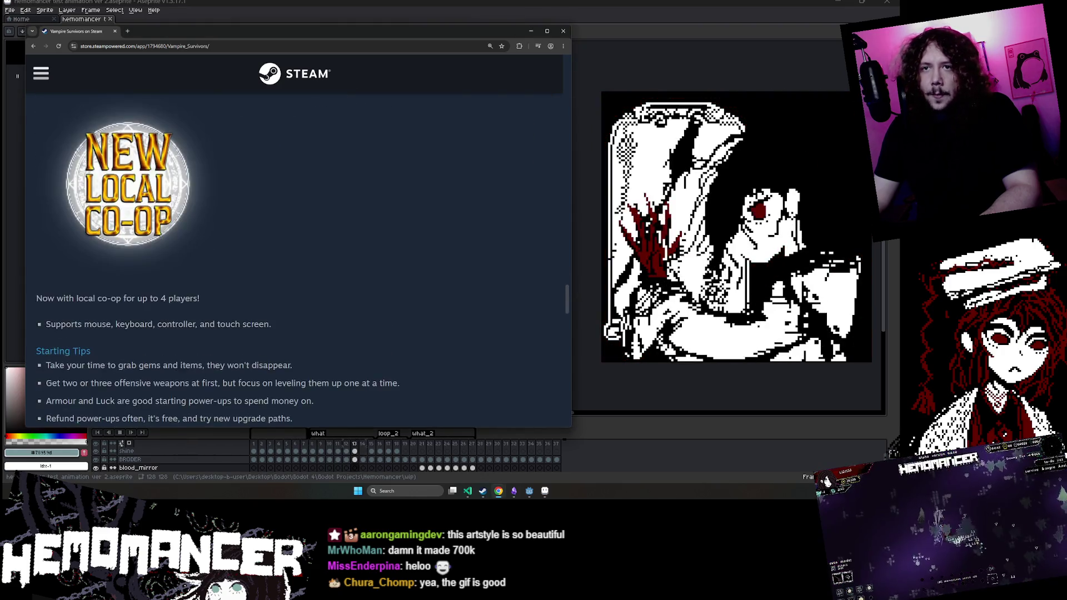
pyautogui.scroll(1, 373, 380)
pyautogui.scroll(-3, 372, 380)
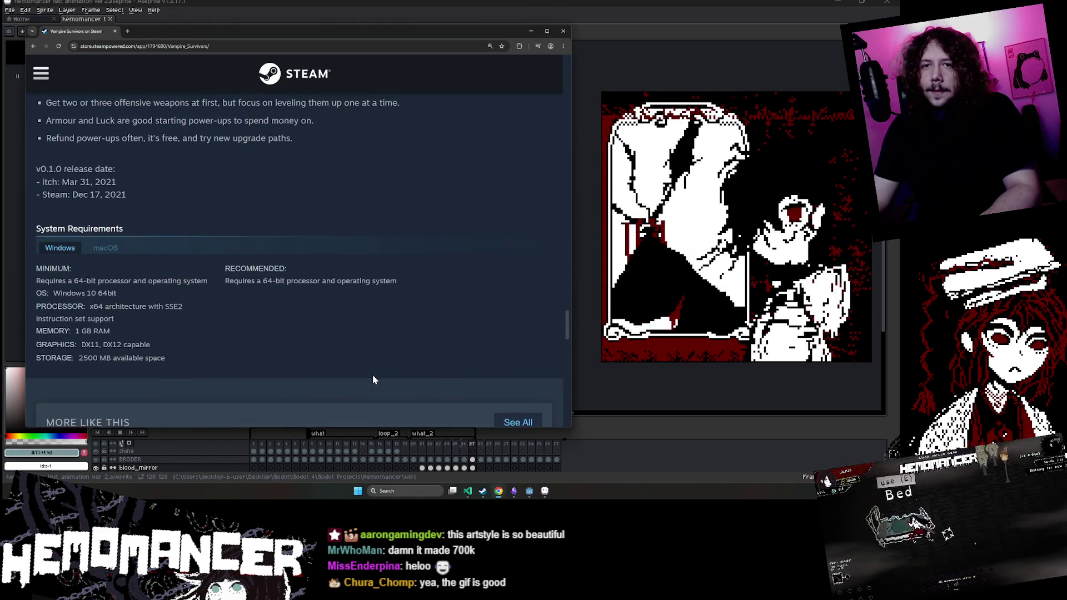
pyautogui.scroll(5, 371, 379)
pyautogui.scroll(2, 371, 379)
pyautogui.scroll(-1, 371, 379)
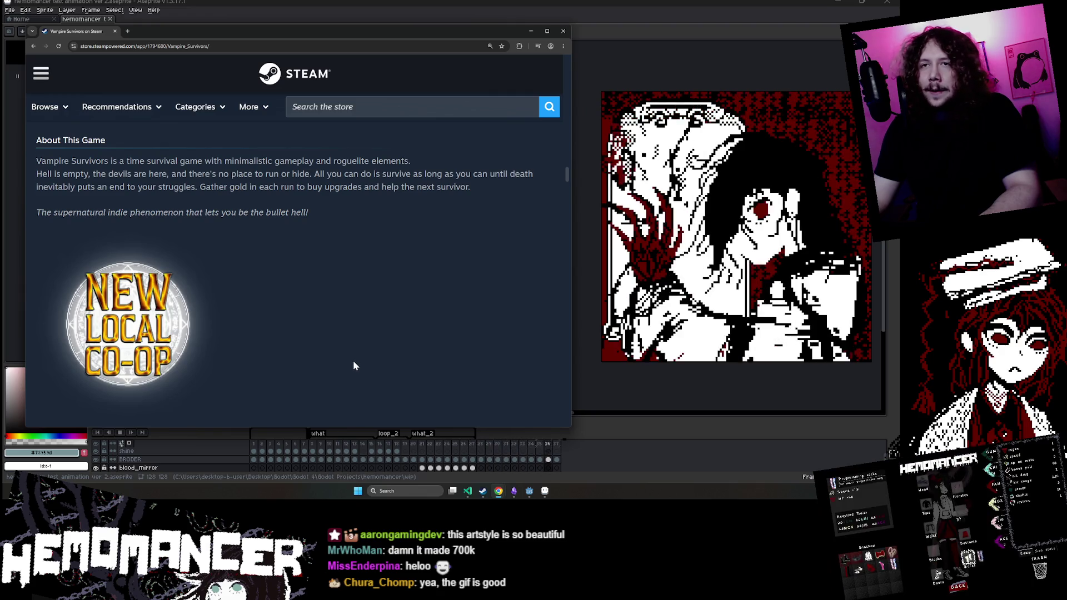
pyautogui.scroll(1, 354, 366)
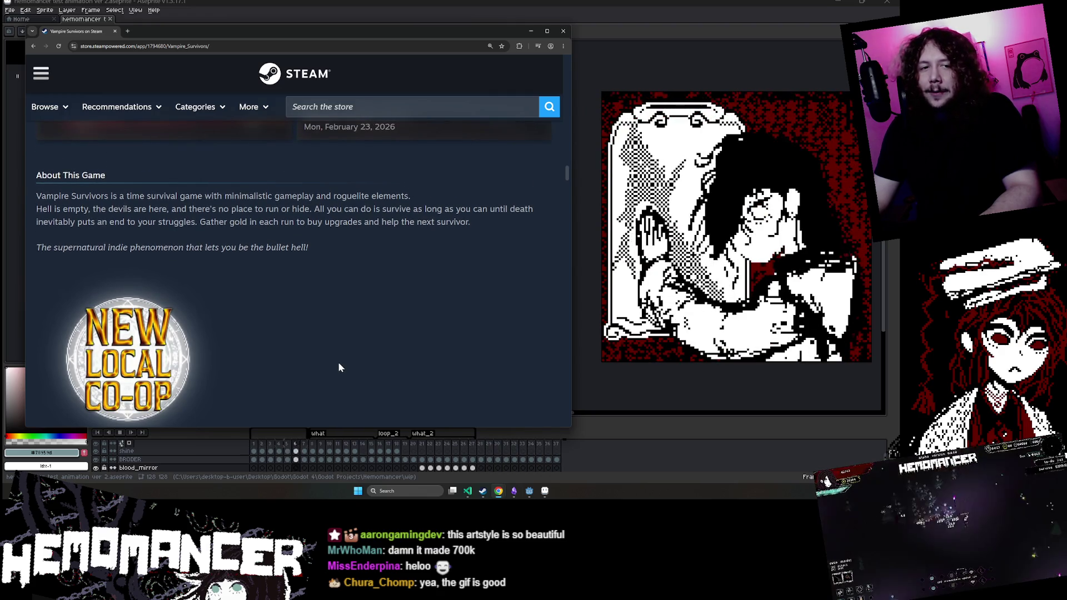
pyautogui.moveTo(35, 196); pyautogui.dragTo(147, 196)
pyautogui.click(299, 196)
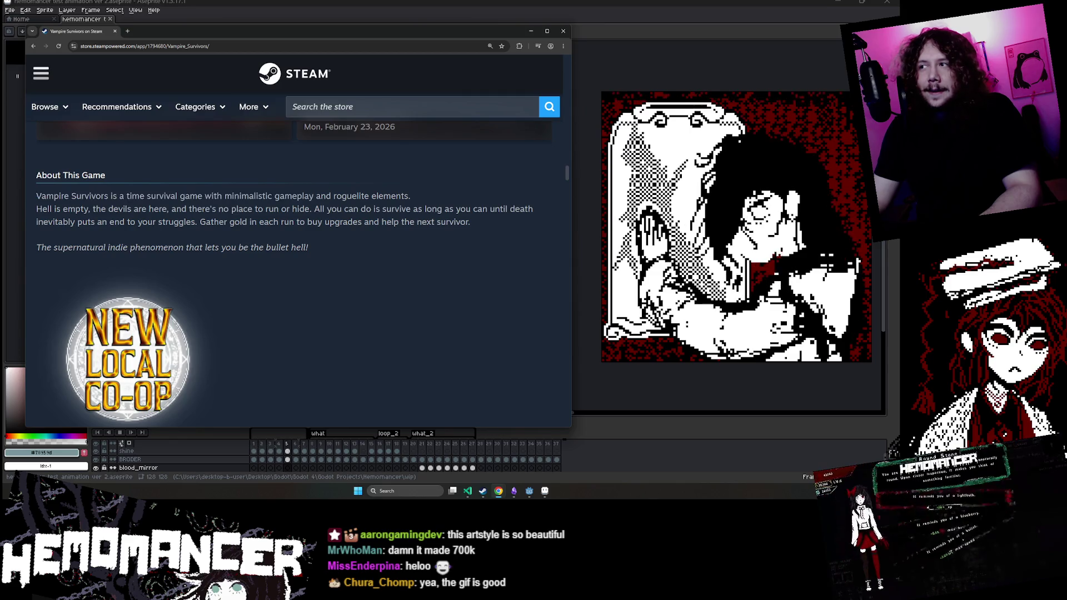
pyautogui.click(531, 492)
# Step: Run the Hemomancer project with F5 and make the game window full screen
pyautogui.click(453, 103)
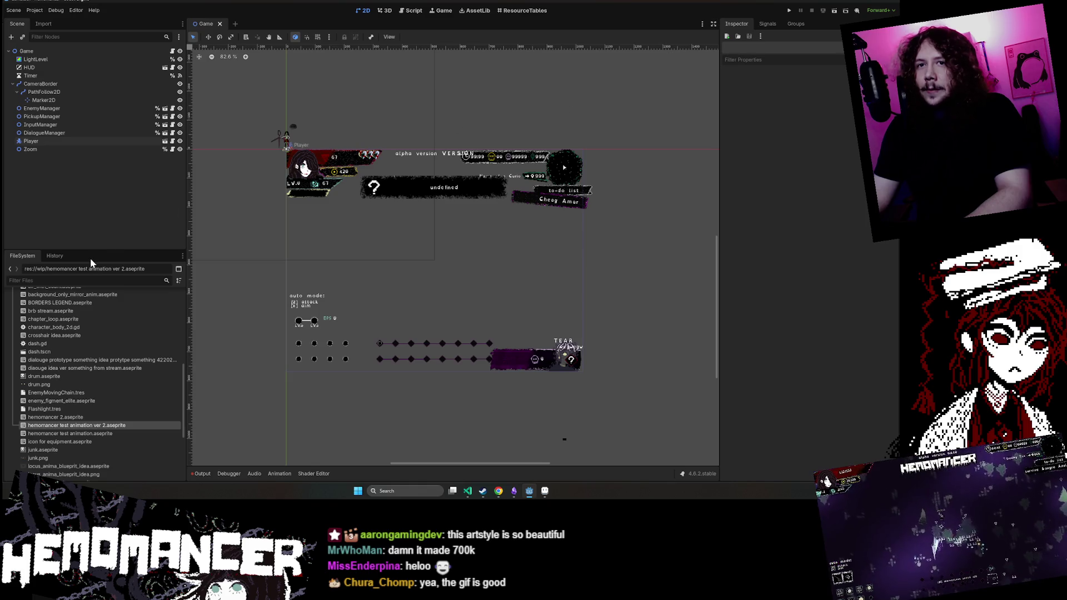
pyautogui.press('F5')
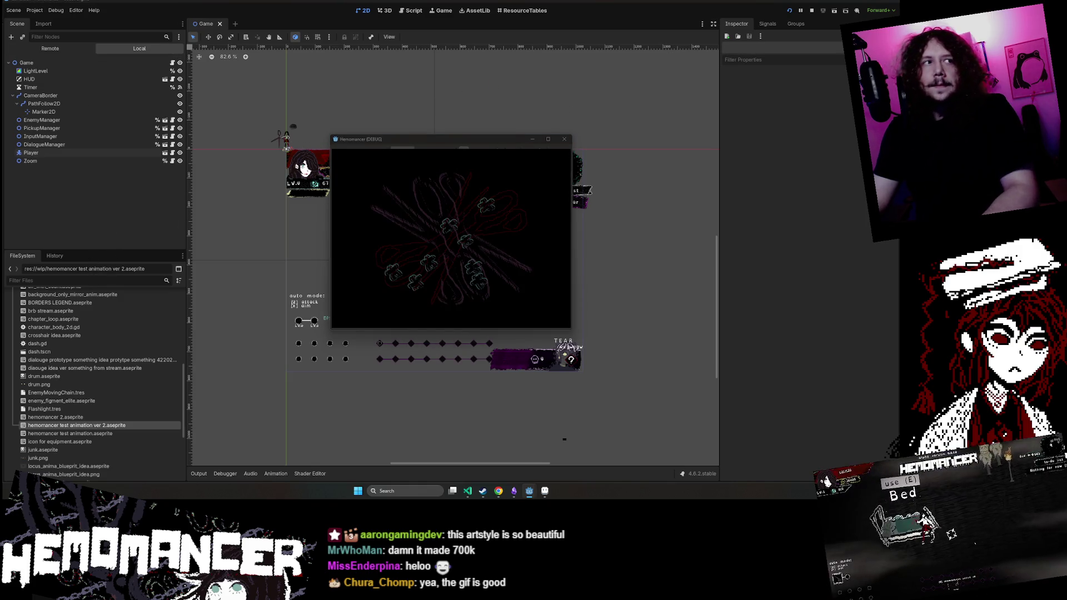
pyautogui.moveTo(549, 138)
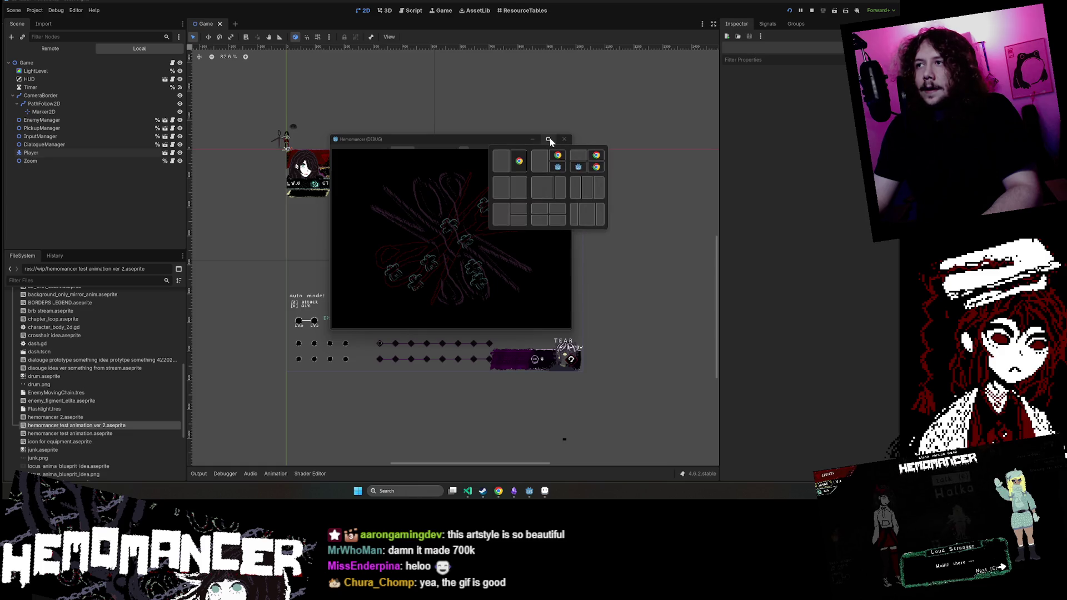
pyautogui.click(548, 139)
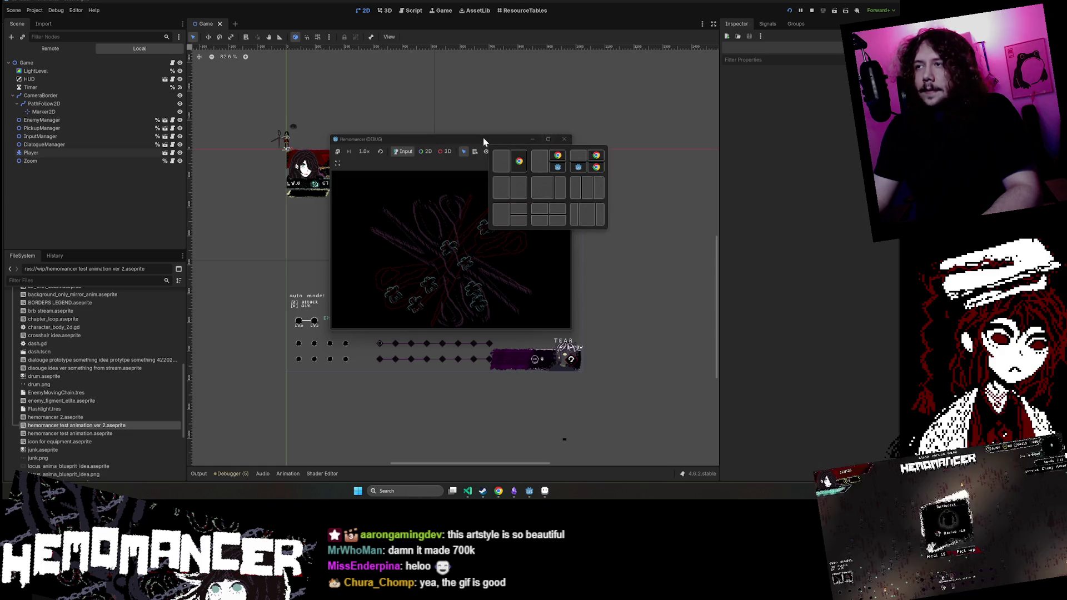
# Step: Delete the save file via Options > Gameplay, start a new game and begin moving
pyautogui.click(351, 318)
pyautogui.click(452, 195)
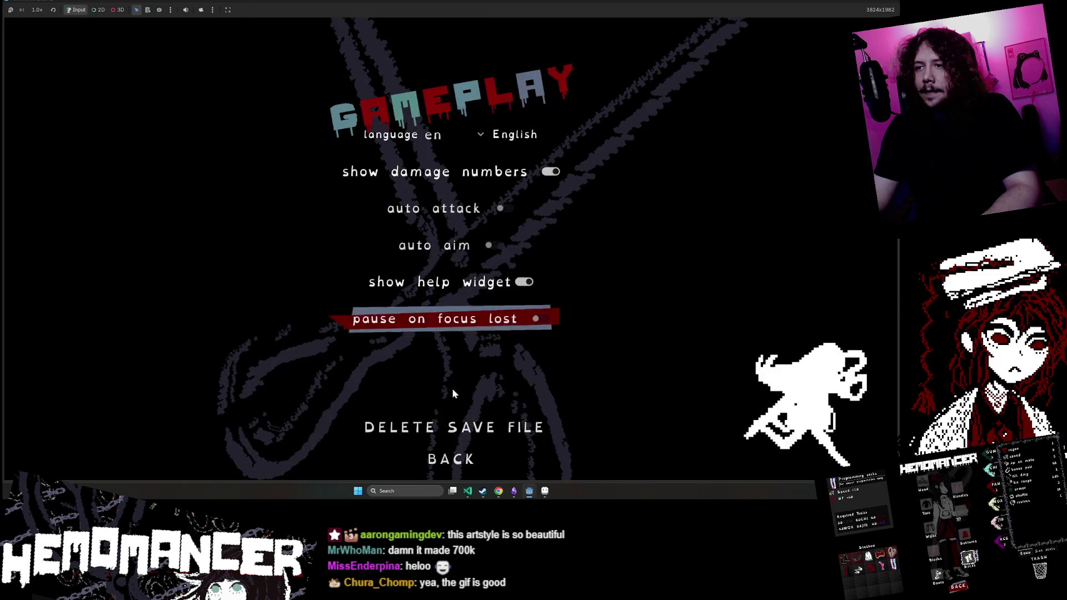
pyautogui.click(454, 428)
pyautogui.click(451, 257)
pyautogui.click(320, 257)
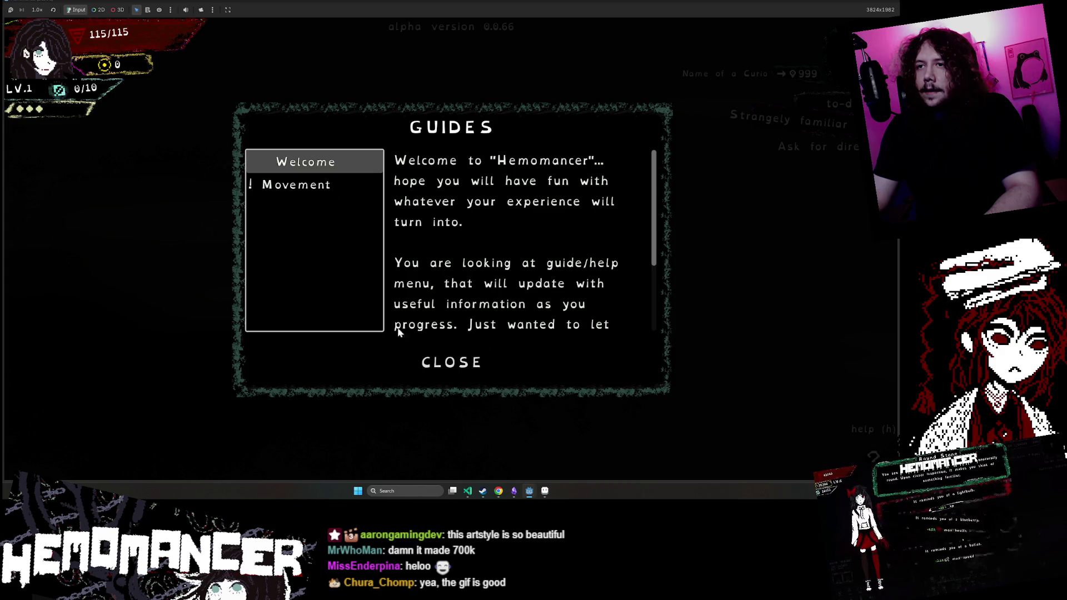
pyautogui.click(452, 362)
pyautogui.click(199, 309)
pyautogui.press('d')
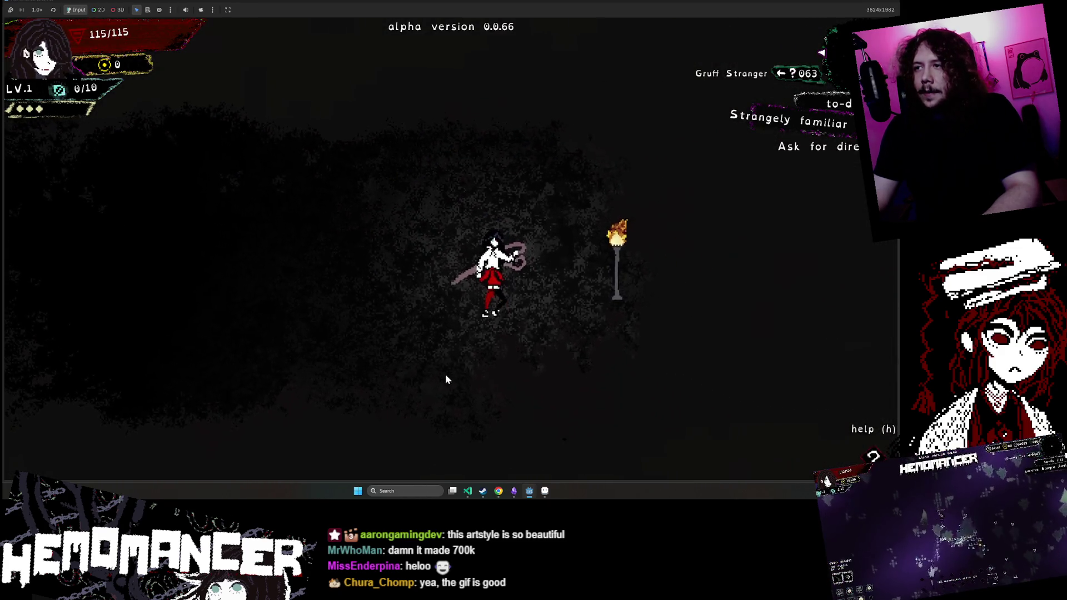
# Step: Walk the heroine over to the torch post and light it
pyautogui.scroll(-5, 439, 380)
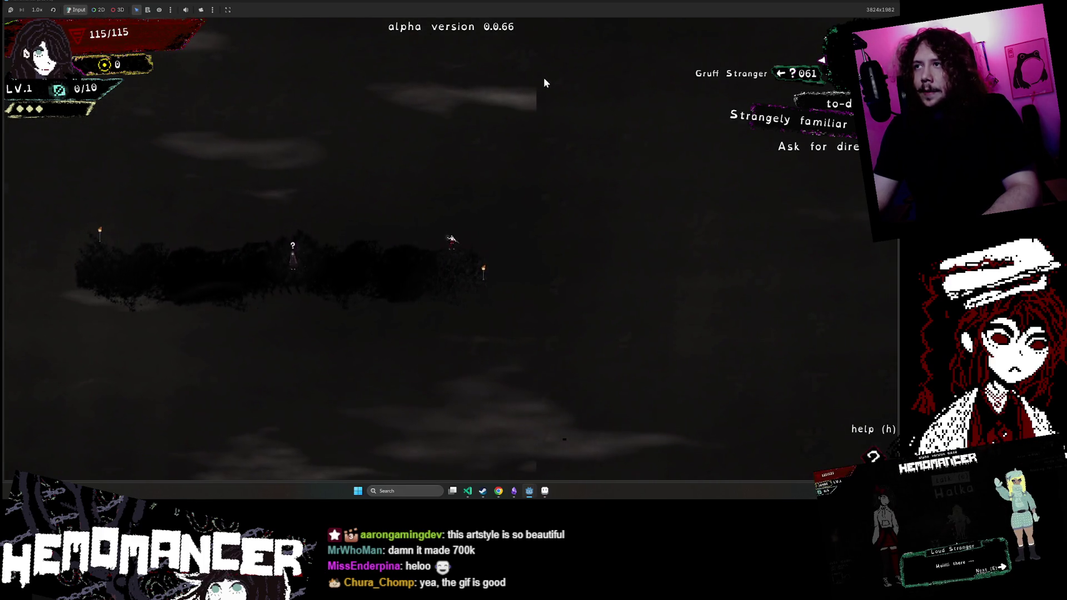
pyautogui.scroll(5, 499, 267)
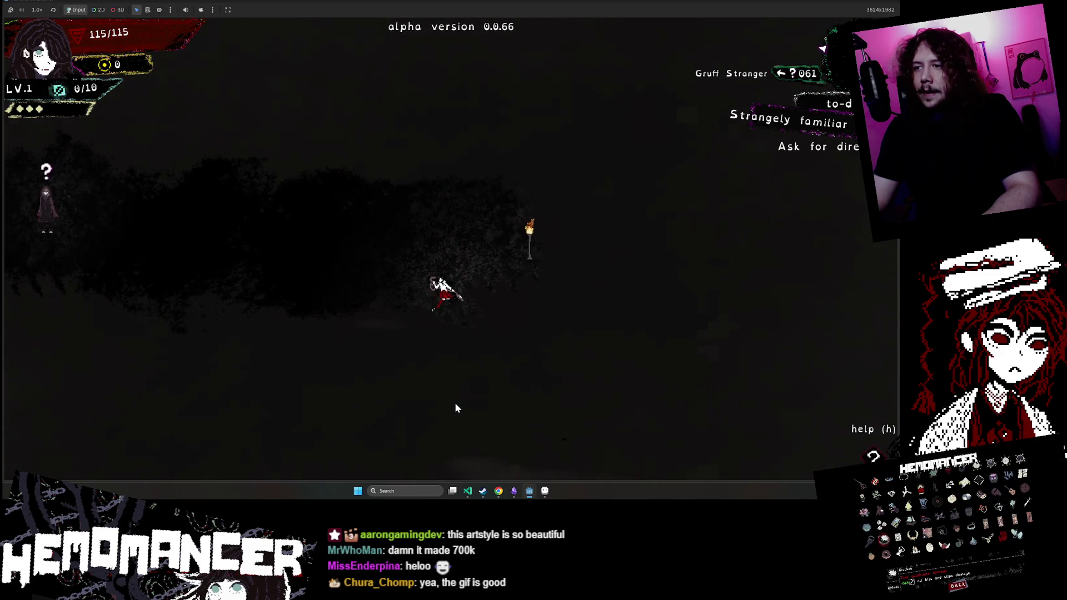
pyautogui.scroll(-5, 455, 406)
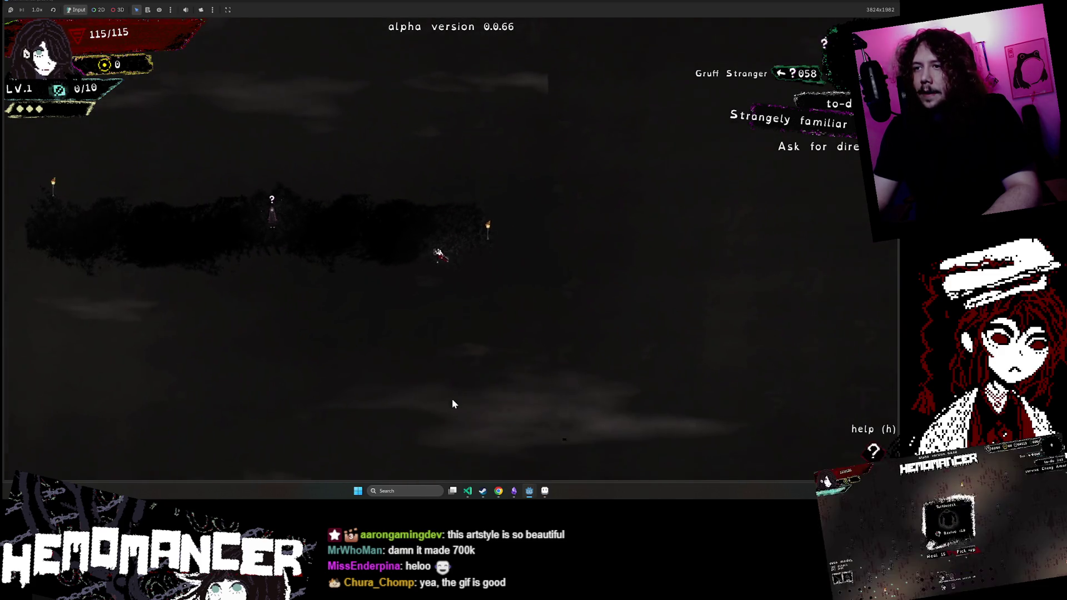
pyautogui.scroll(5, 455, 204)
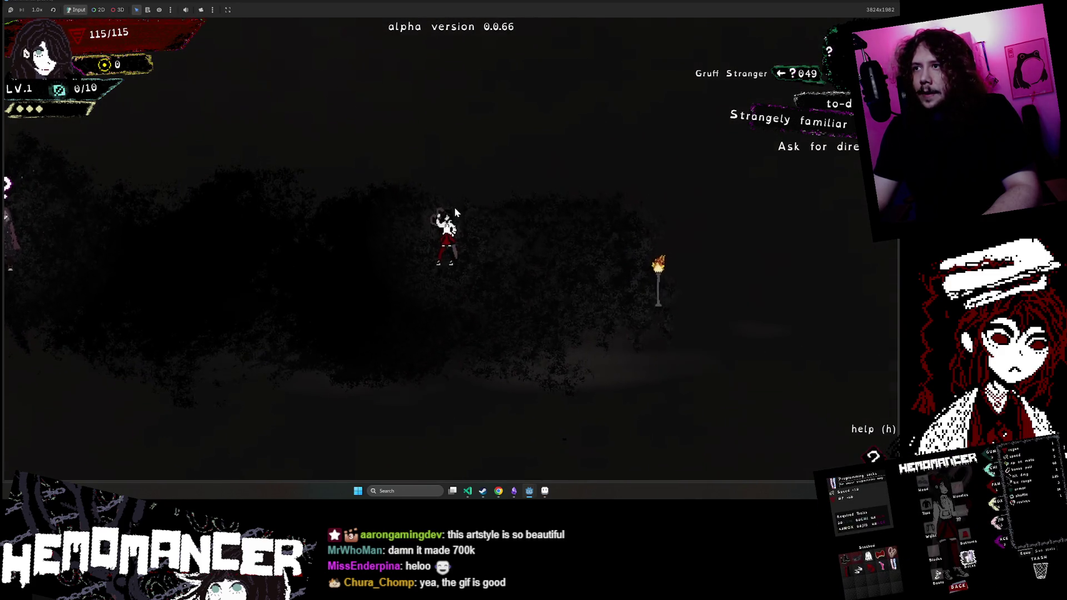
pyautogui.scroll(5, 559, 308)
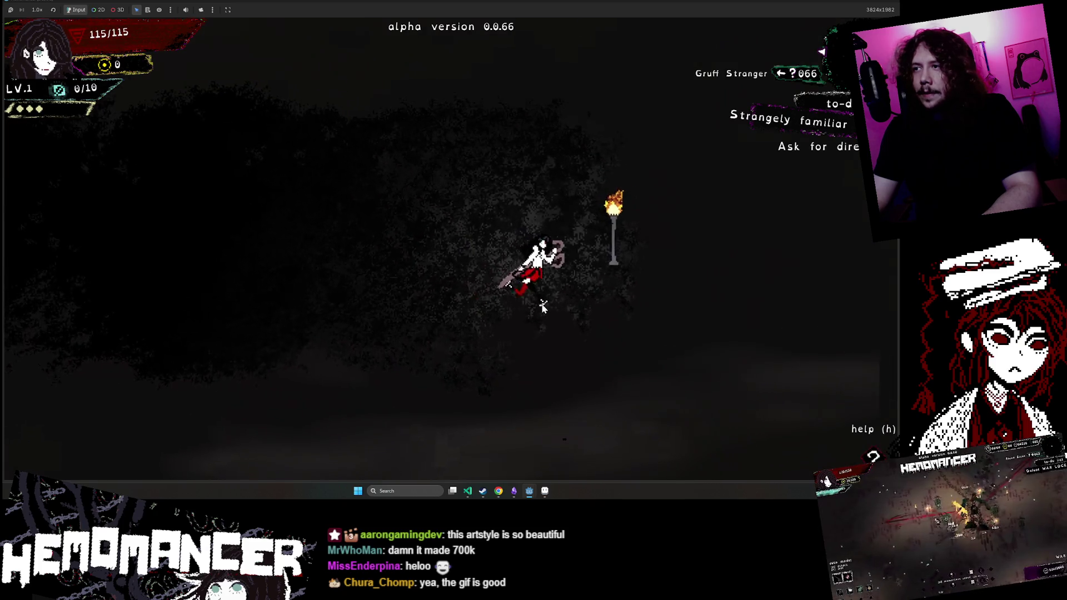
pyautogui.scroll(3, 543, 307)
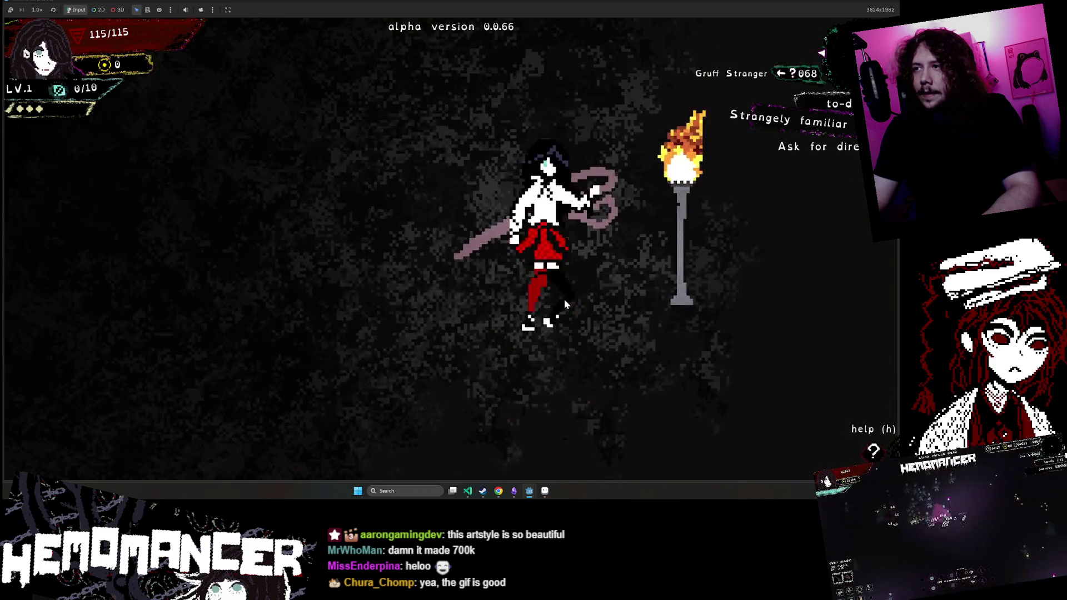
pyautogui.scroll(-3, 515, 298)
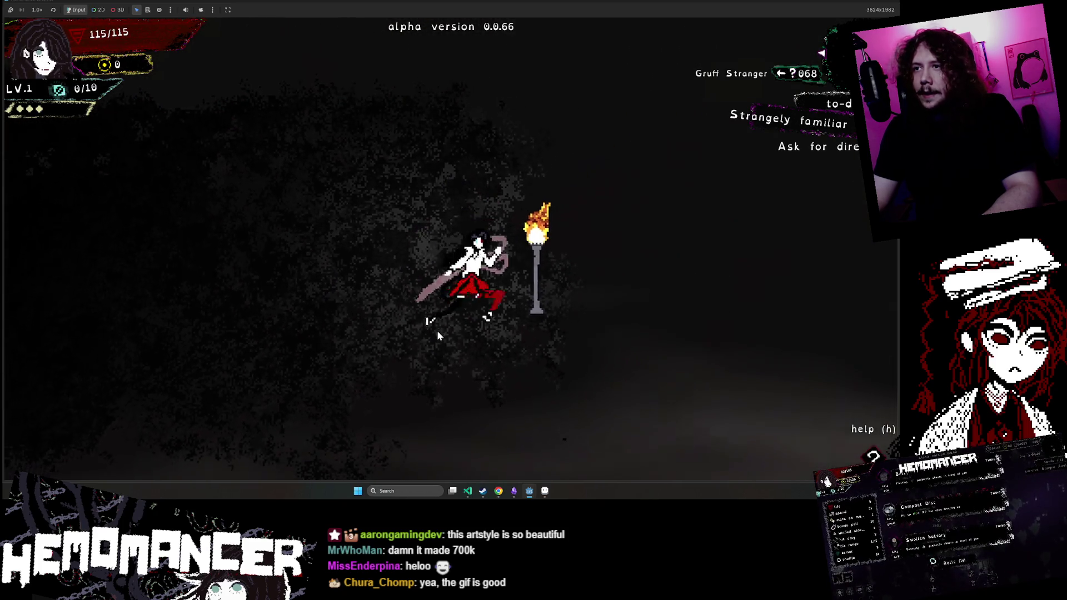
pyautogui.press('s')
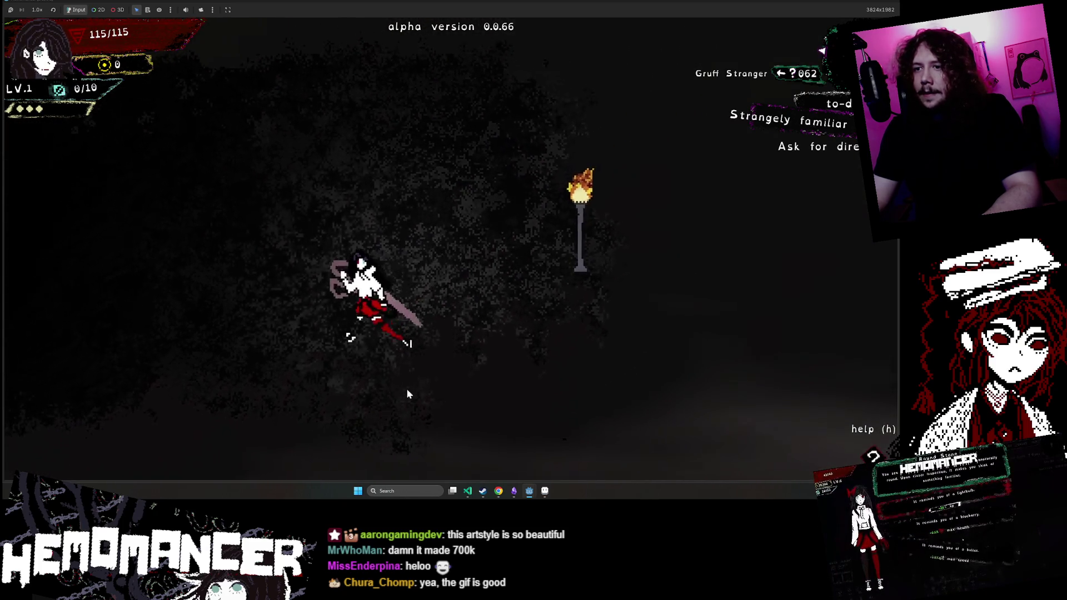
pyautogui.press('d')
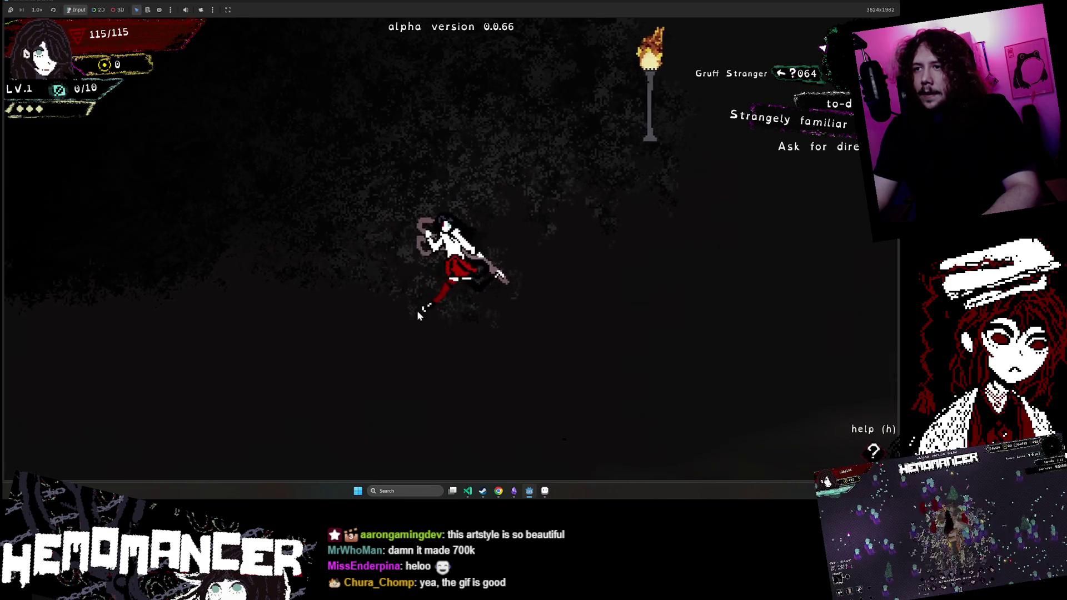
pyautogui.press('w')
pyautogui.press('a')
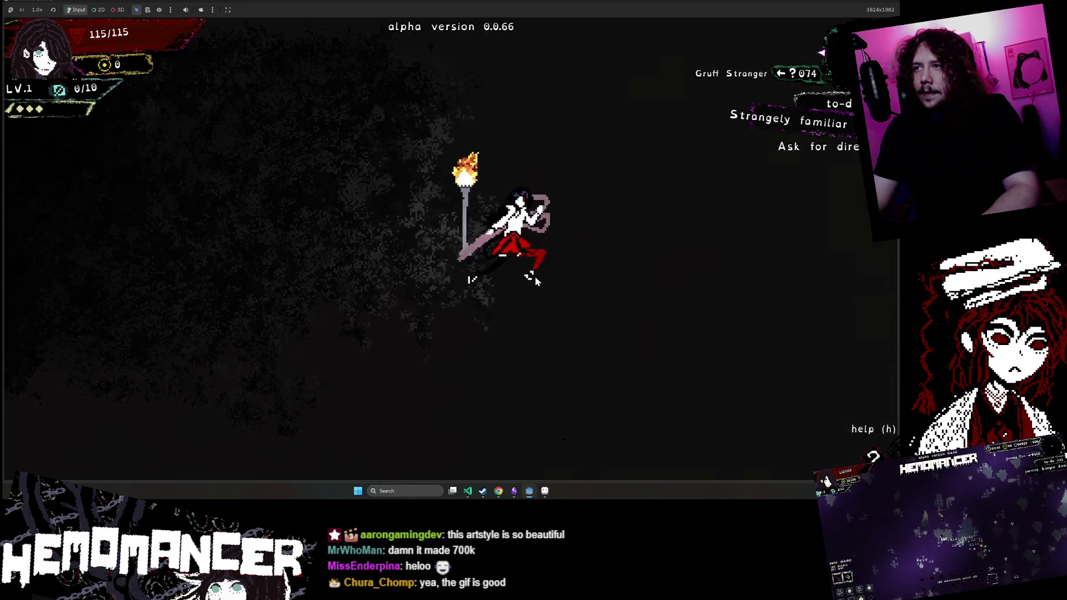
pyautogui.press('d')
pyautogui.press('s')
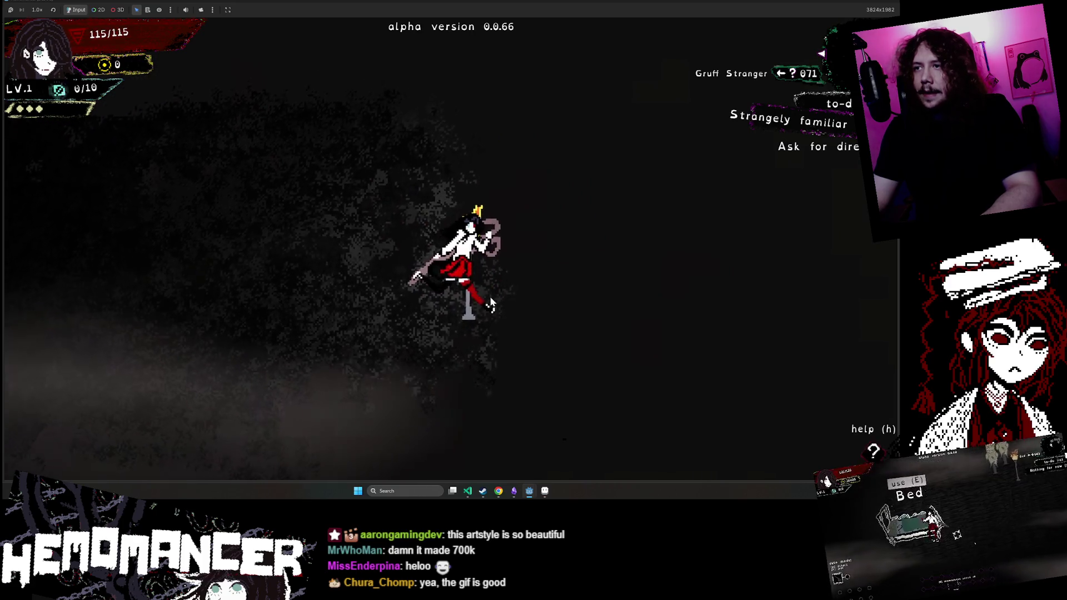
pyautogui.press('e')
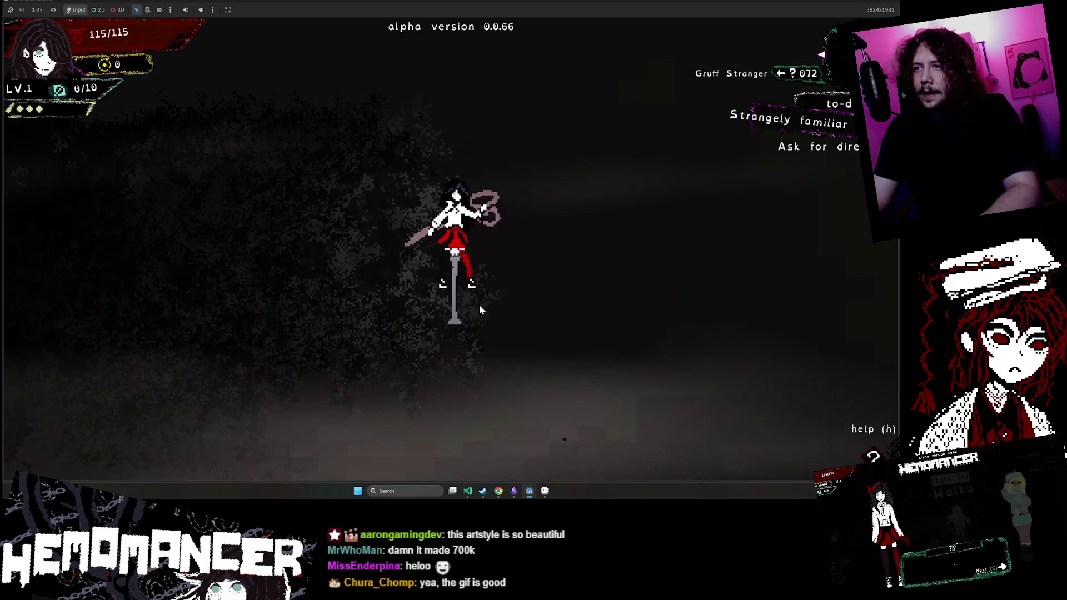
# Step: Run left across the level to the hooded Gruff Stranger and start talking
pyautogui.press('a')
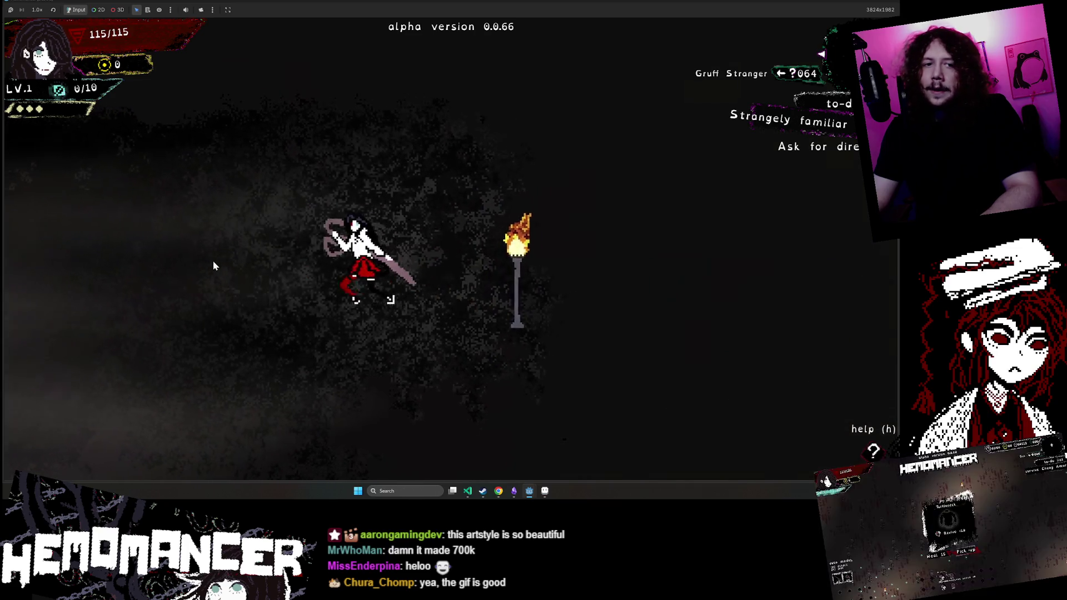
pyautogui.press('a')
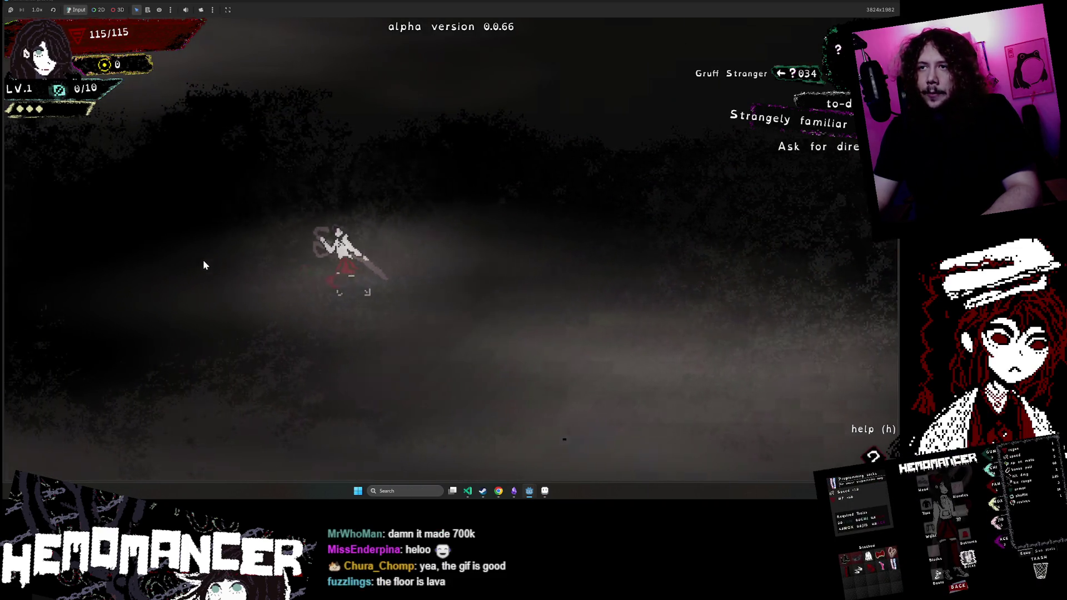
pyautogui.press('a')
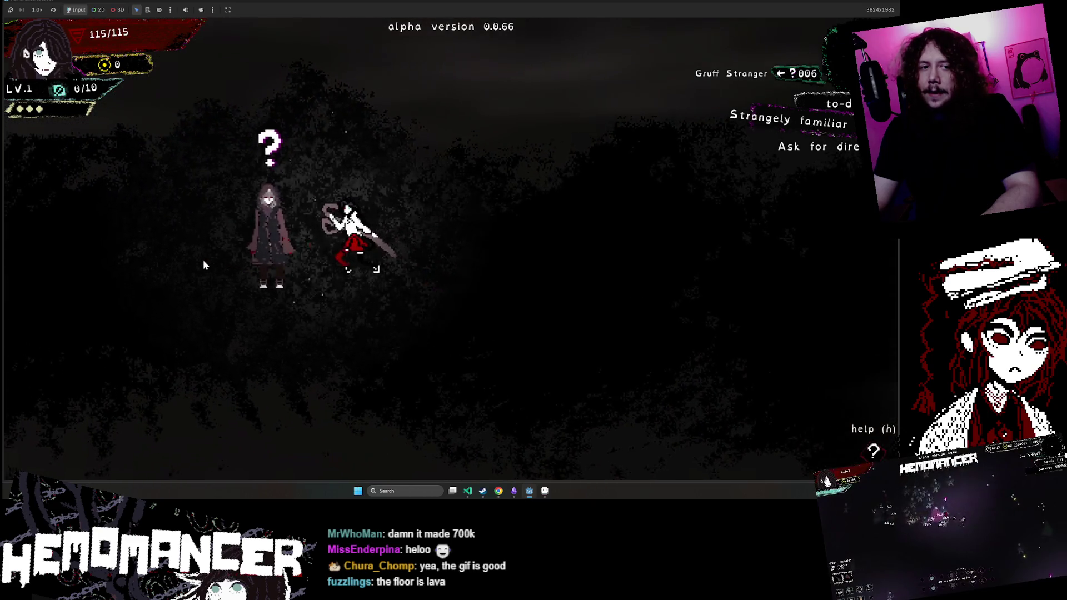
pyautogui.press('e')
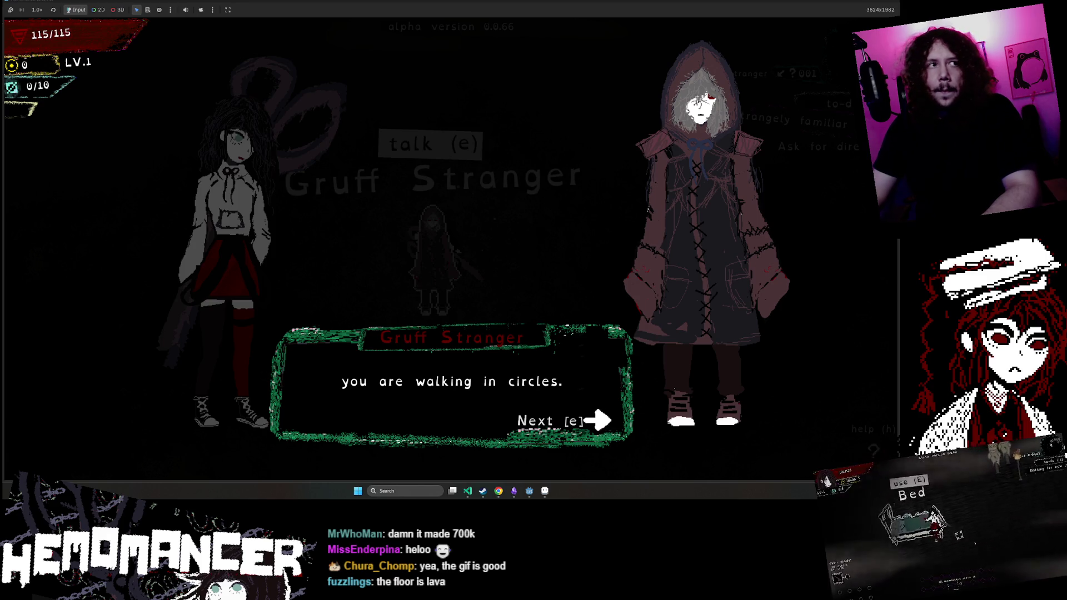
# Step: Finish the Gruff Stranger conversation and walk left toward the metronome table
pyautogui.press('e')
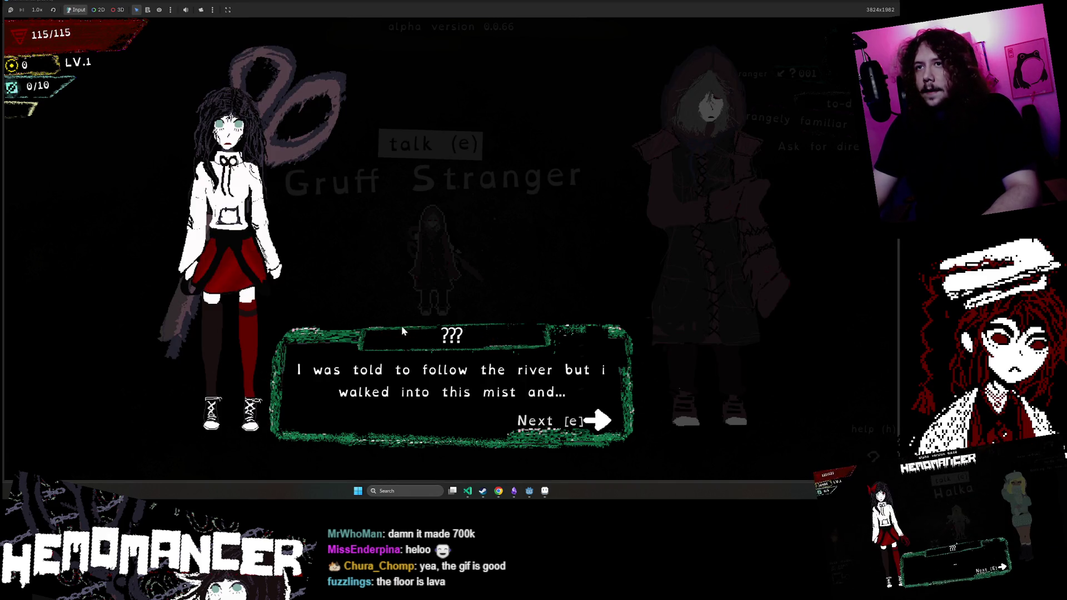
pyautogui.press('e')
pyautogui.press('e')
pyautogui.press('e')
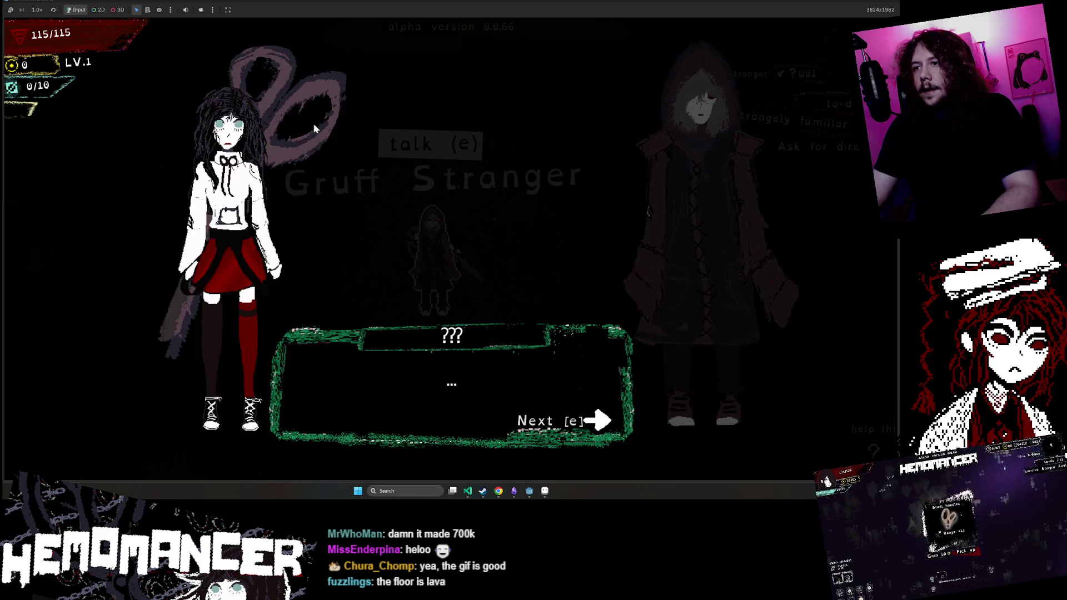
pyautogui.press('e')
pyautogui.press('e')
pyautogui.press('e')
pyautogui.press('e')
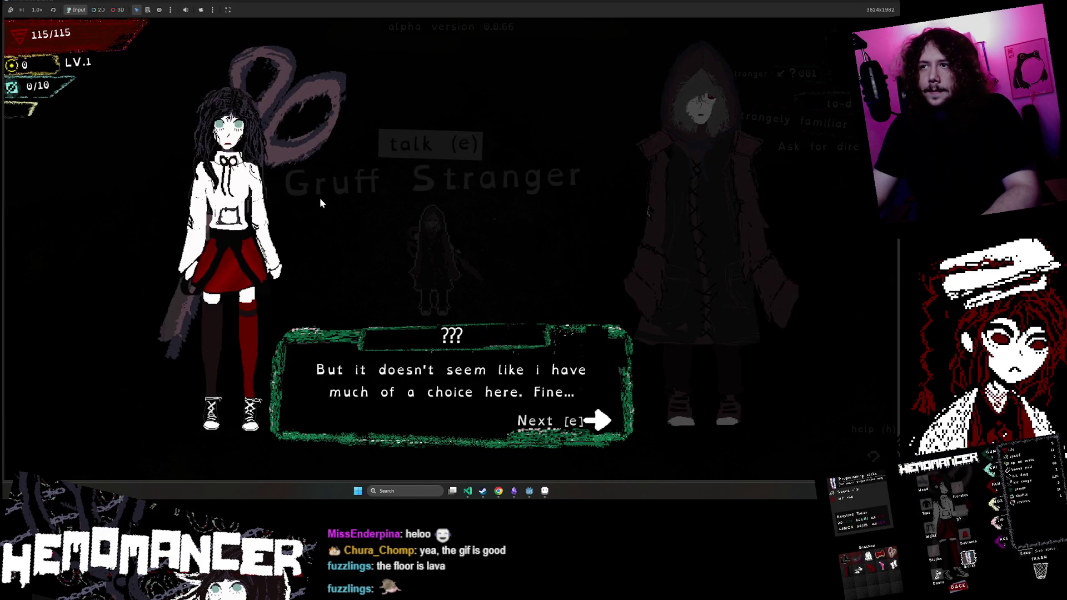
pyautogui.press('e')
pyautogui.press('a')
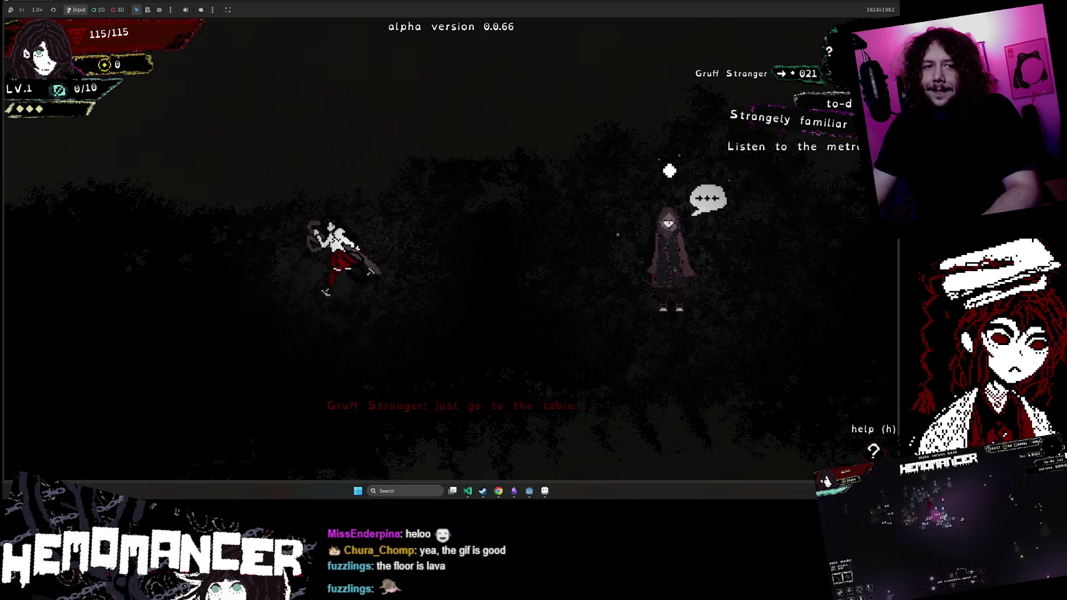
pyautogui.press('a')
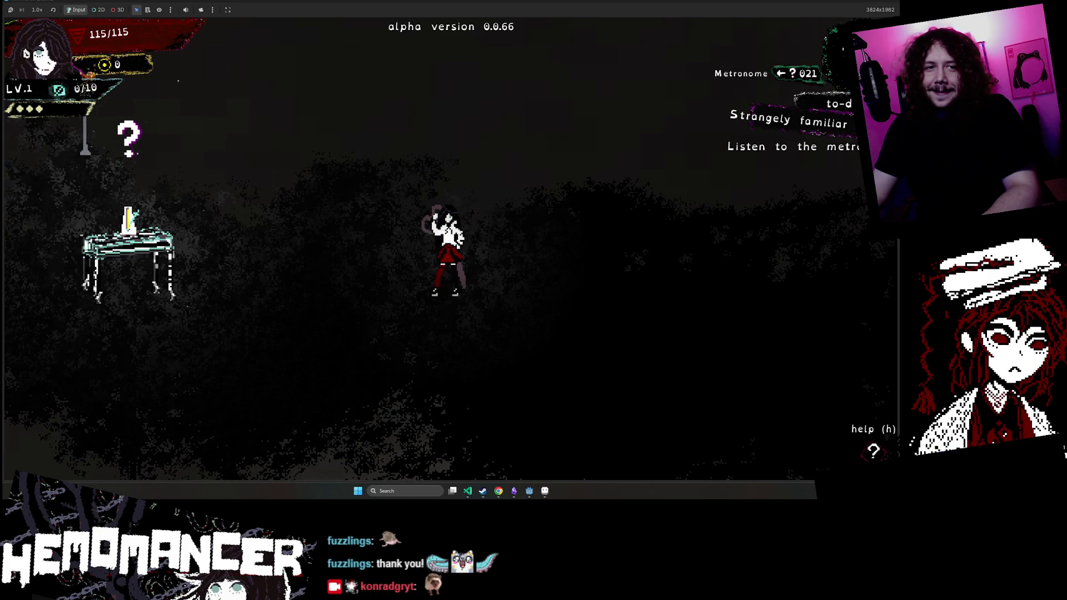
# Step: Open the metronome latency calibration, then back out and walk away
pyautogui.press('a')
pyautogui.press('e')
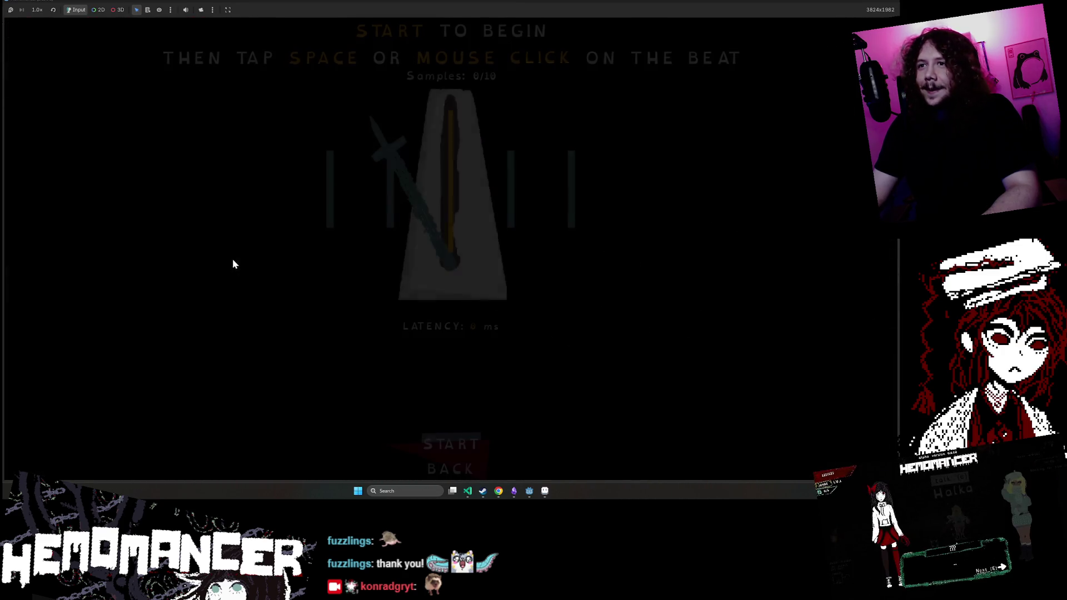
pyautogui.press('Escape')
pyautogui.press('a')
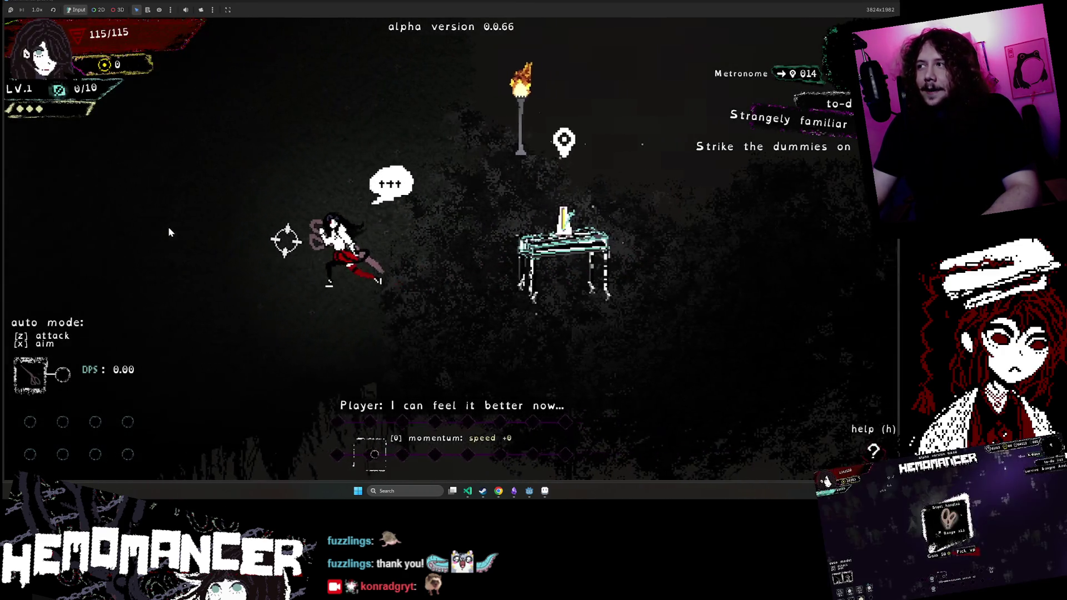
# Step: Run left and attack the training dummies until destroyed, triggering the cutscene
pyautogui.press('a')
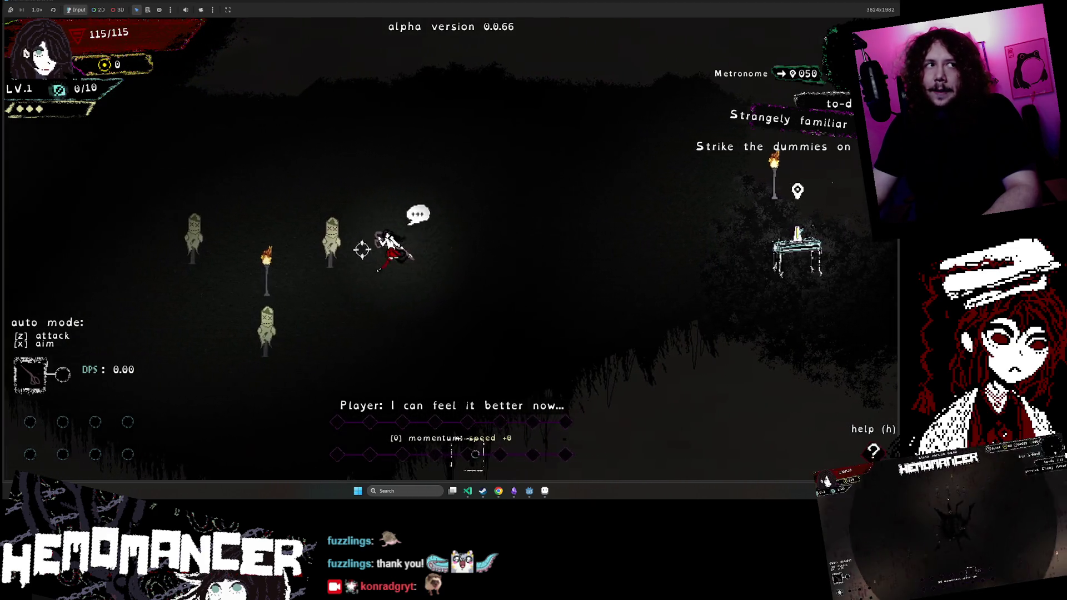
pyautogui.press('a')
pyautogui.click(305, 234)
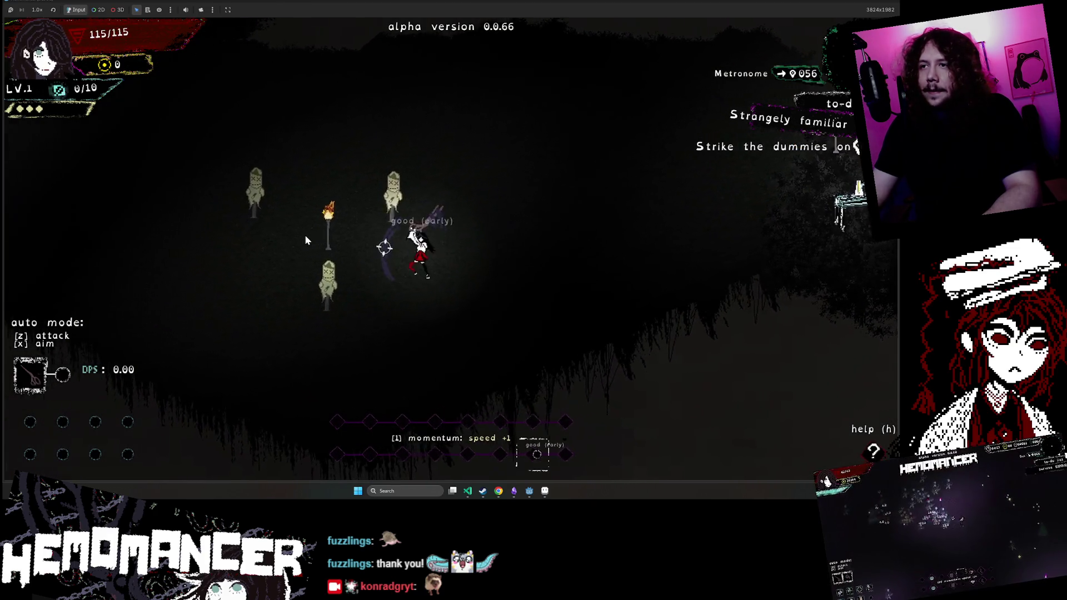
pyautogui.press('a')
pyautogui.click(315, 227)
pyautogui.click(303, 274)
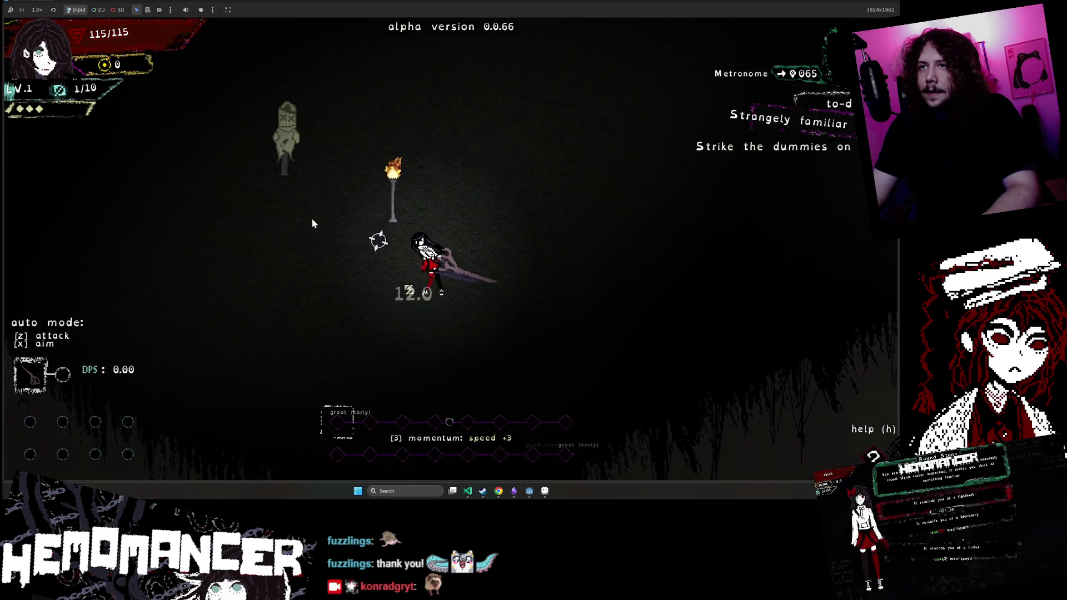
pyautogui.click(311, 207)
pyautogui.click(307, 207)
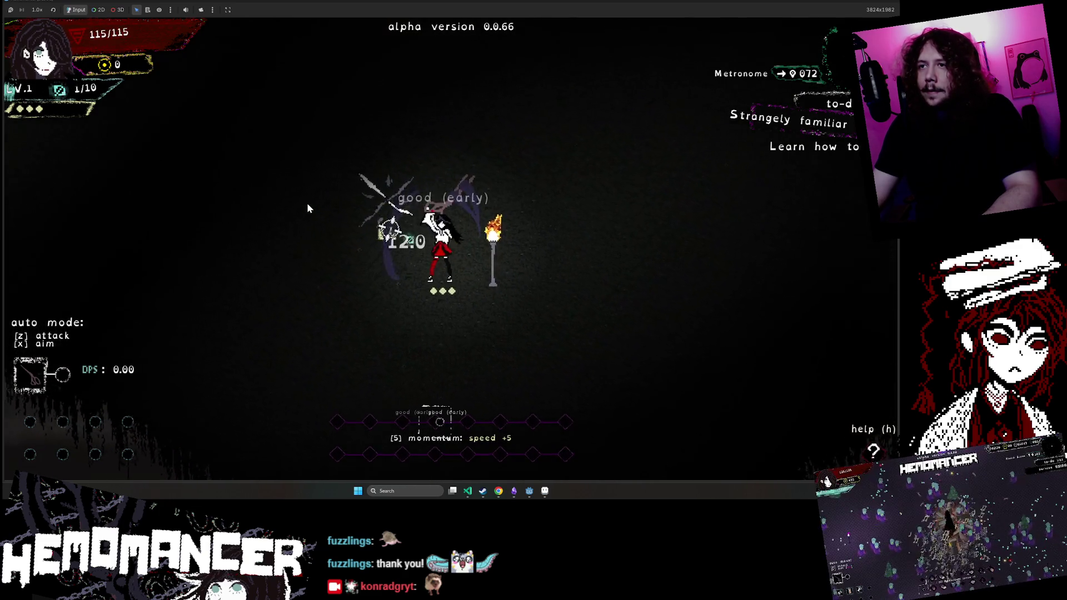
pyautogui.press('w')
pyautogui.press('d')
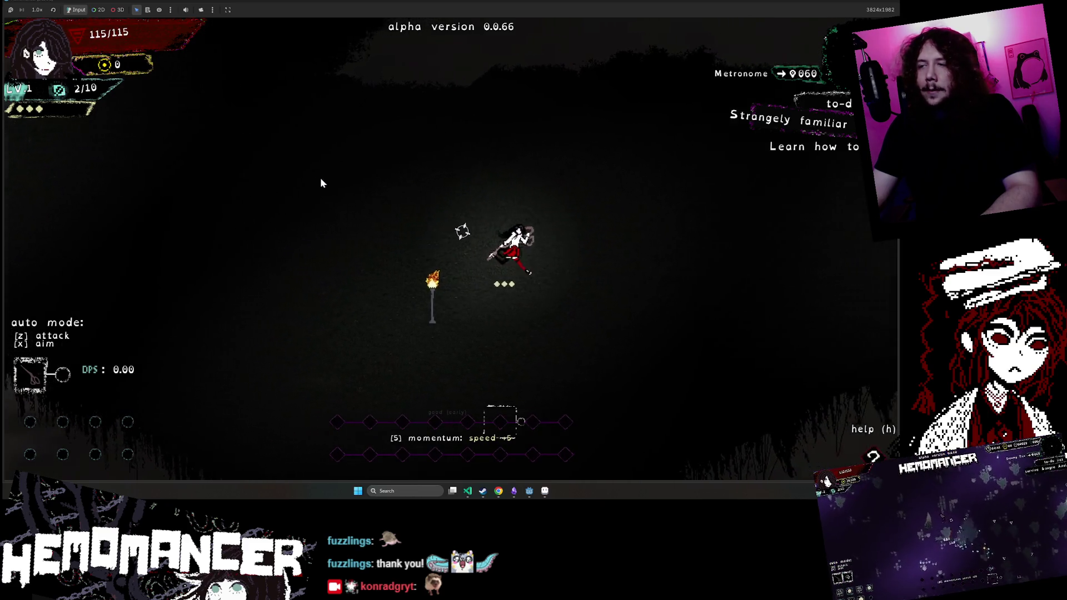
pyautogui.press('a')
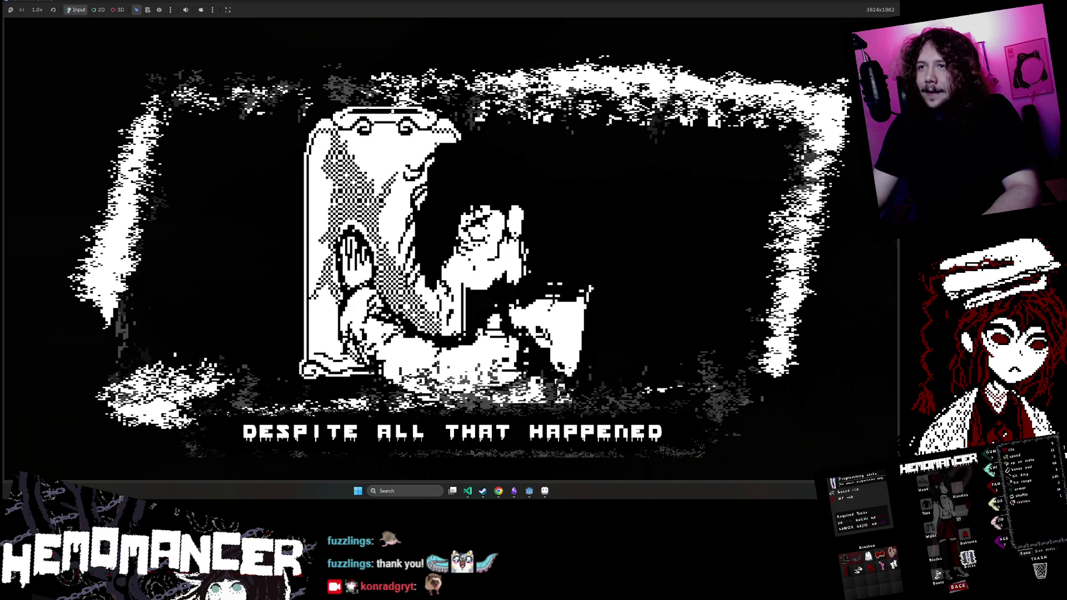
# Step: Move the character around after the cutscene and approach the signpole
pyautogui.press('d')
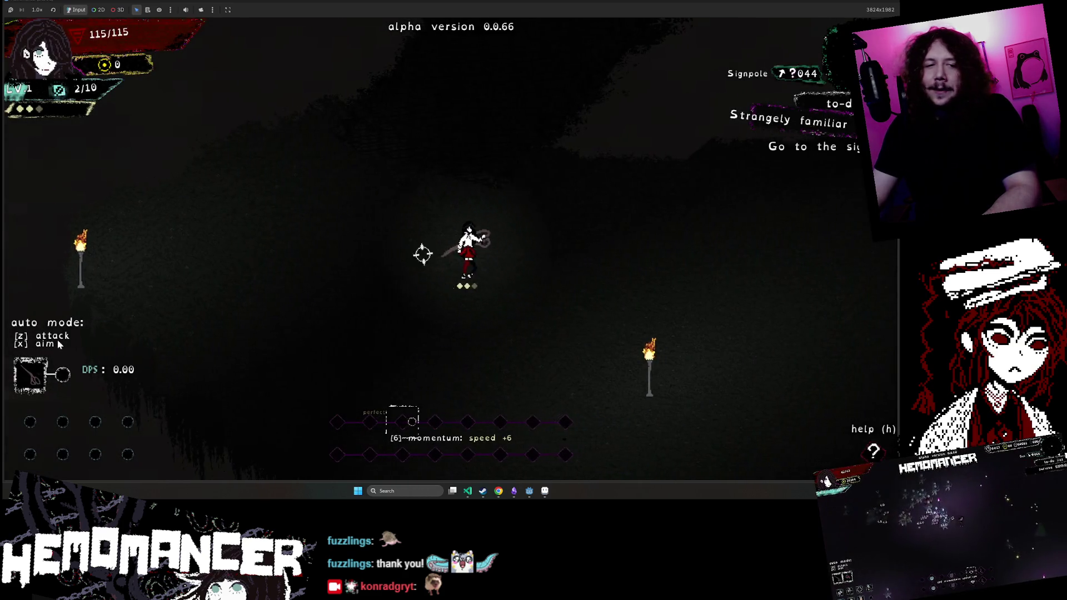
pyautogui.press('w')
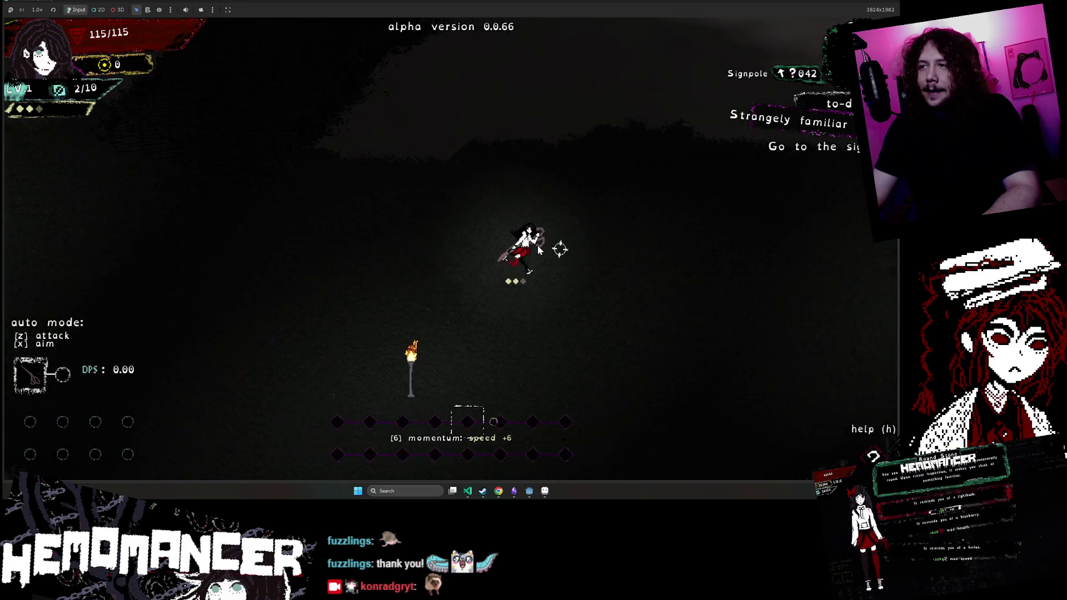
pyautogui.press('a')
pyautogui.press('s')
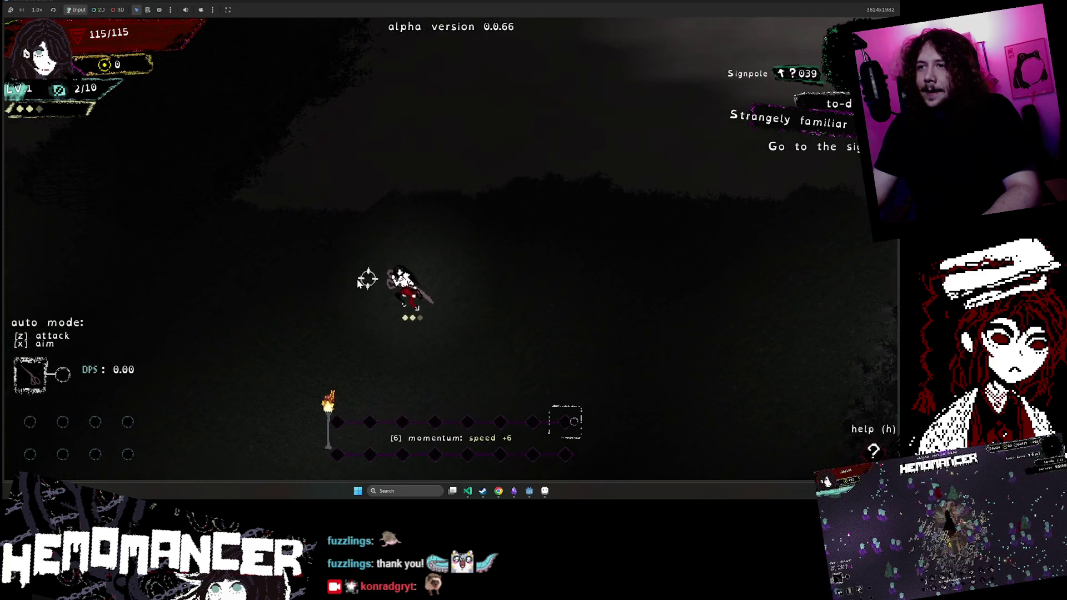
pyautogui.press('w')
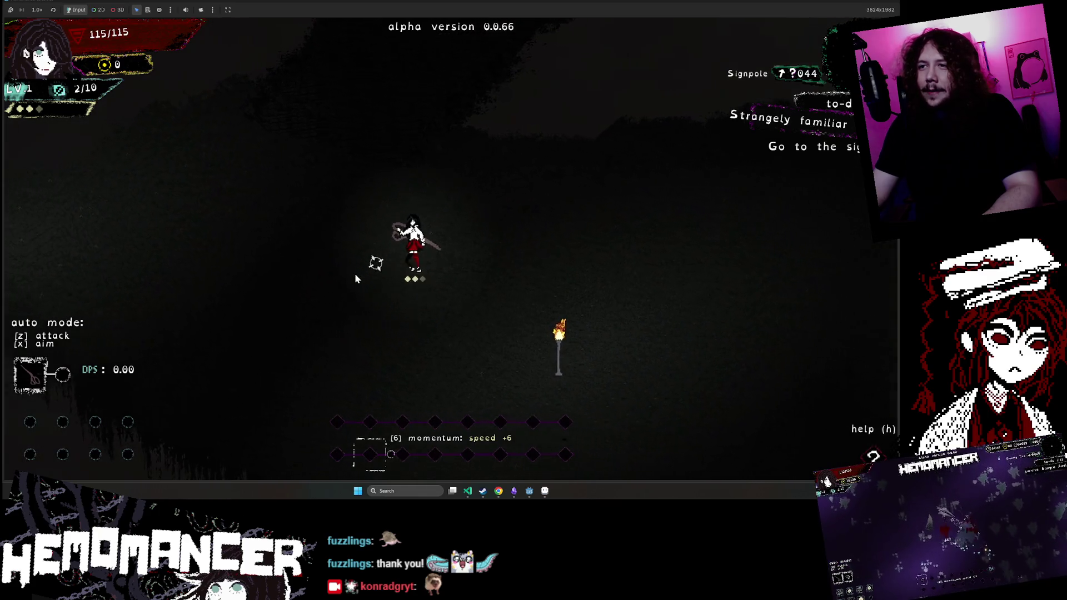
pyautogui.press('w')
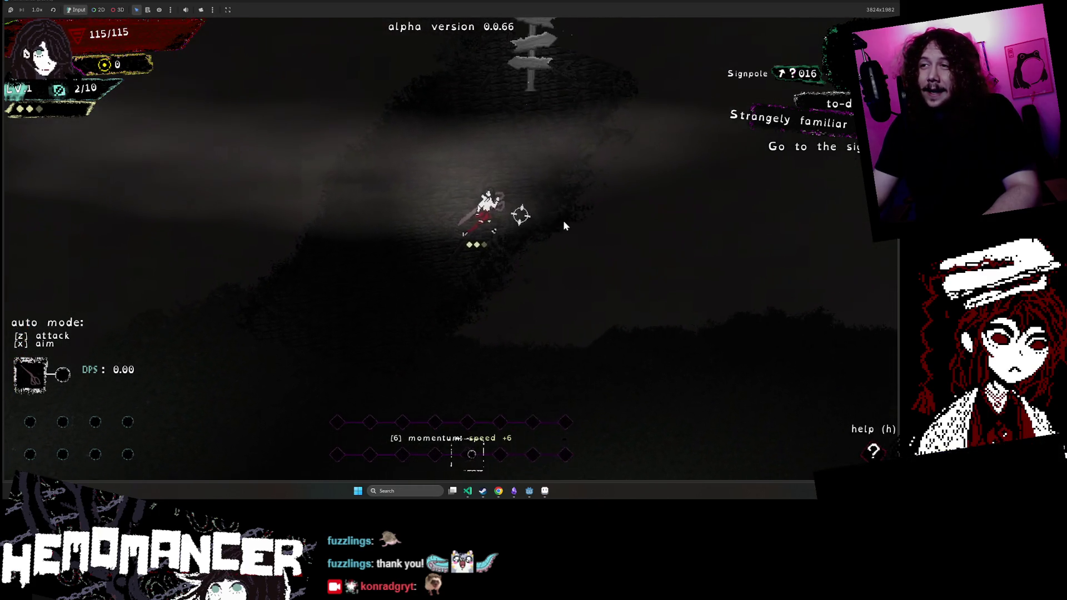
pyautogui.press('w')
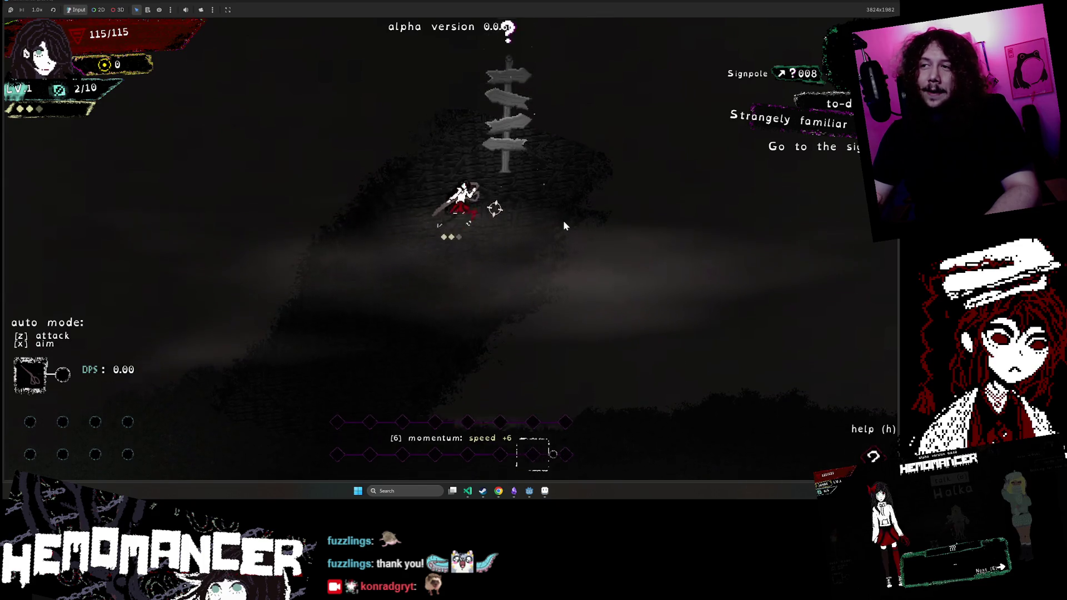
pyautogui.press('s')
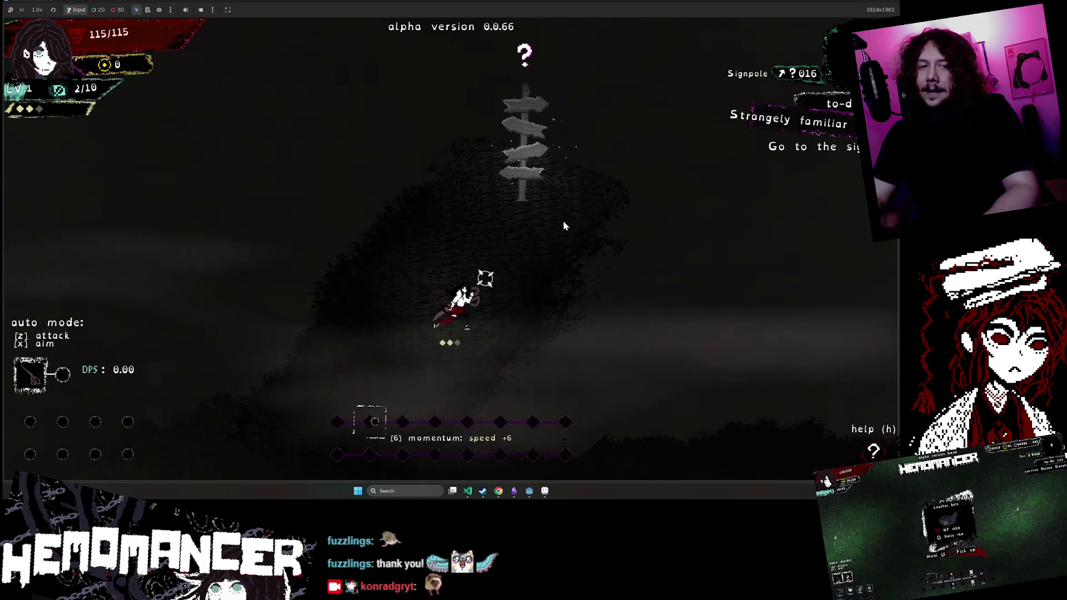
pyautogui.press('s')
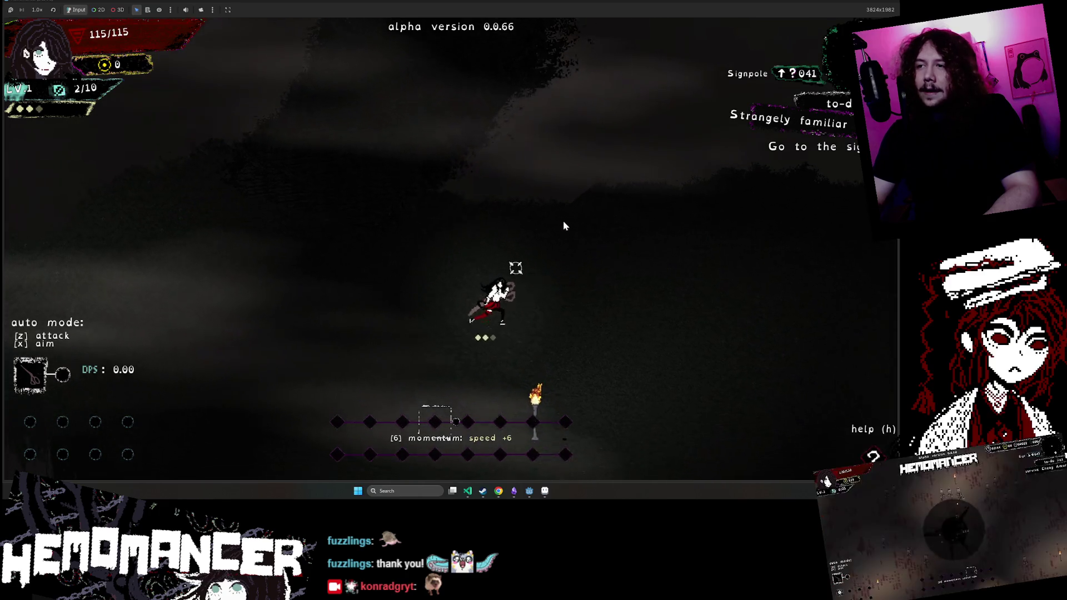
pyautogui.press('w')
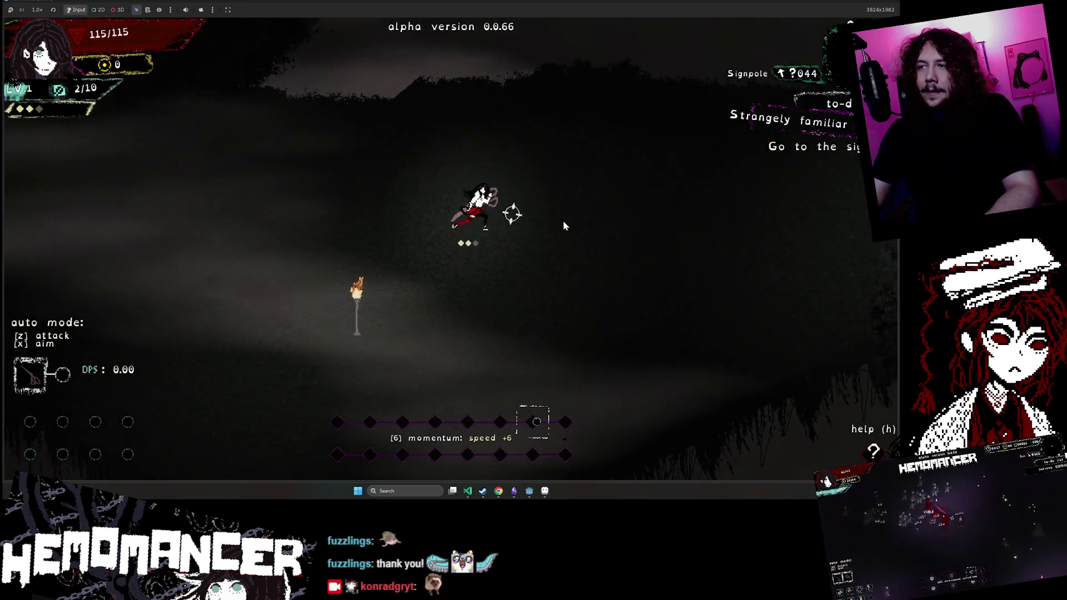
pyautogui.press('a')
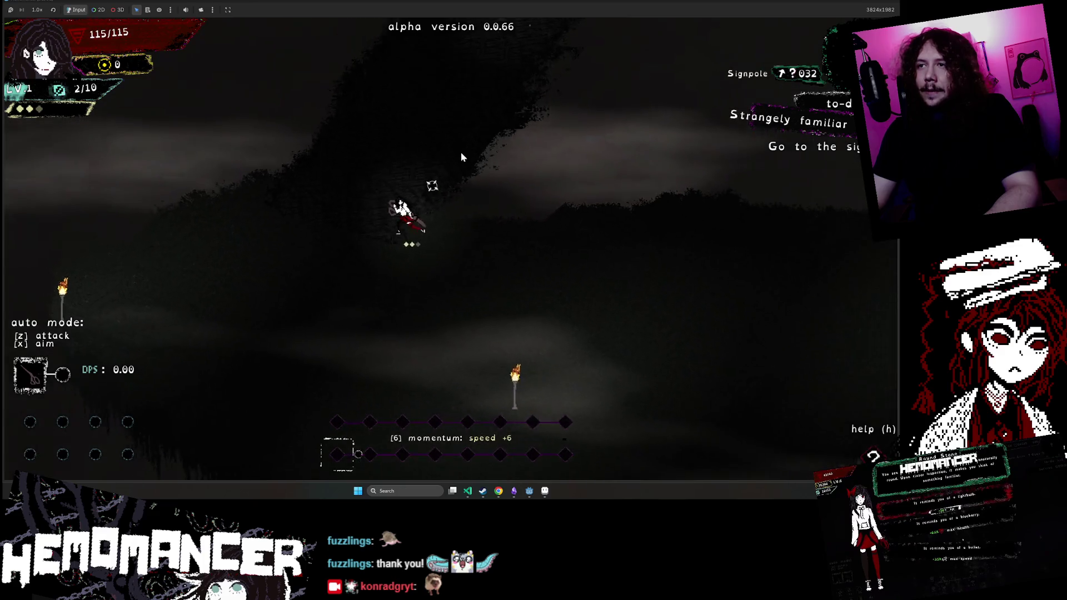
pyautogui.press('d')
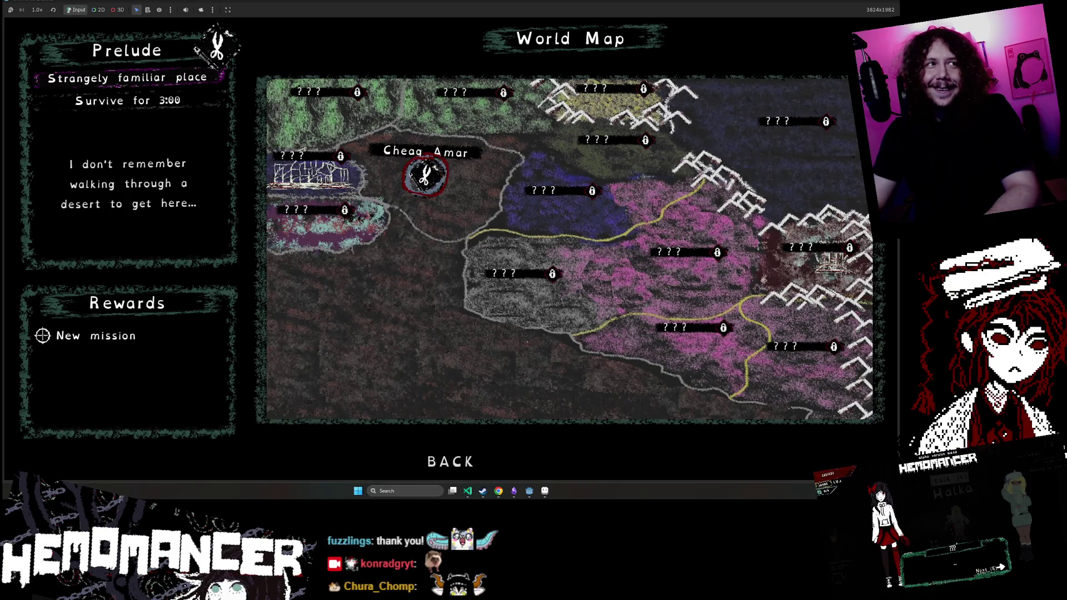
# Step: Embark on the Prelude mission, read the Cheag Amar sign, and check the debug panel
pyautogui.press('Return')
pyautogui.click(480, 252)
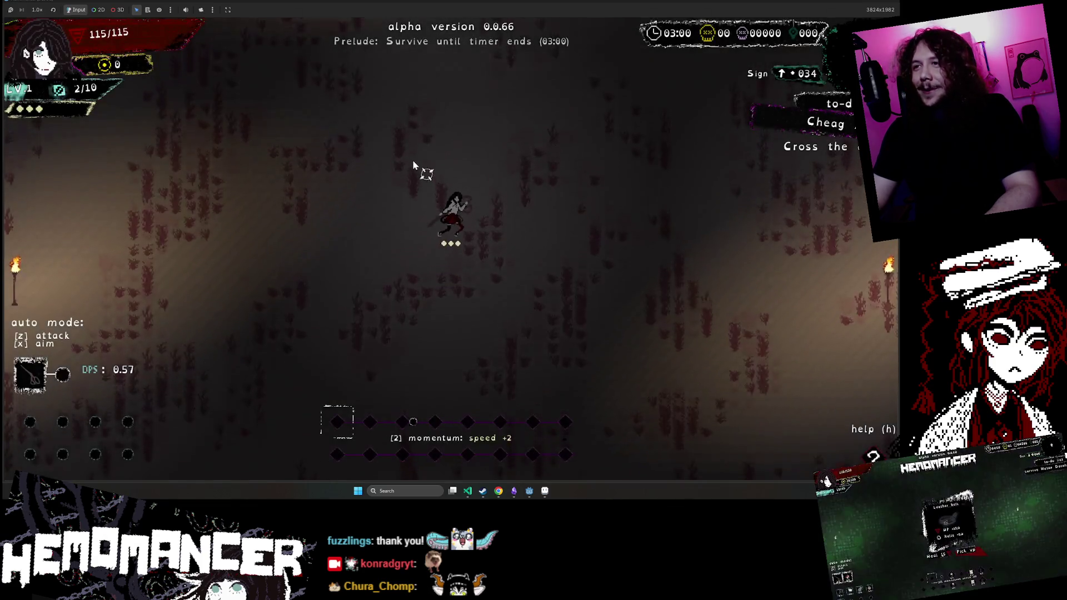
pyautogui.press('w')
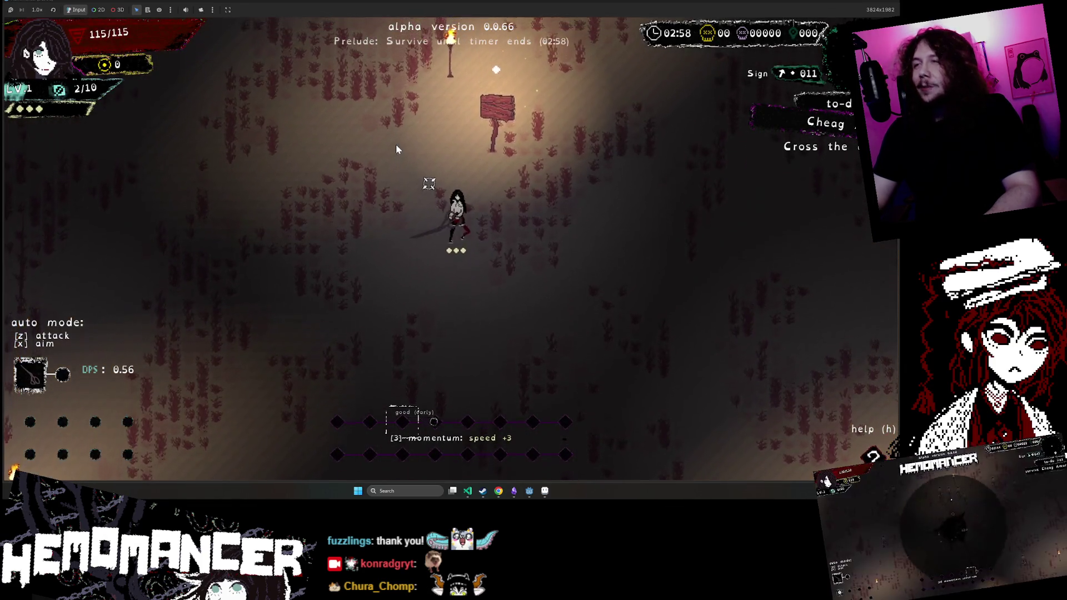
pyautogui.press('w')
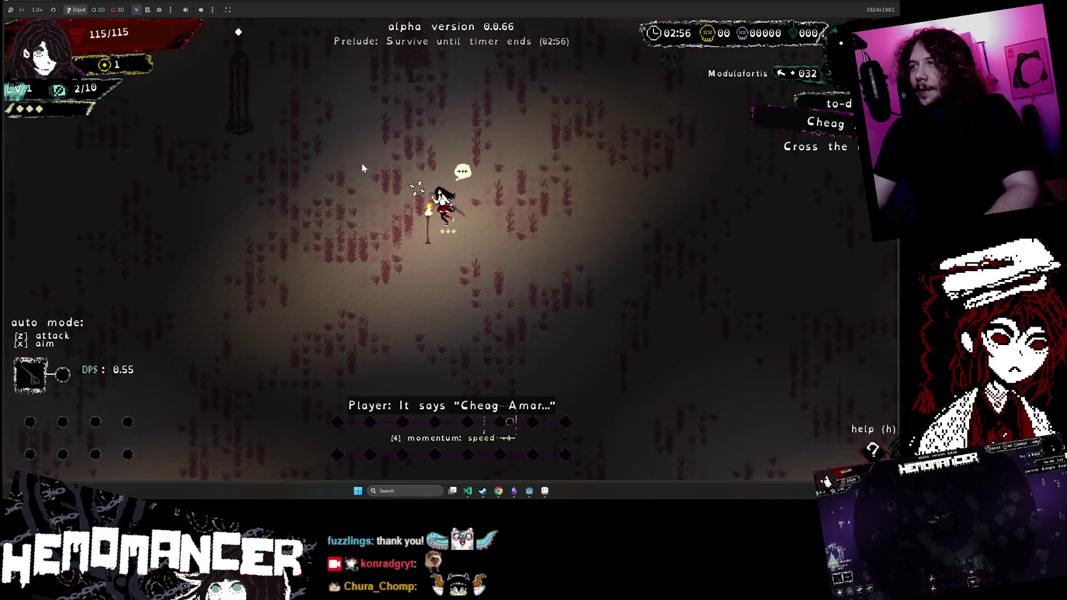
pyautogui.press('Escape')
pyautogui.click(342, 315)
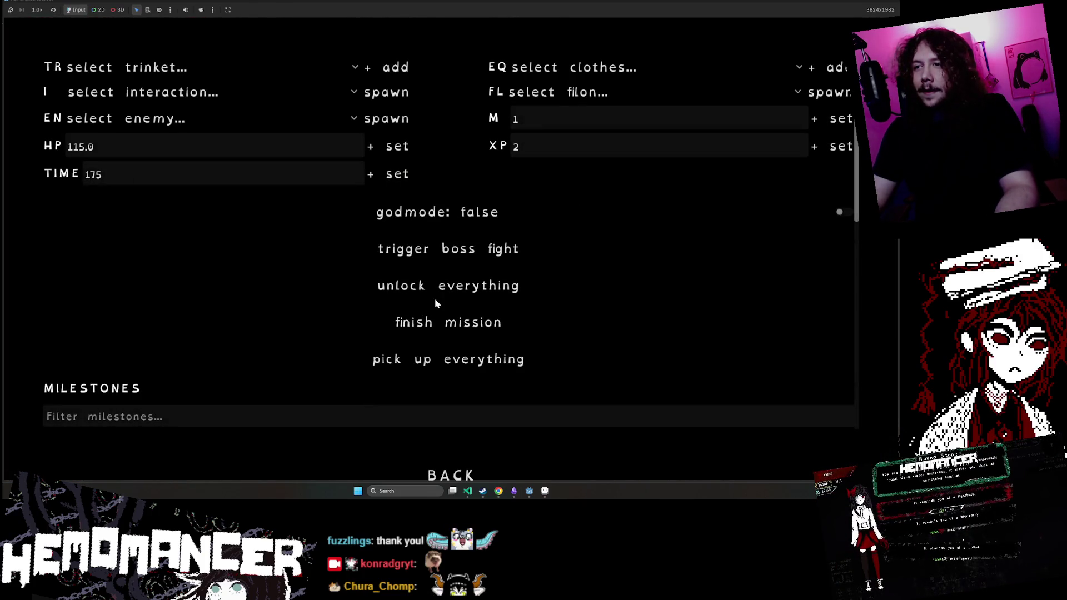
pyautogui.click(434, 321)
# Step: Resume gameplay and talk through the Gruff Stranger's dialogue
pyautogui.press('Escape')
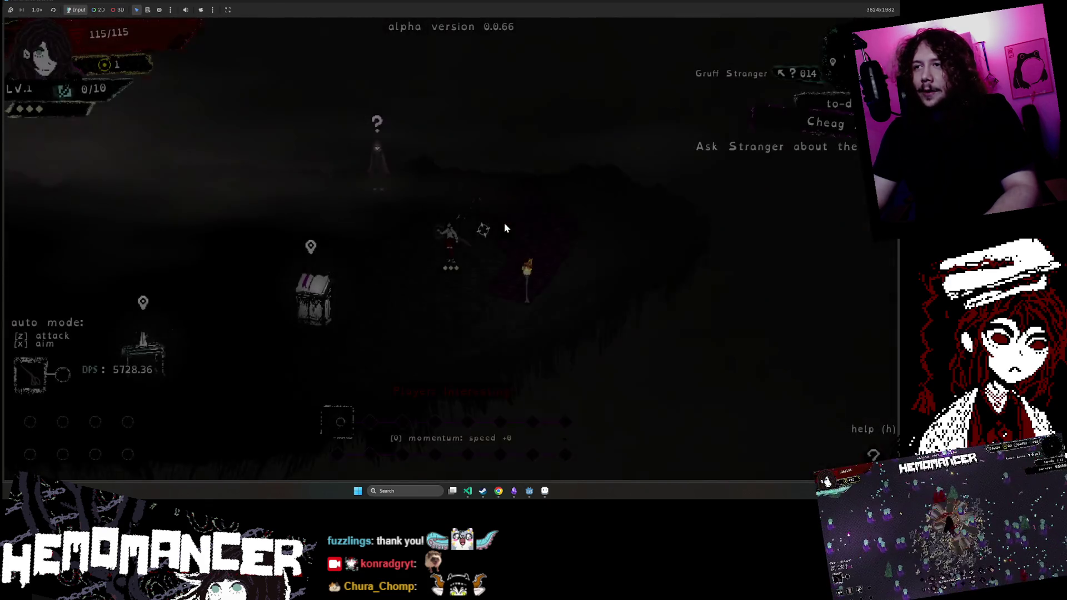
pyautogui.press('w')
pyautogui.press('e')
pyautogui.press('e')
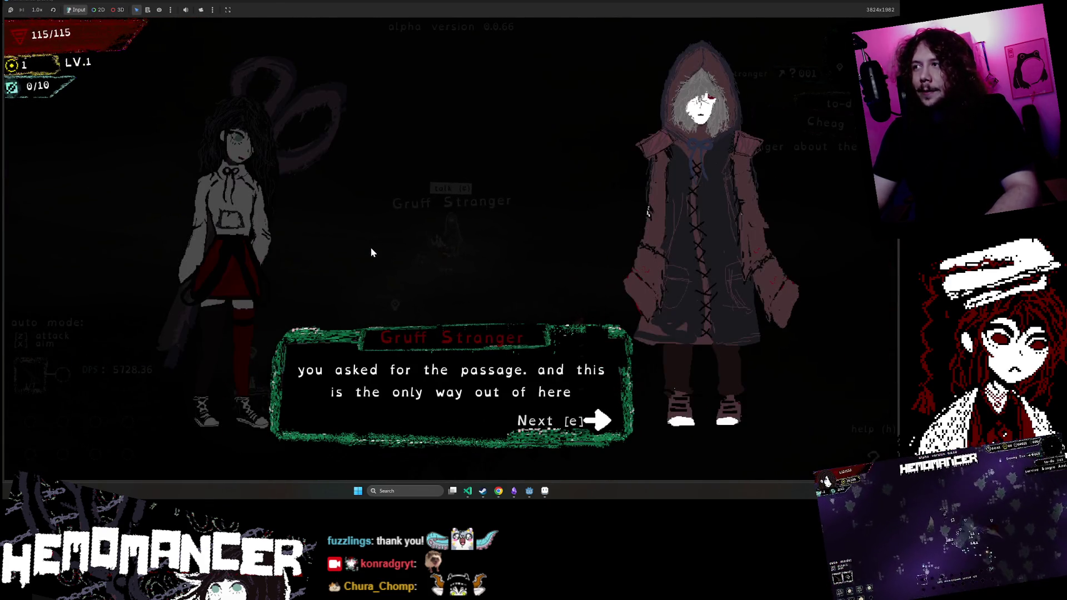
pyautogui.press('e')
pyautogui.press('e')
pyautogui.press('e')
pyautogui.press('e')
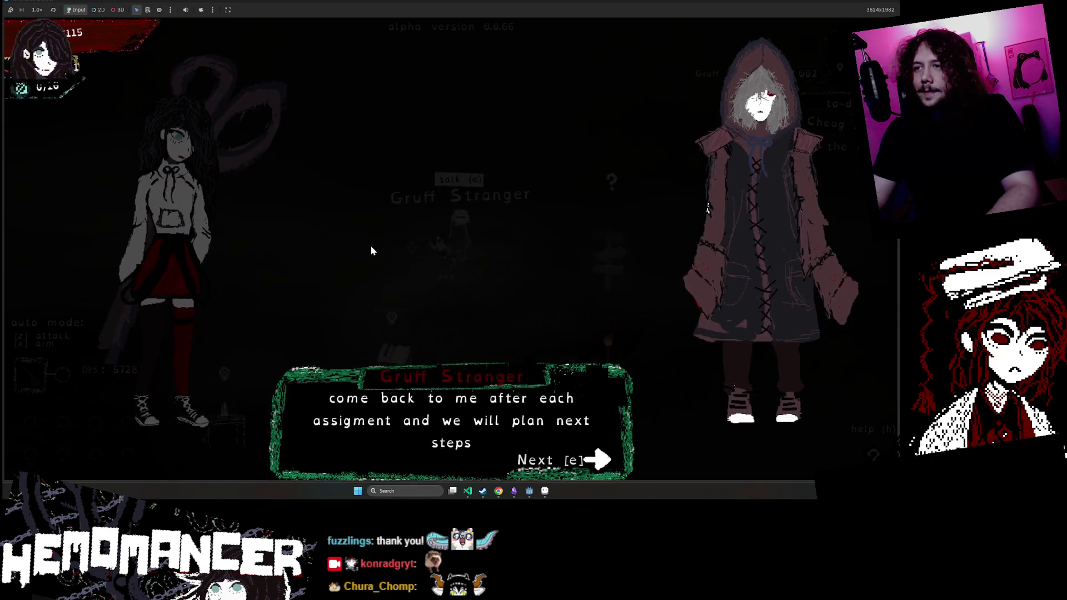
pyautogui.press('e')
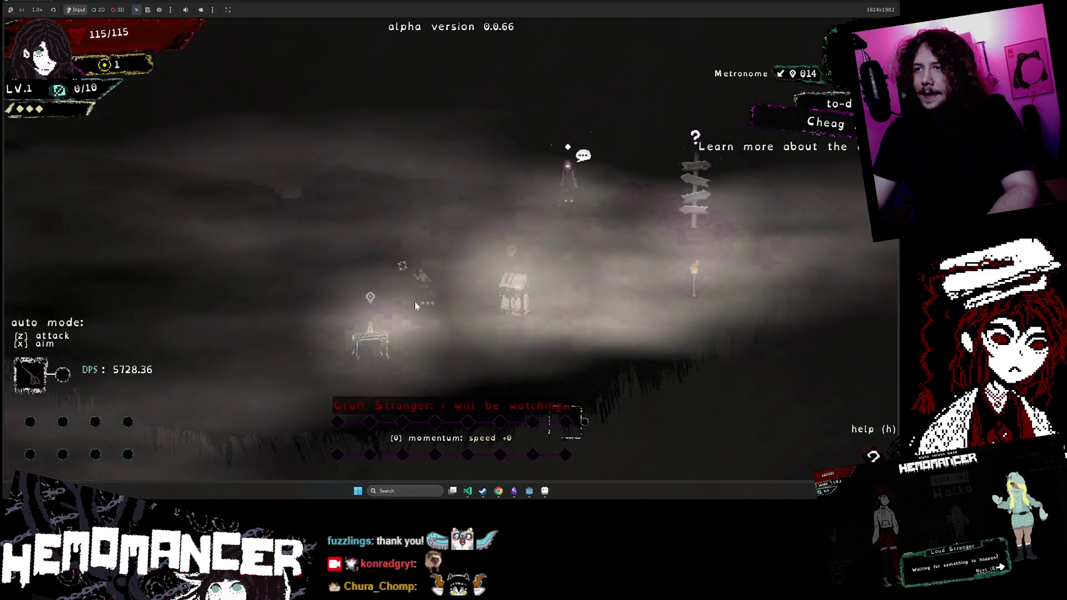
# Step: Walk past the metronome table and bookstand, then quit to the title menu and close the game
pyautogui.press('s')
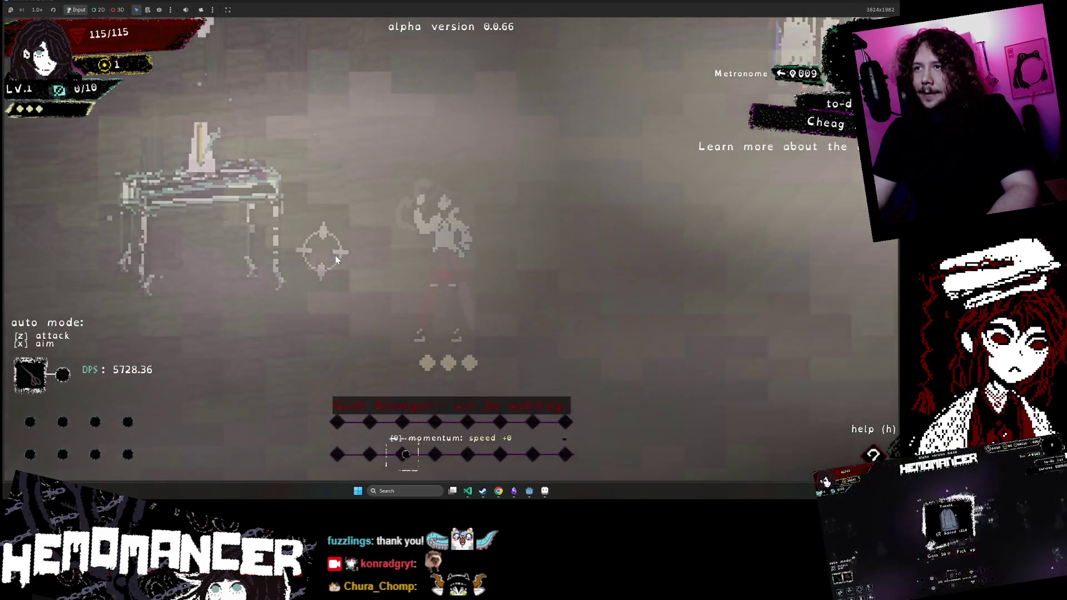
pyautogui.press('d')
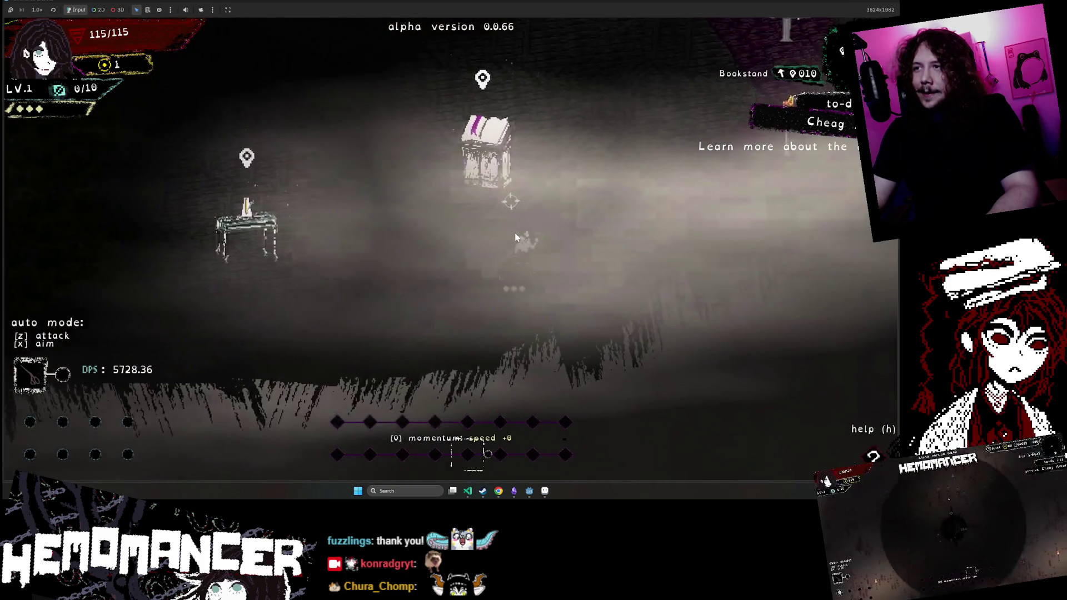
pyautogui.press('w')
pyautogui.press('d')
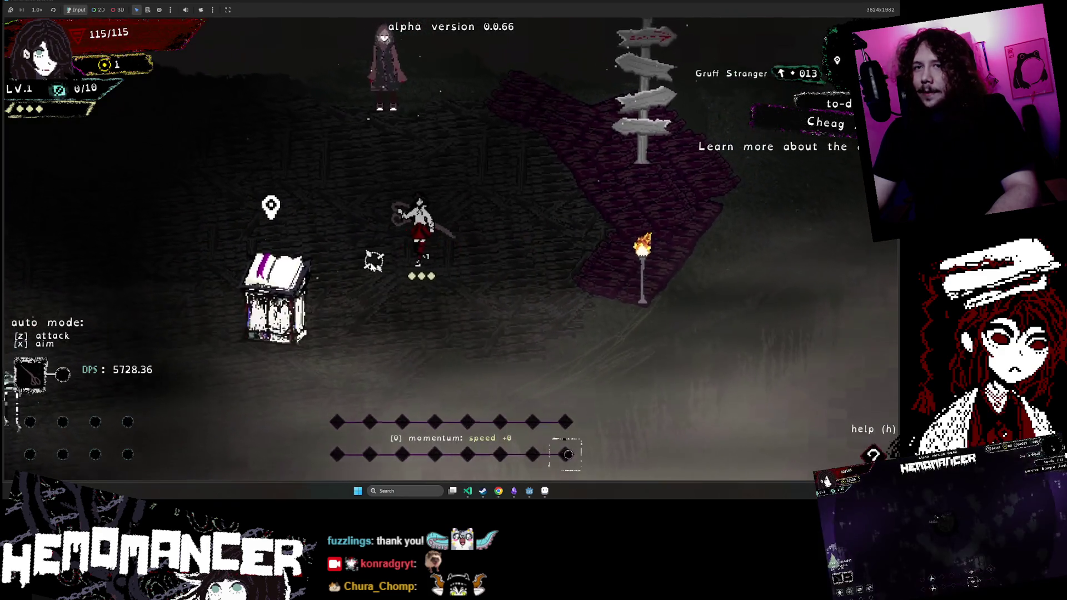
pyautogui.press('a')
pyautogui.press('s')
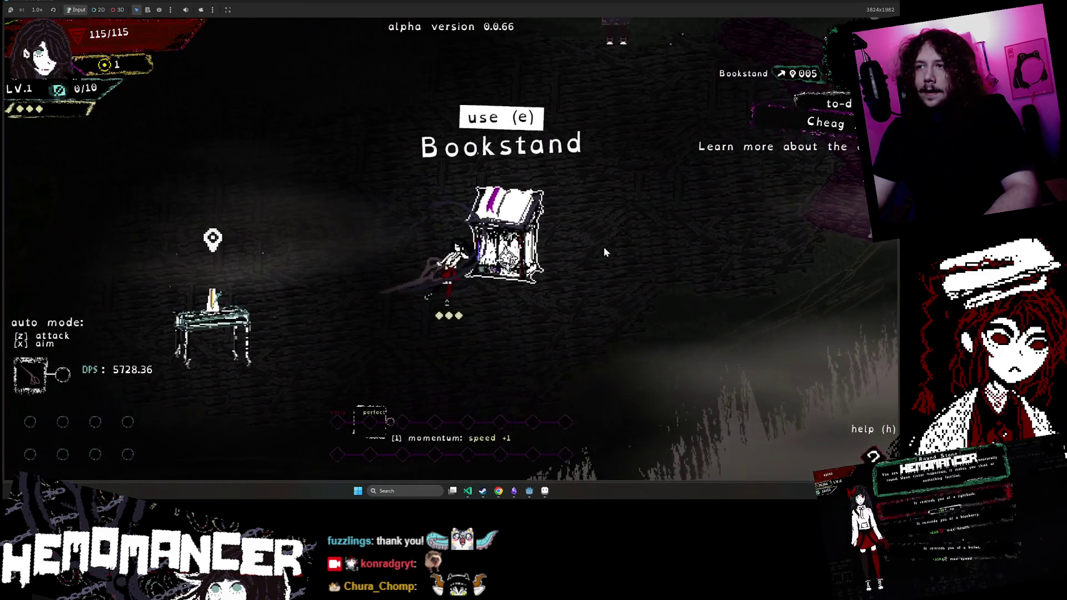
pyautogui.press('d')
pyautogui.press('w')
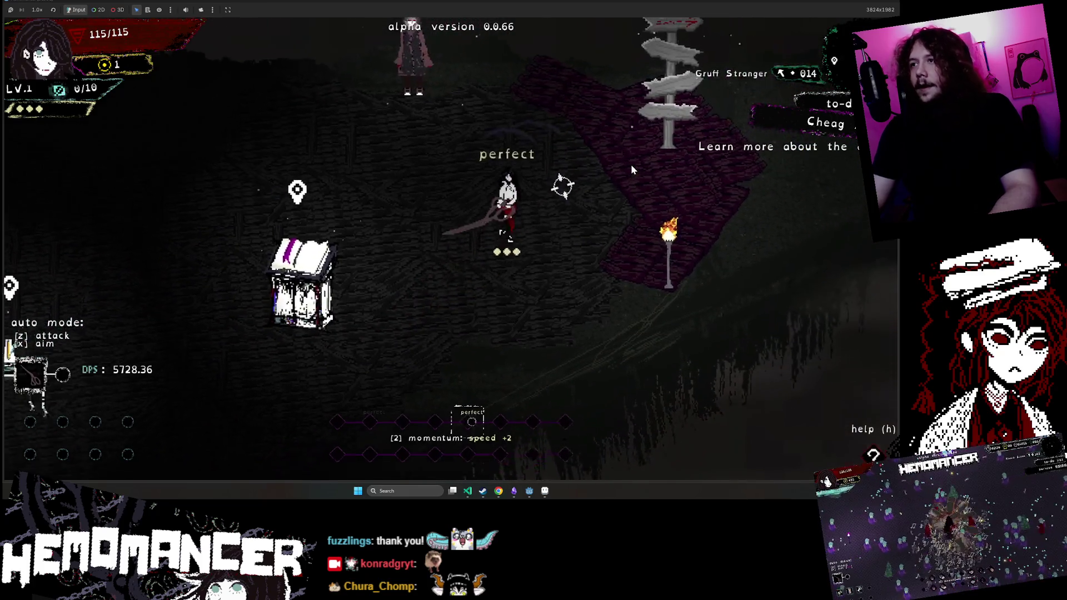
pyautogui.press('Escape')
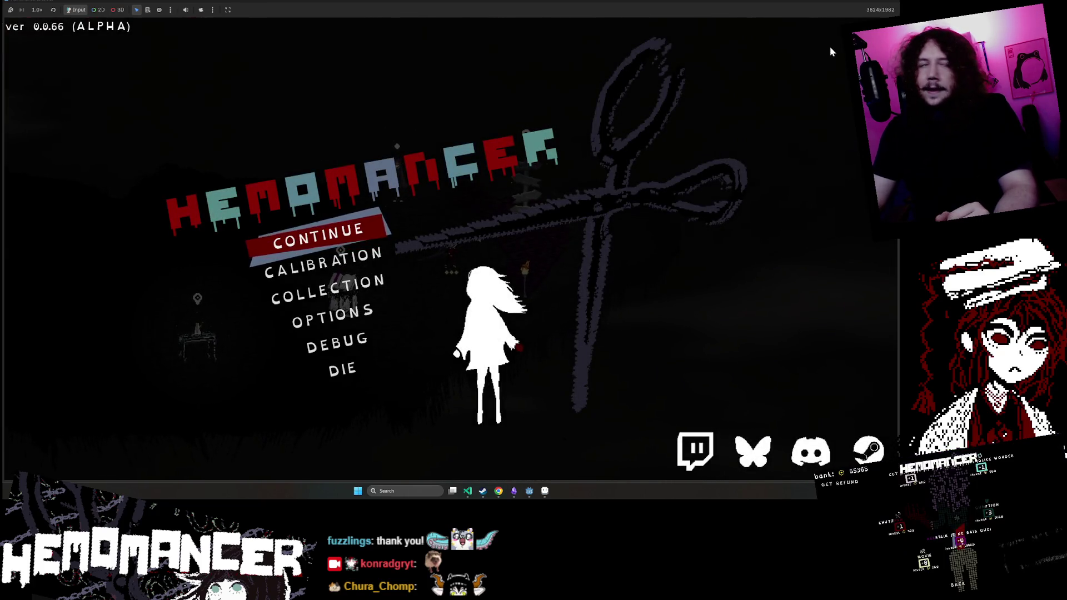
pyautogui.click(860, 3)
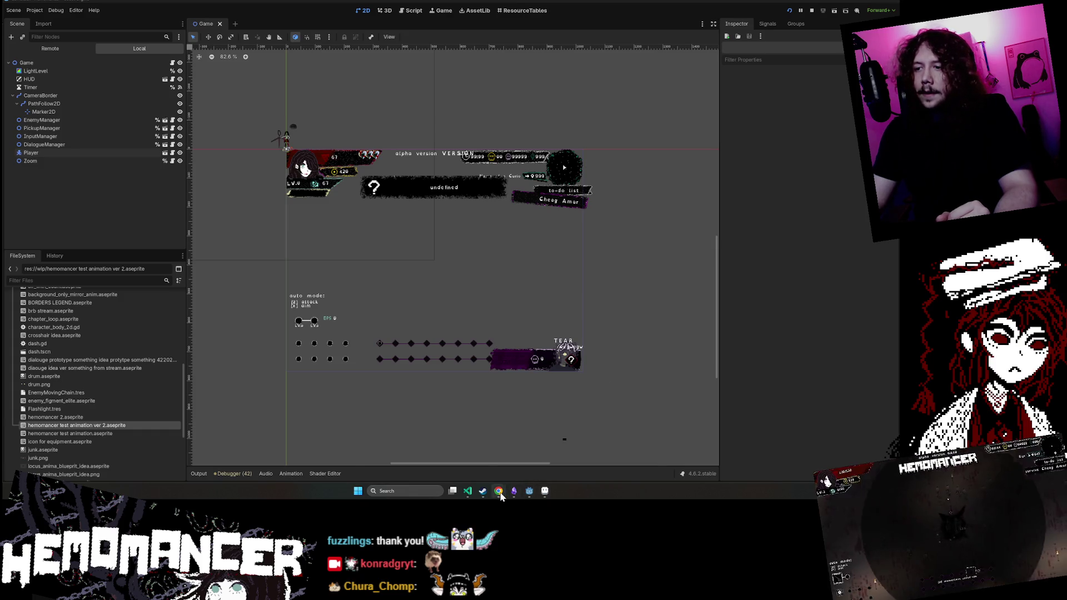
# Step: Bring the Vampire Survivors Steam store page forward from the Chrome taskbar
pyautogui.moveTo(498, 494)
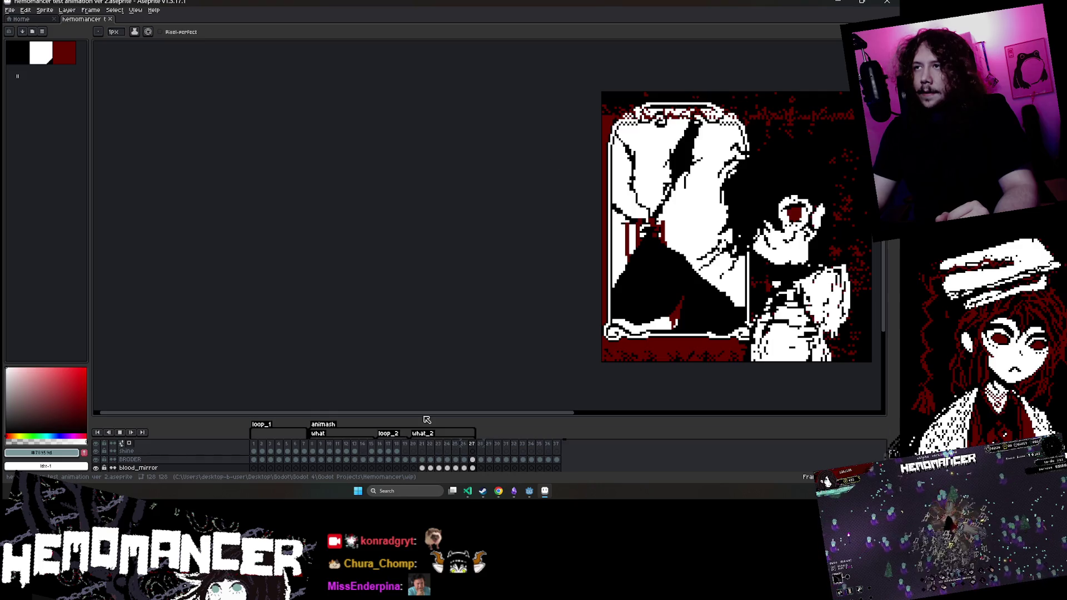
pyautogui.click(520, 471)
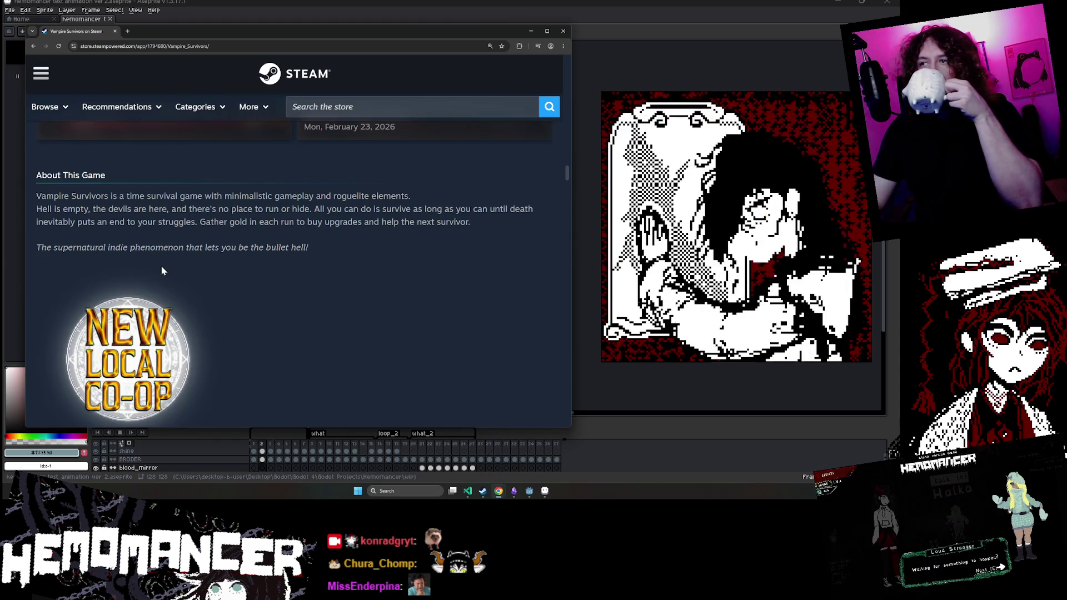
# Step: Scroll through the Vampire Survivors store page, selecting and then clearing some description text
pyautogui.scroll(-1, 154, 265)
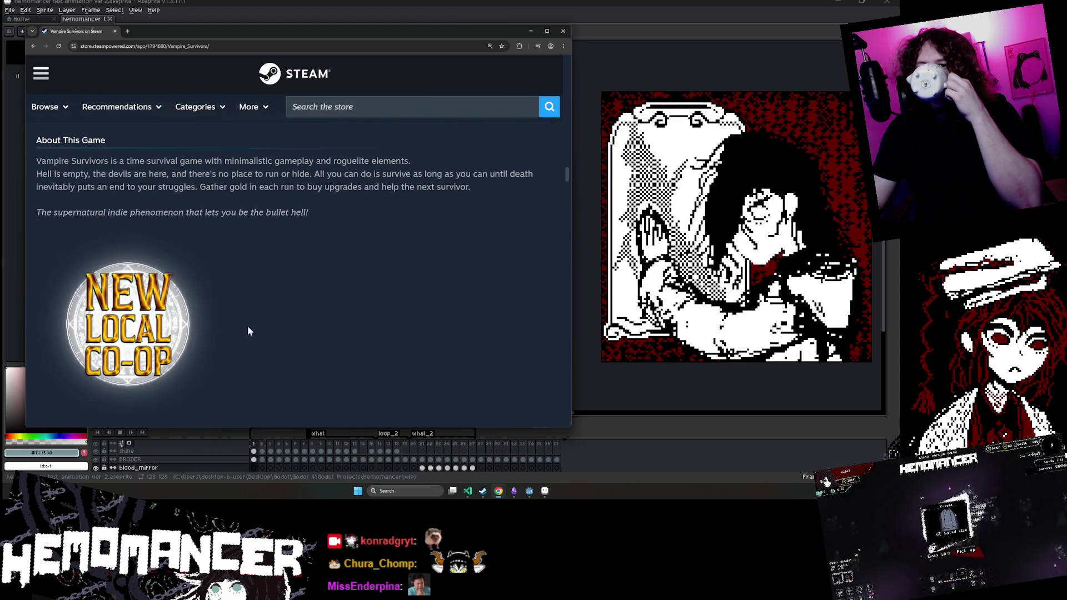
pyautogui.scroll(-6, 201, 248)
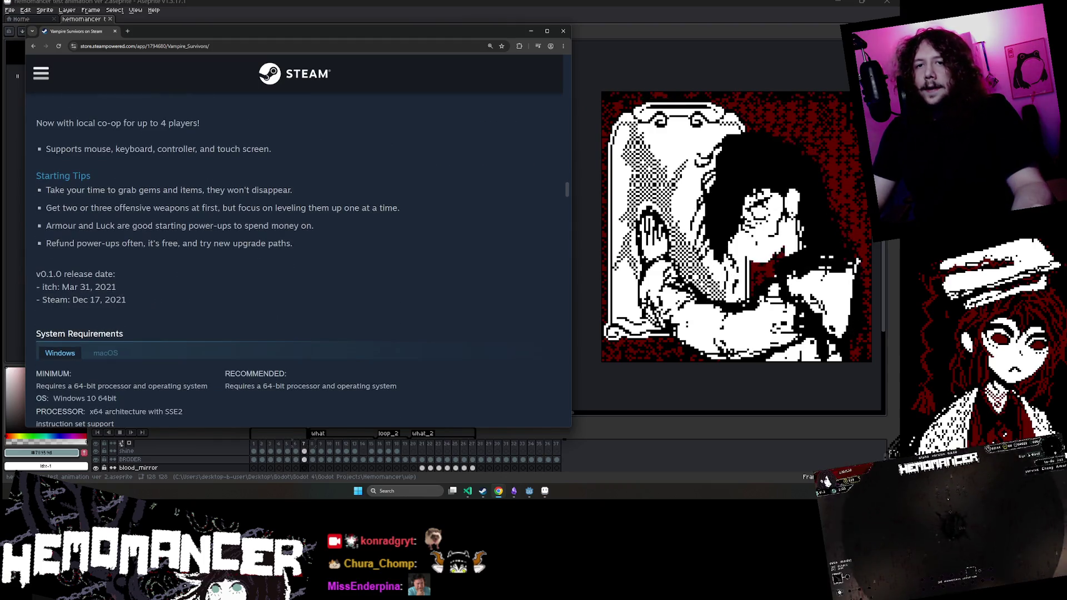
pyautogui.moveTo(139, 315)
pyautogui.mouseDown()
pyautogui.moveTo(127, 222)
pyautogui.moveTo(114, 203)
pyautogui.moveTo(54, 238)
pyautogui.mouseUp()
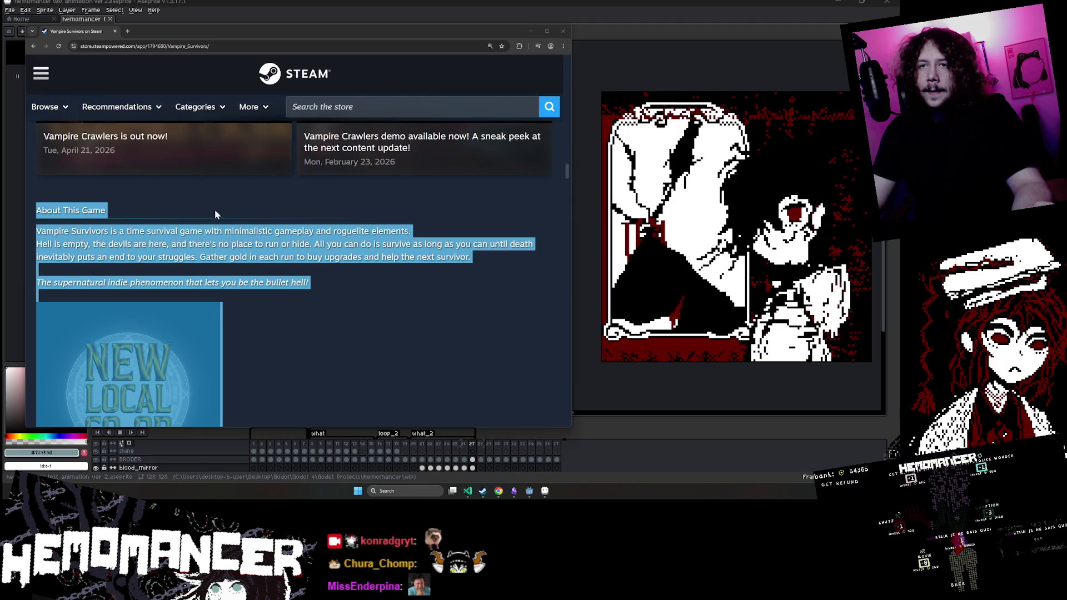
pyautogui.scroll(-3, 217, 228)
pyautogui.click(346, 215)
pyautogui.scroll(-3, 312, 212)
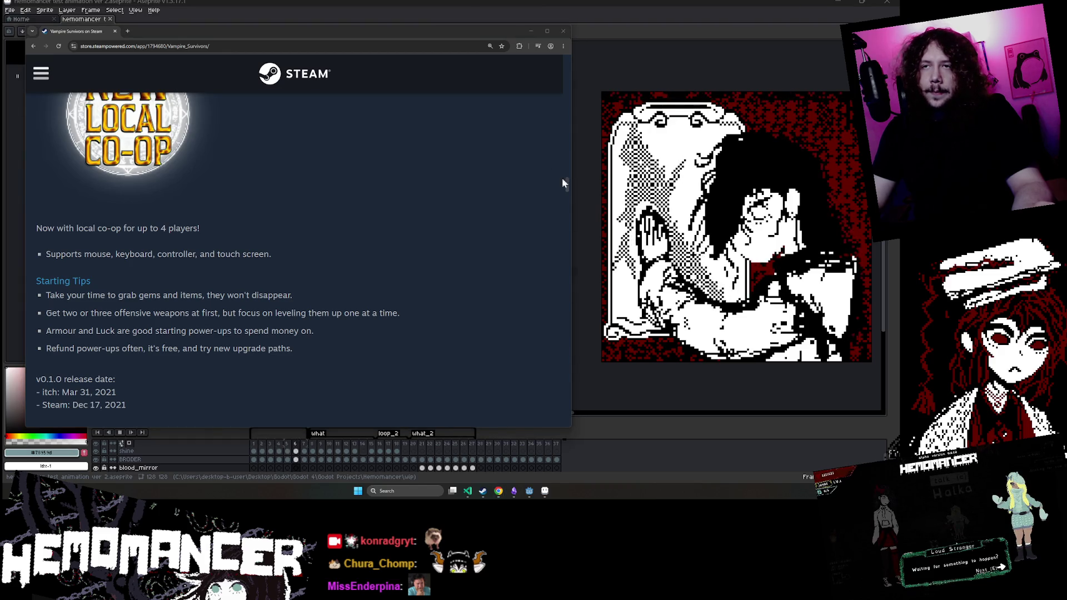
pyautogui.scroll(-2, 325, 220)
pyautogui.scroll(10, 247, 329)
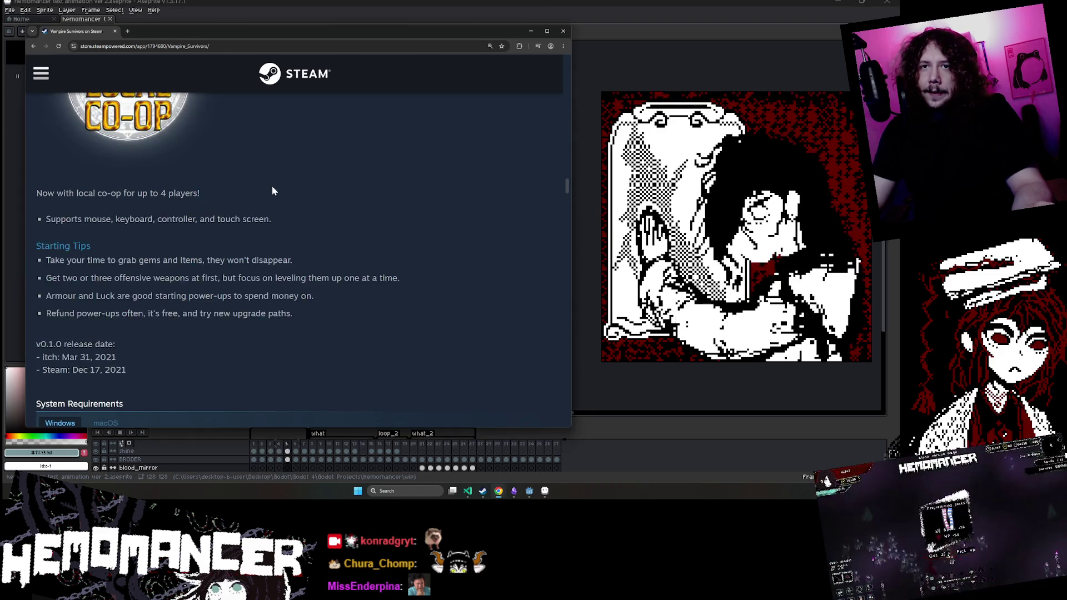
pyautogui.scroll(2, 253, 192)
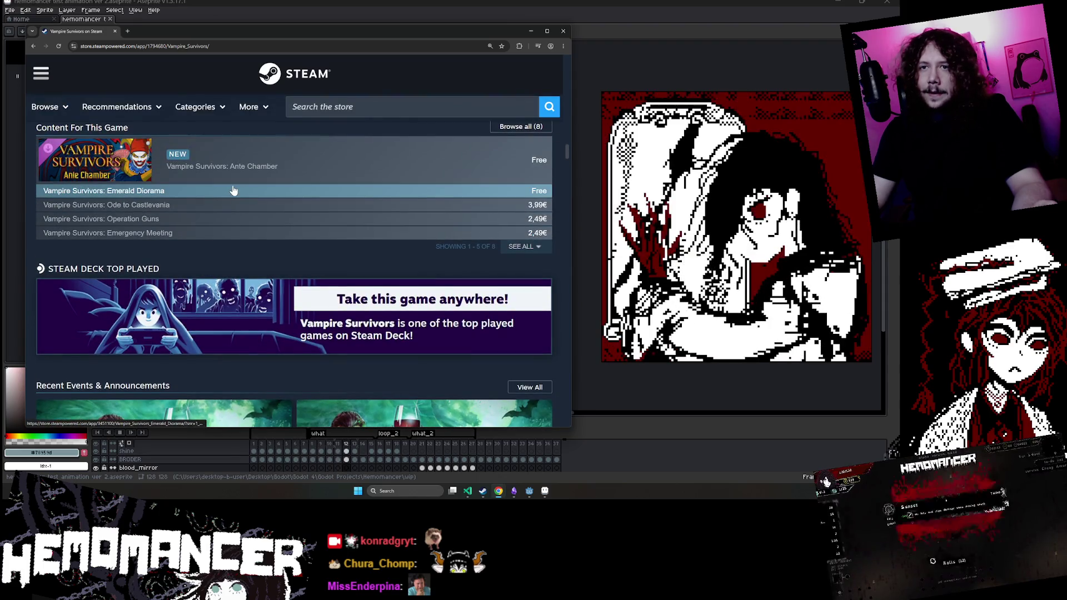
# Step: Return to the top of the page and bring up the store search's popular suggestions
pyautogui.scroll(-3, 148, 232)
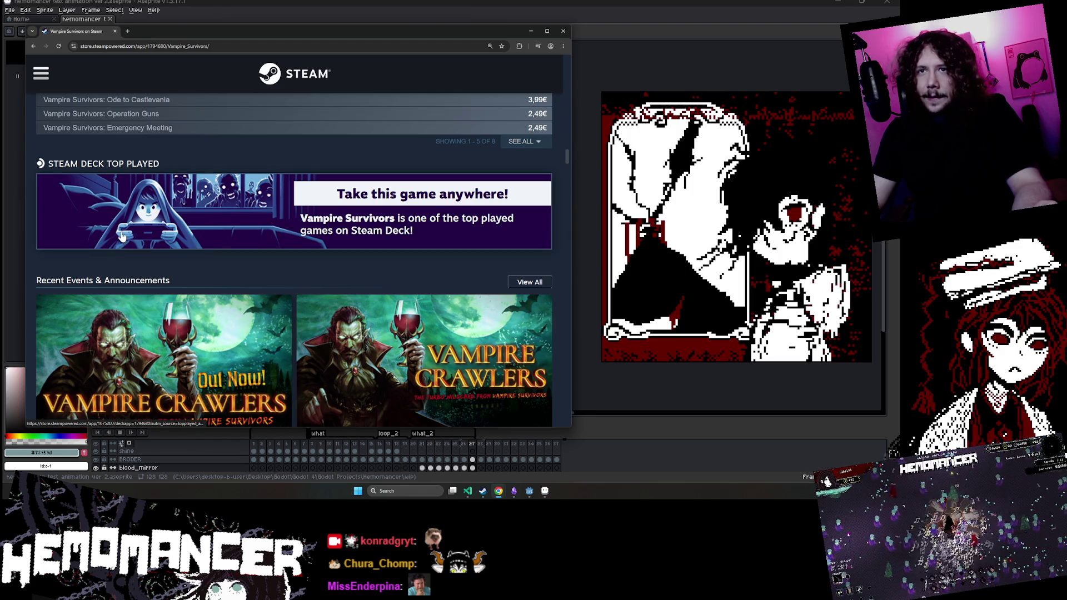
pyautogui.scroll(-5, 186, 275)
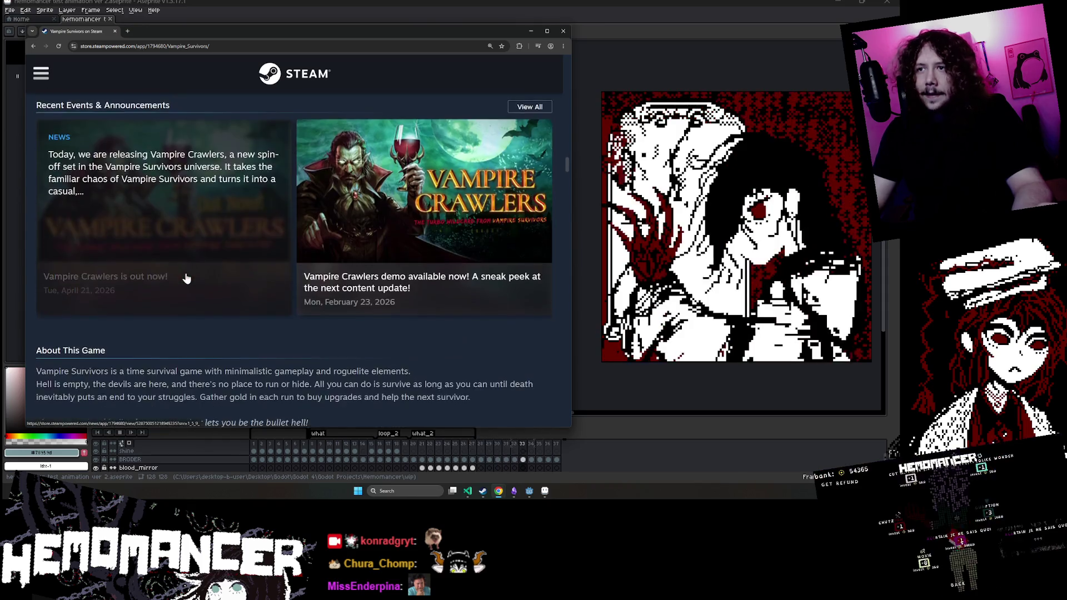
pyautogui.scroll(-5, 181, 241)
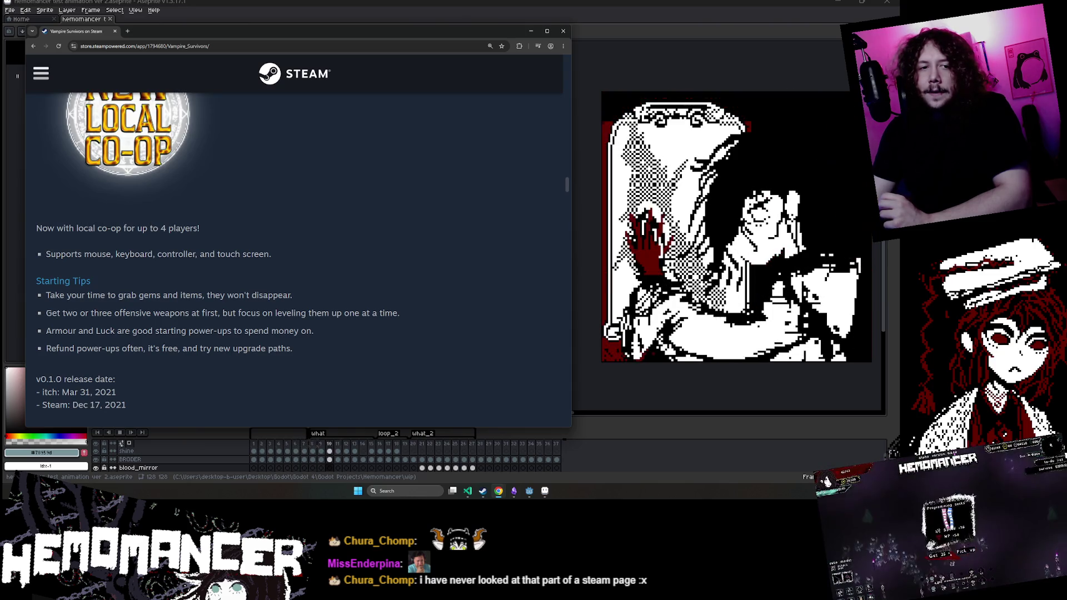
pyautogui.scroll(2, 396, 247)
pyautogui.scroll(15, 395, 248)
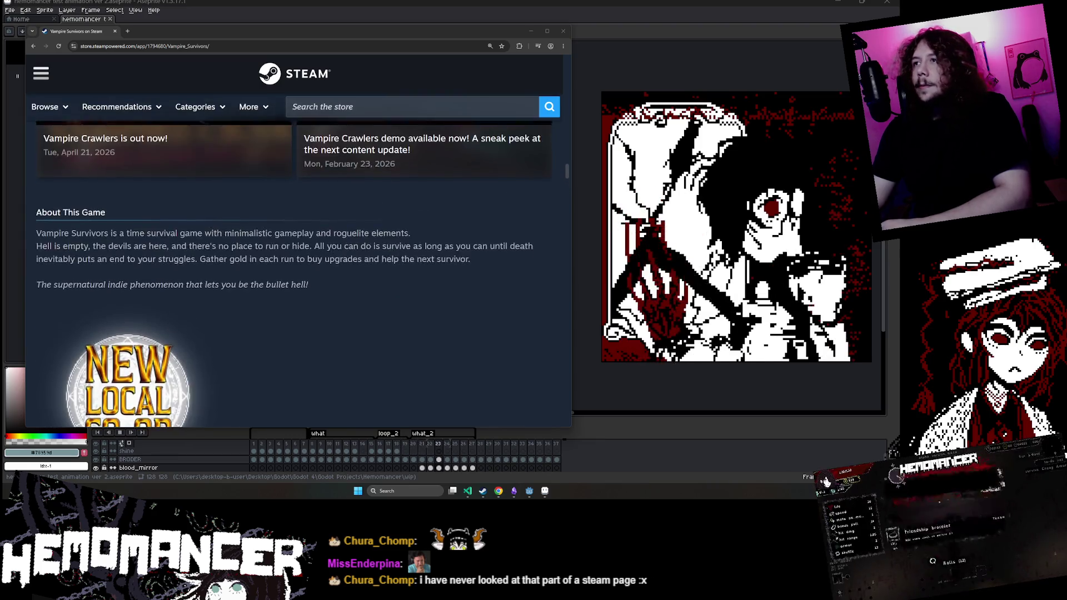
pyautogui.scroll(10, 352, 262)
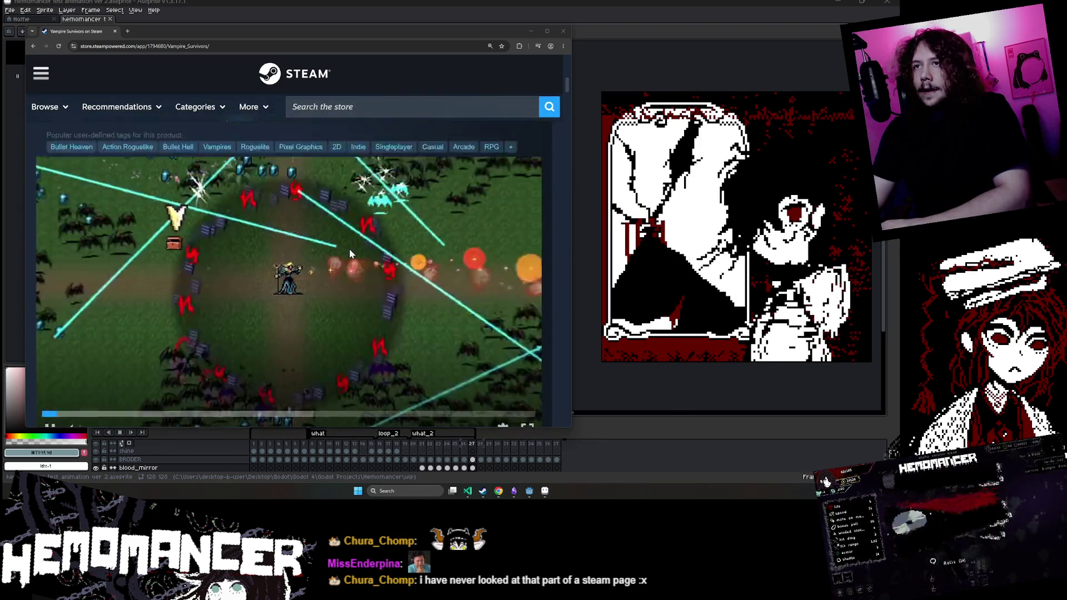
pyautogui.scroll(-2, 356, 246)
pyautogui.scroll(-2, 367, 245)
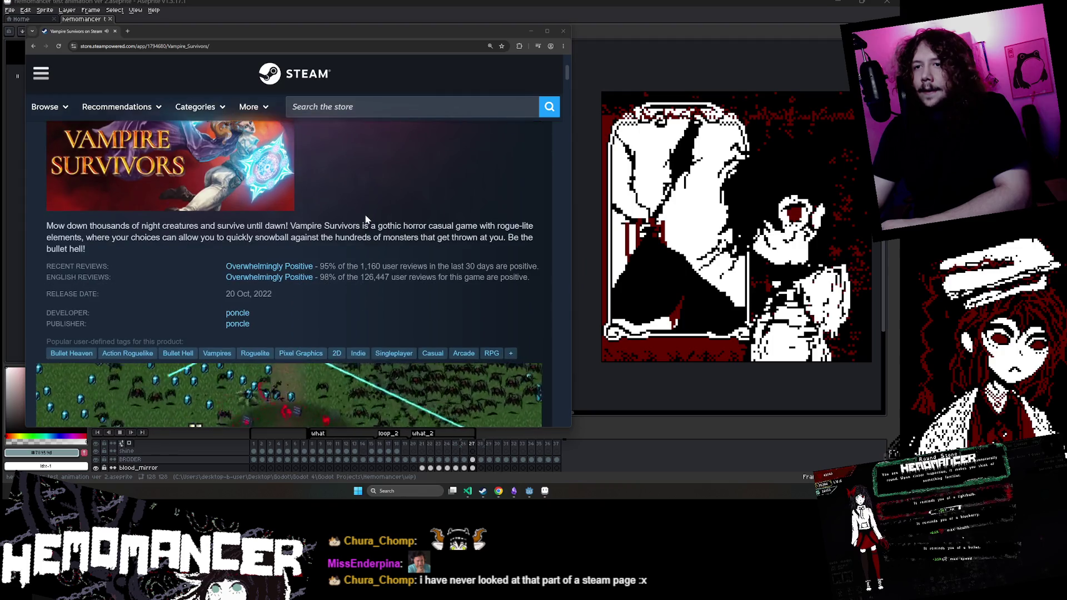
pyautogui.click(358, 109)
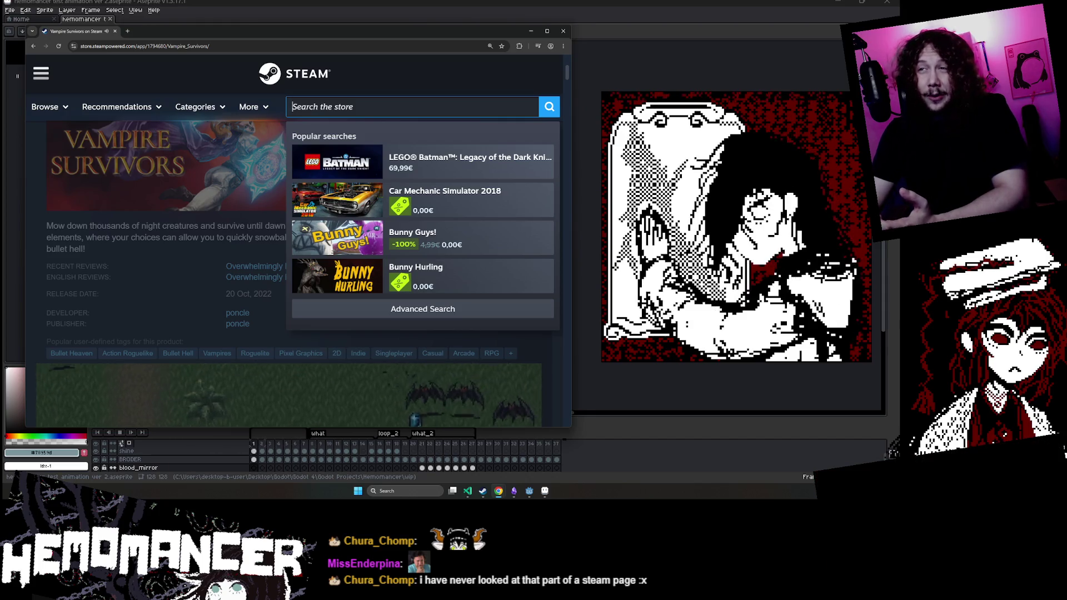
# Step: Go to the Steam store homepage and scroll through its listings
pyautogui.moveTo(46, 107)
pyautogui.click(68, 138)
pyautogui.scroll(-5, 392, 197)
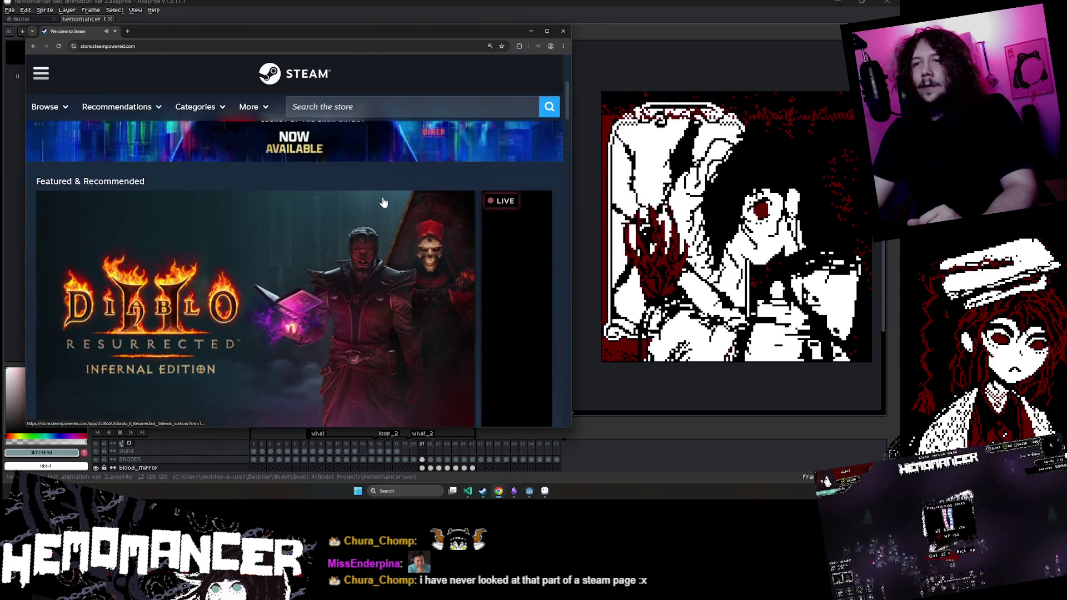
pyautogui.scroll(-7, 477, 365)
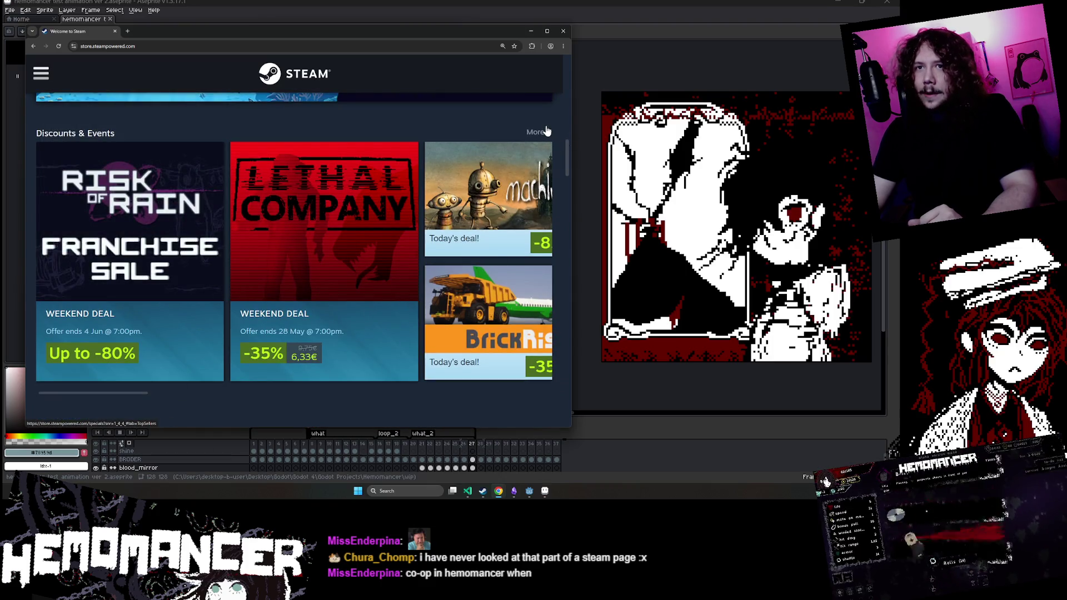
pyautogui.scroll(-10, 346, 198)
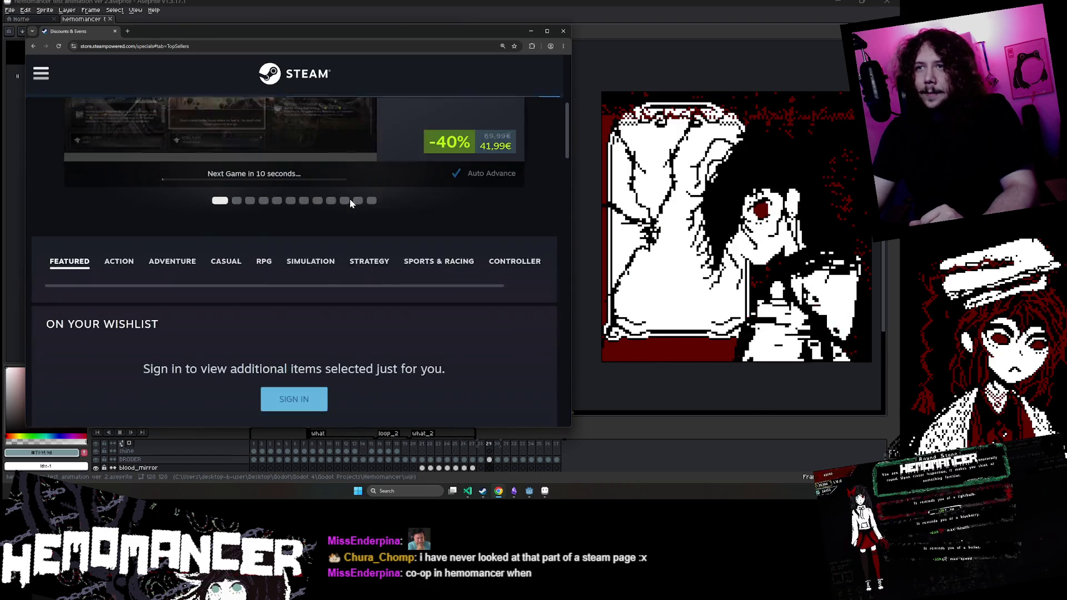
pyautogui.scroll(-6, 333, 206)
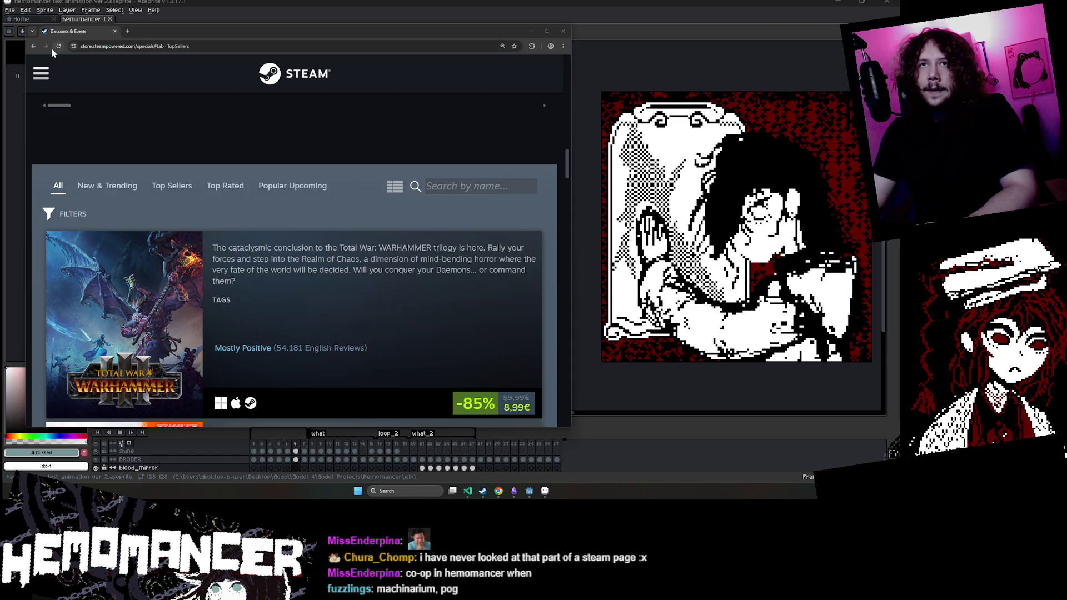
# Step: Return to the store homepage and open the Machinarium store page
pyautogui.click(31, 47)
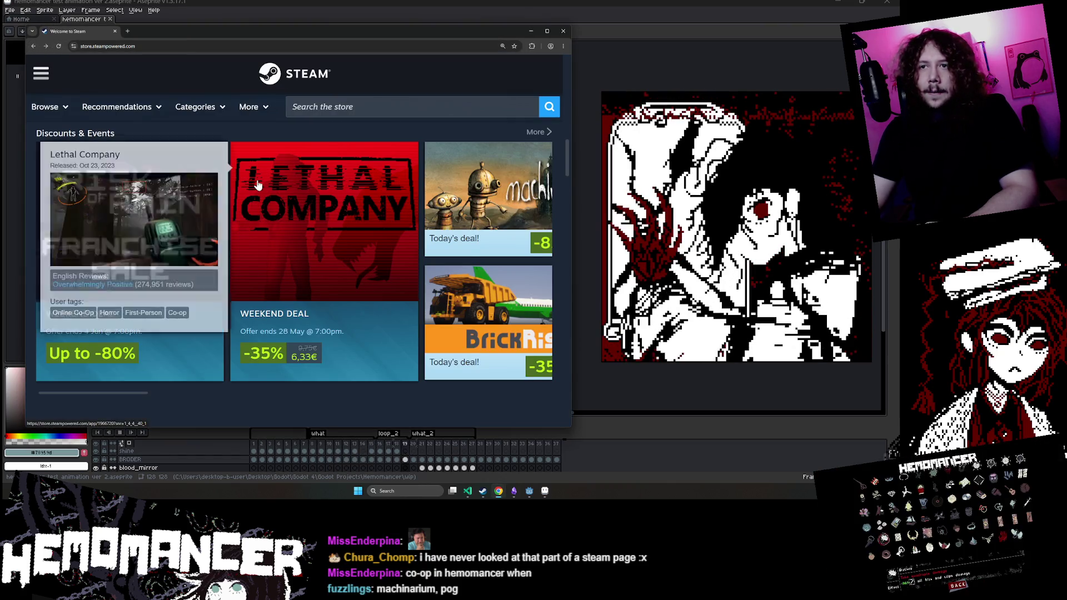
pyautogui.scroll(-3, 322, 222)
pyautogui.scroll(2, 503, 167)
pyautogui.click(502, 167)
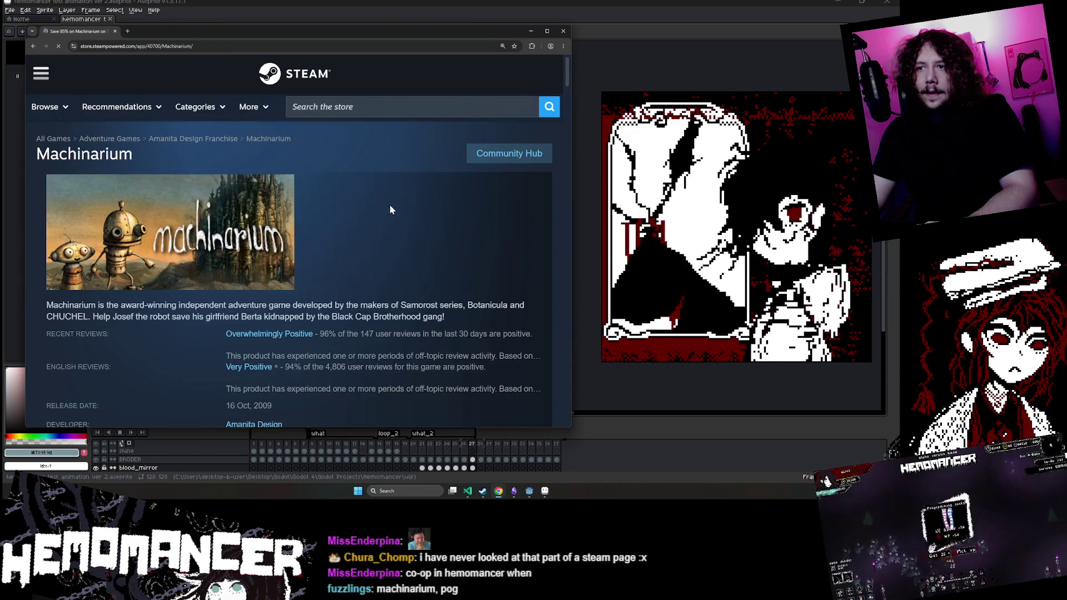
pyautogui.scroll(-4, 102, 143)
pyautogui.scroll(-6, 149, 151)
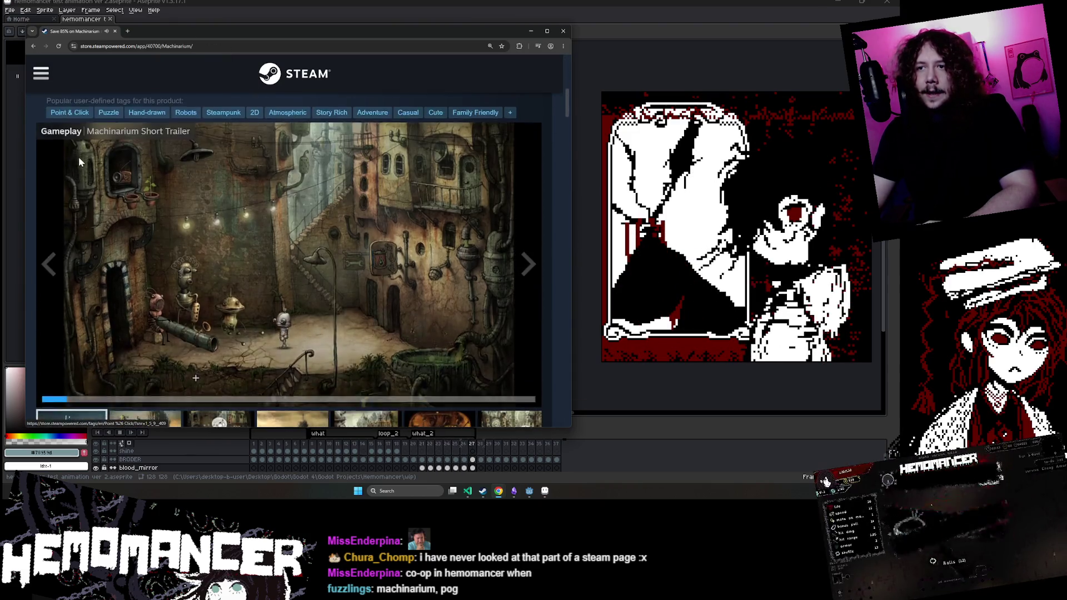
pyautogui.scroll(4, 195, 183)
# Step: Open the Amanita Design developer page and browse its follower count and Phonopolis trailer
pyautogui.click(247, 215)
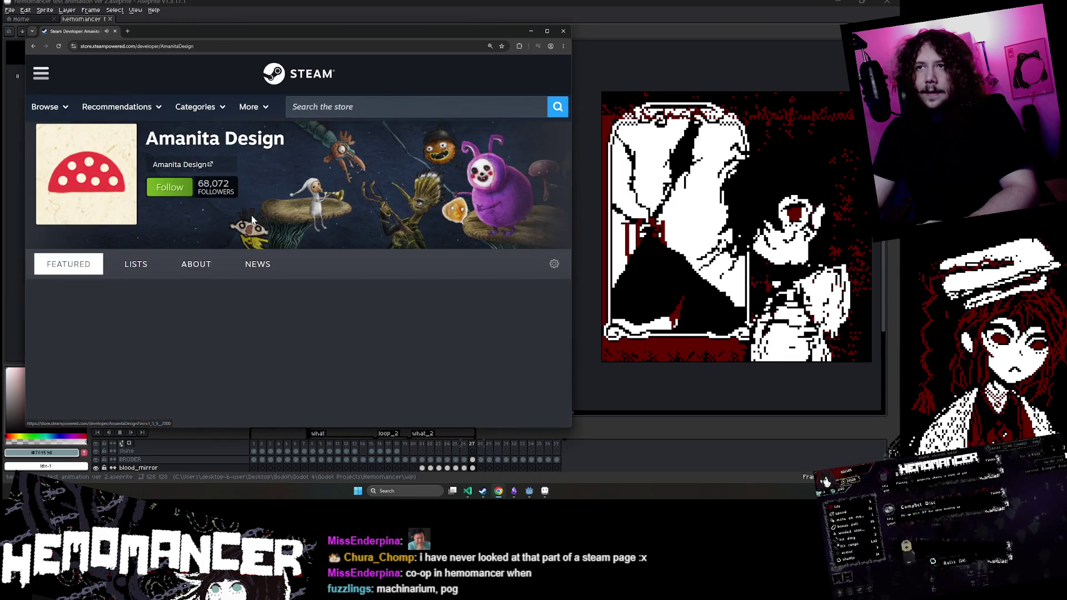
pyautogui.scroll(-3, 246, 215)
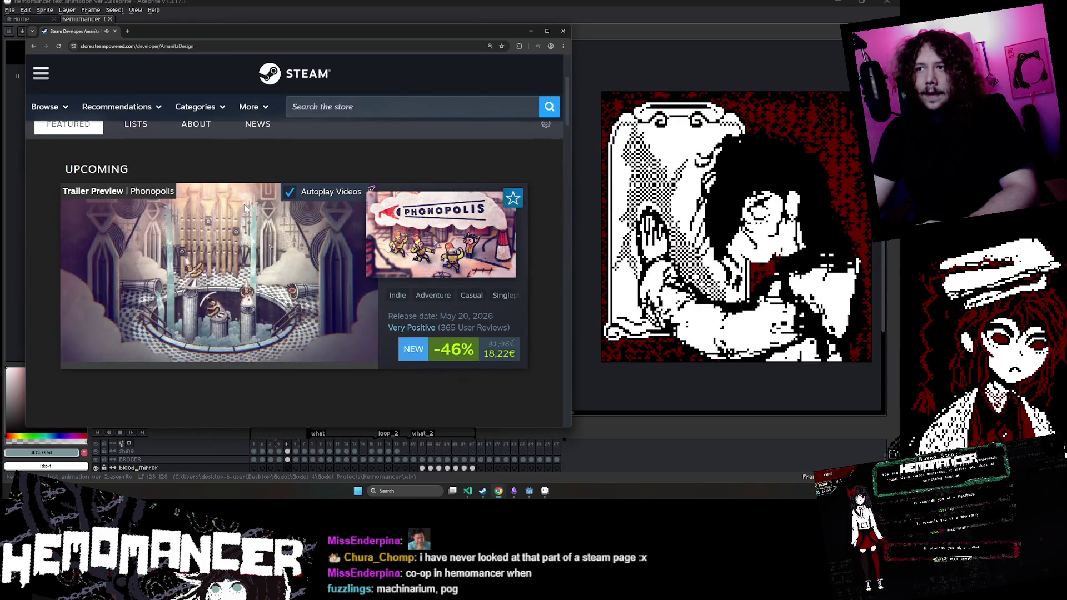
pyautogui.scroll(-3, 243, 204)
pyautogui.scroll(-7, 243, 208)
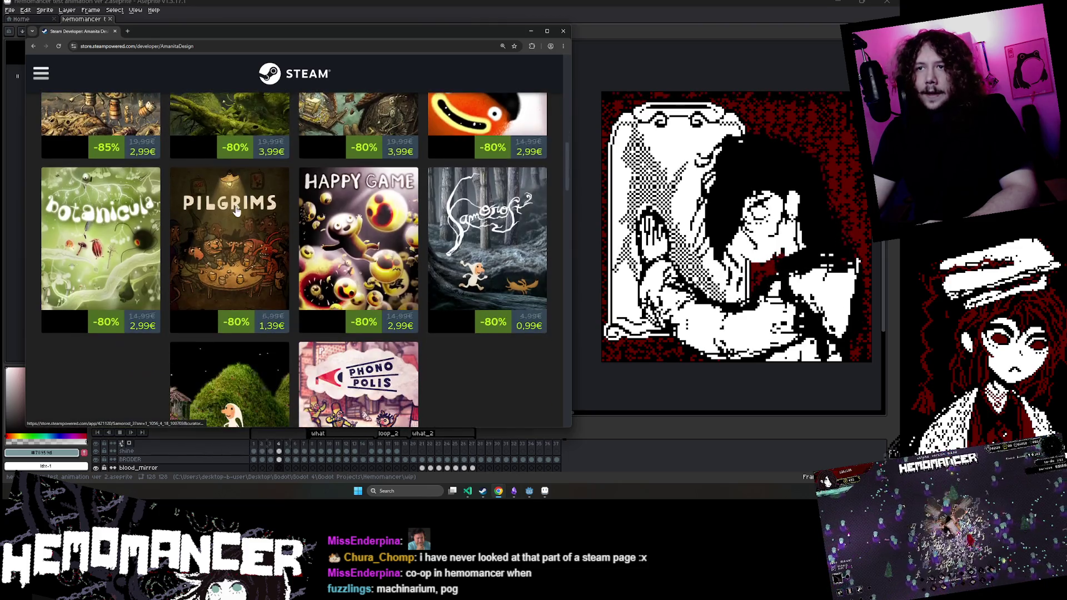
pyautogui.scroll(-2, 234, 210)
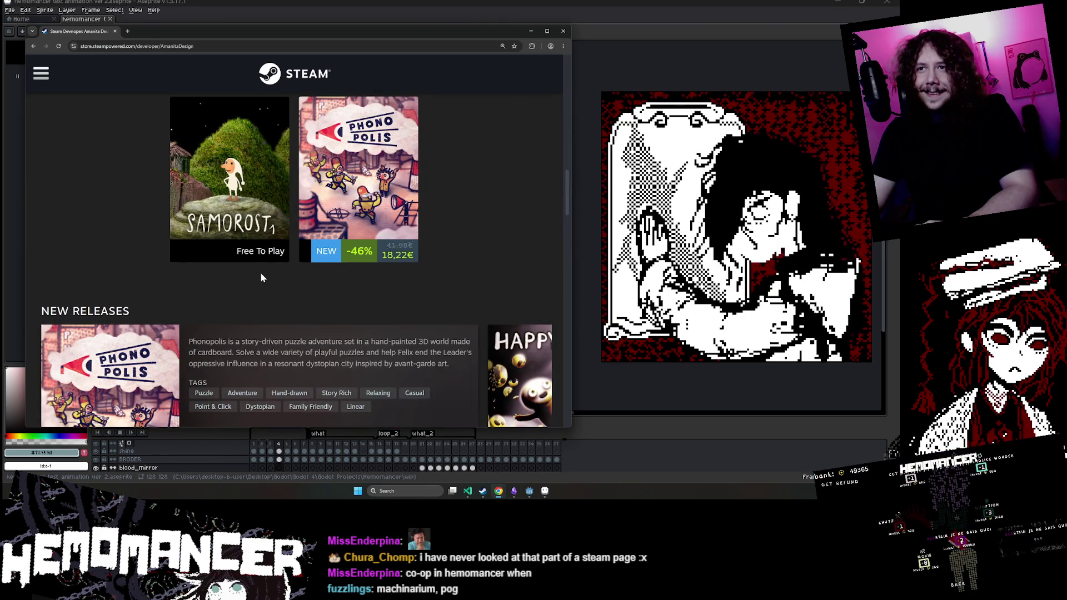
pyautogui.scroll(-5, 255, 263)
pyautogui.scroll(-1, 251, 266)
pyautogui.scroll(15, 246, 264)
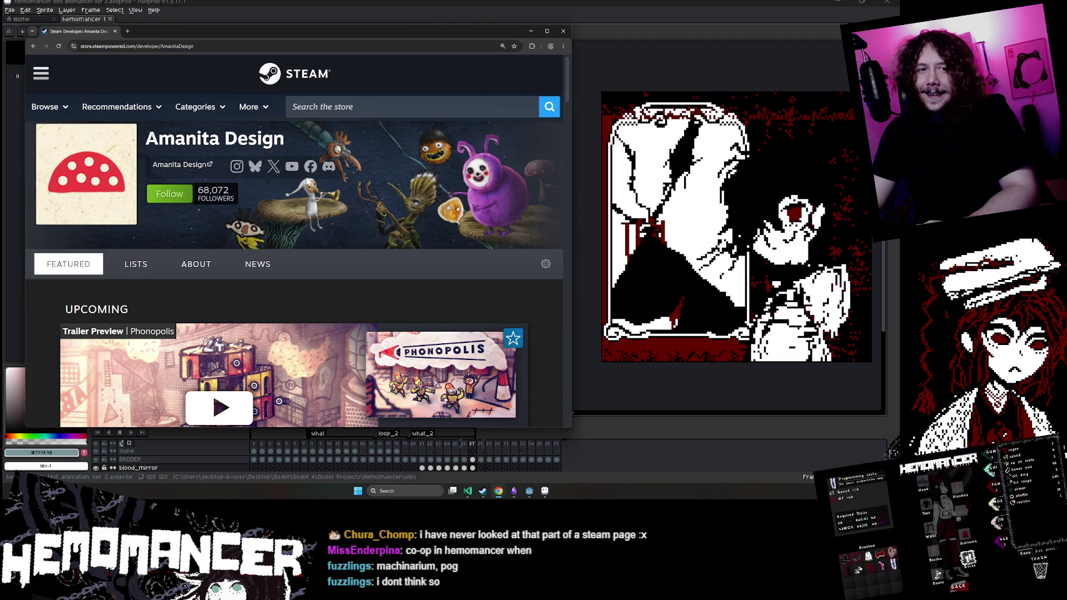
pyautogui.scroll(-10, 307, 180)
pyautogui.scroll(10, 219, 194)
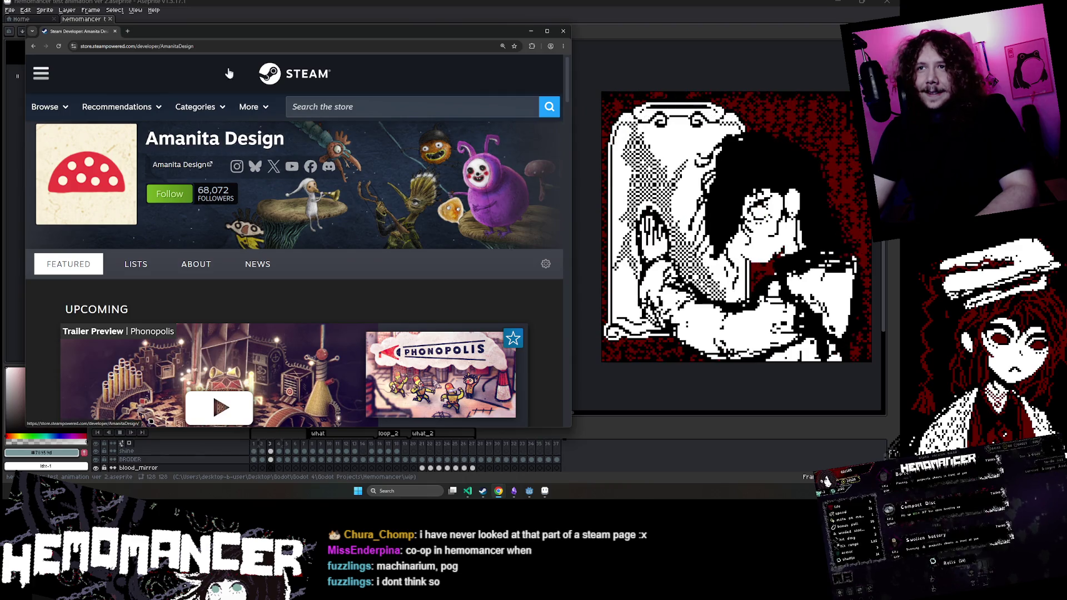
pyautogui.click(261, 46)
# Step: Search the web for 'machinarium' and scroll through the results
pyautogui.write('machinariu')
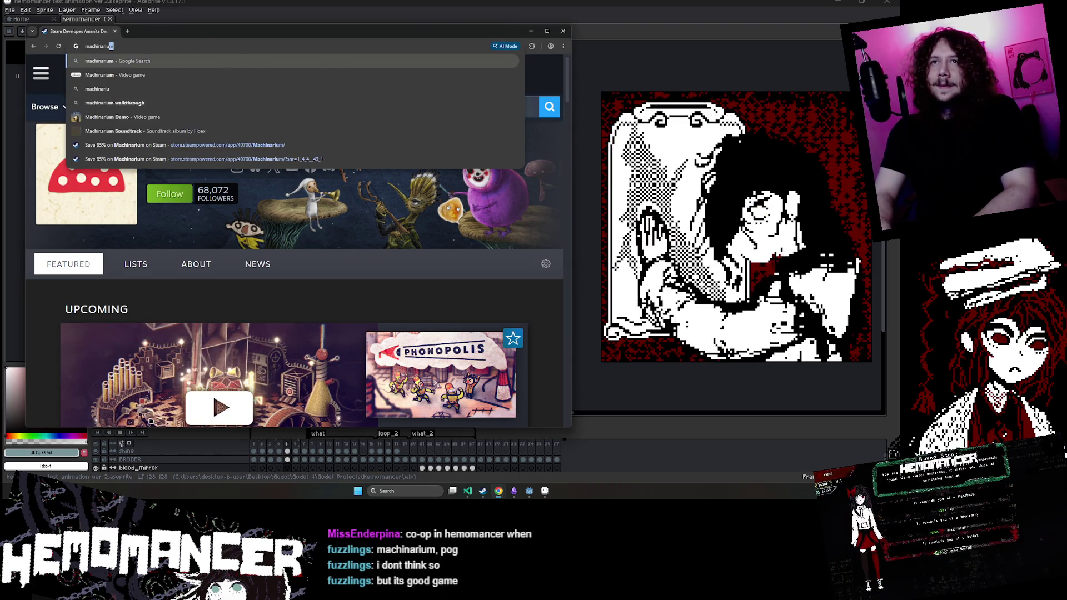
pyautogui.press('Return')
pyautogui.scroll(-3, 201, 293)
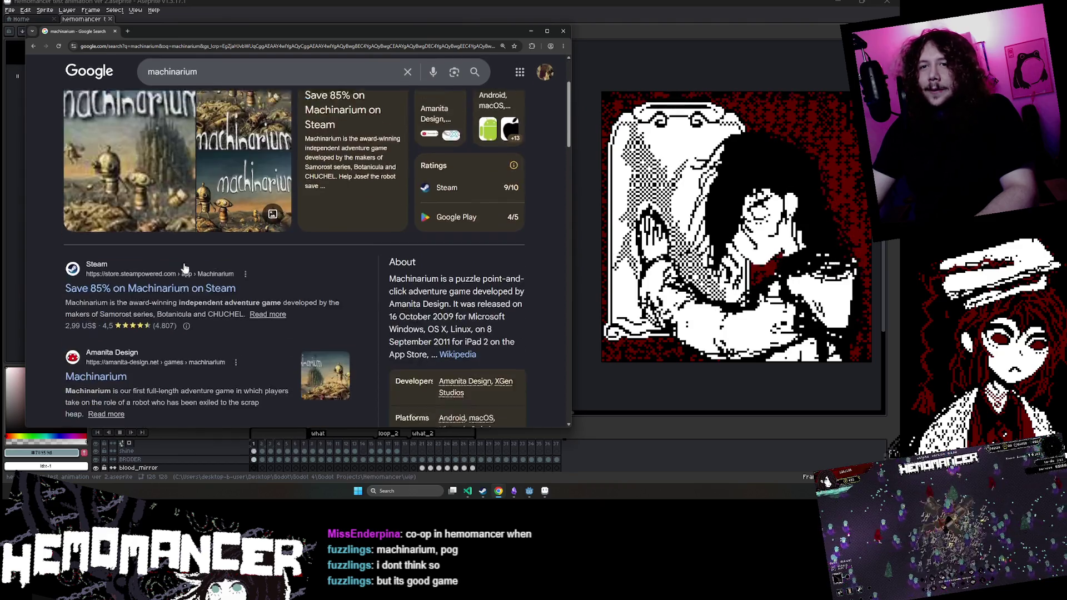
pyautogui.scroll(-2, 402, 271)
pyautogui.scroll(-2, 515, 211)
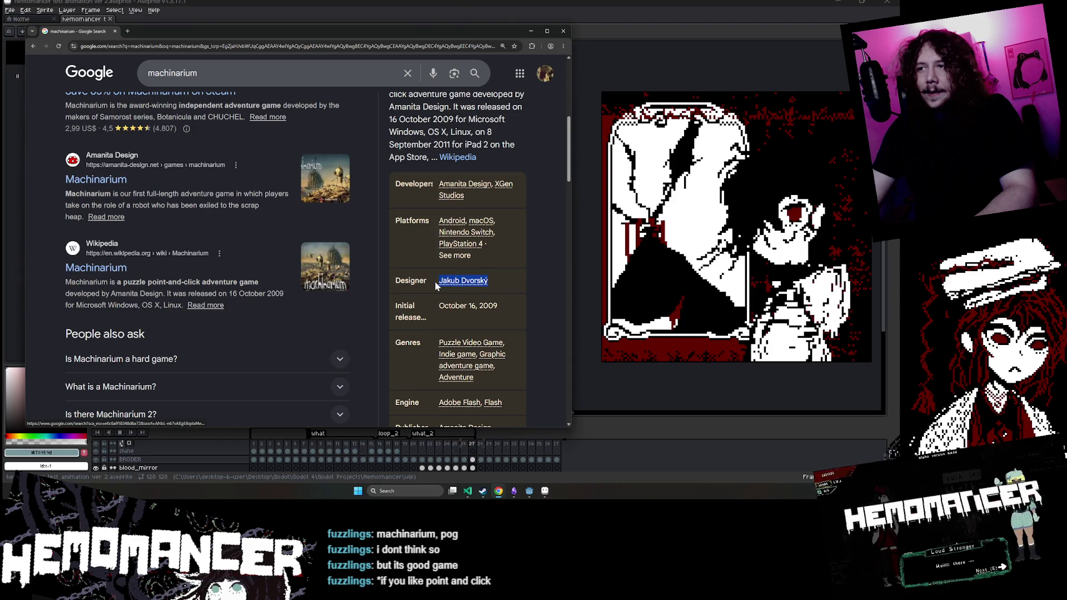
# Step: Look up Machinarium's designer, then go back to Machinarium's Steam page
pyautogui.moveTo(481, 281)
pyautogui.mouseDown()
pyautogui.moveTo(503, 278)
pyautogui.moveTo(459, 284)
pyautogui.mouseUp()
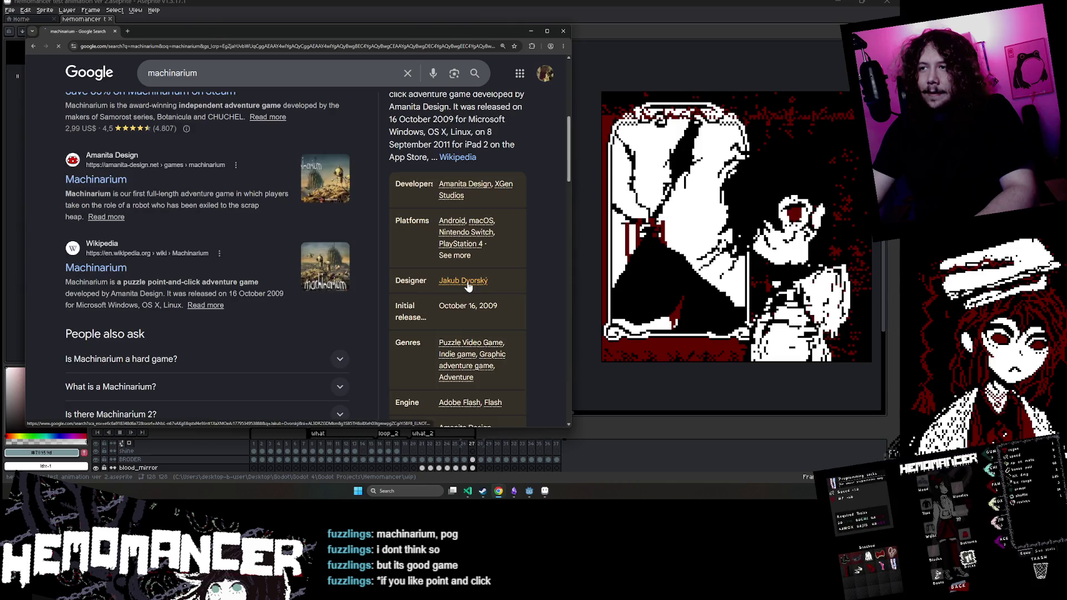
pyautogui.scroll(-3, 505, 266)
pyautogui.scroll(-2, 505, 266)
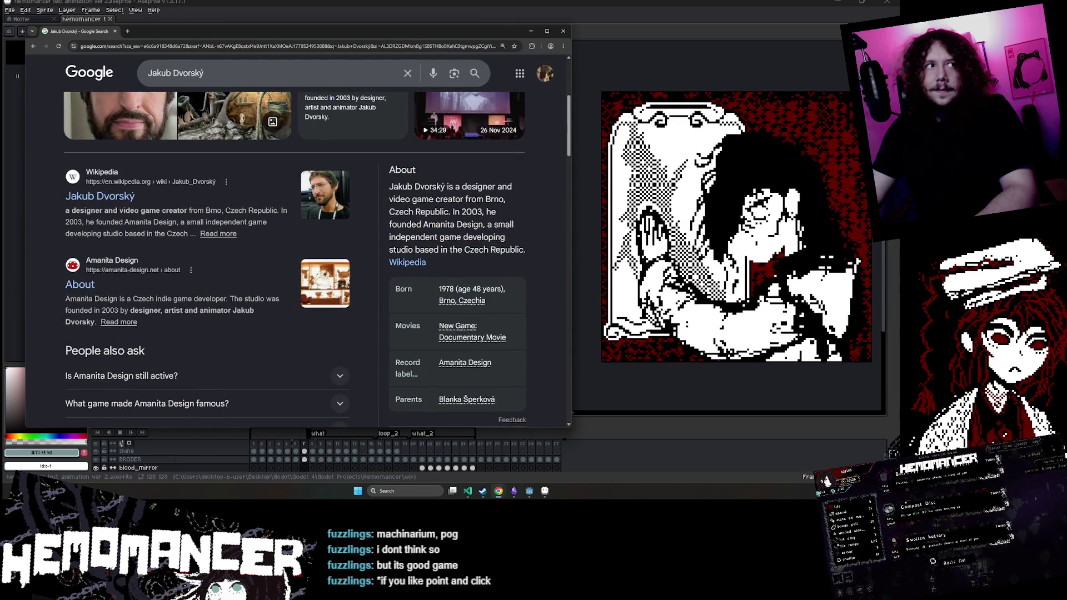
pyautogui.click(34, 47)
pyautogui.click(34, 47)
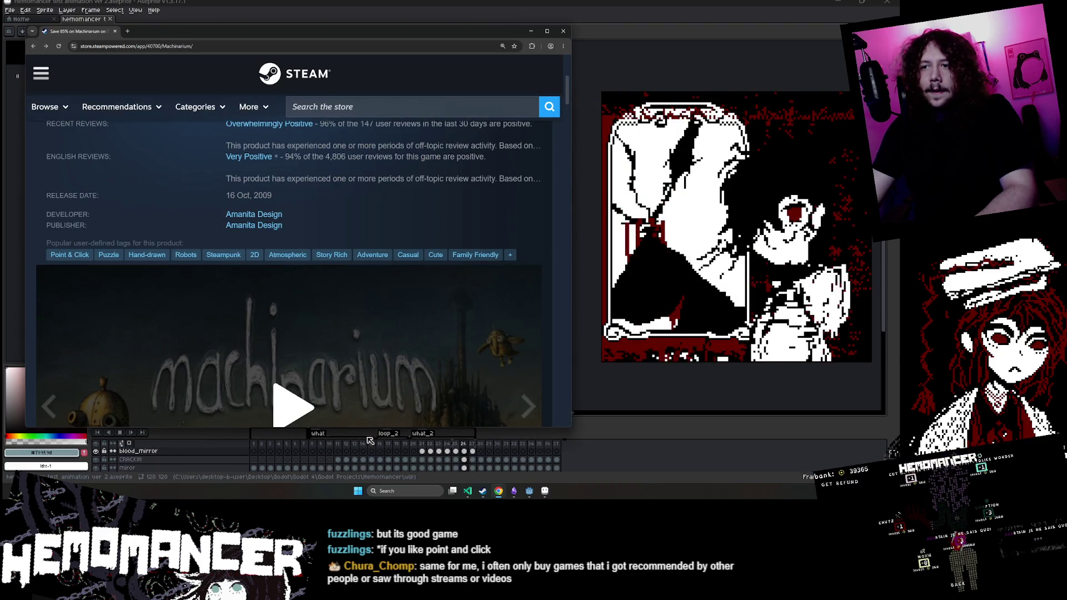
# Step: Jump back to the 'Welcome to Steam' front page from the Back history list
pyautogui.scroll(-2, 367, 275)
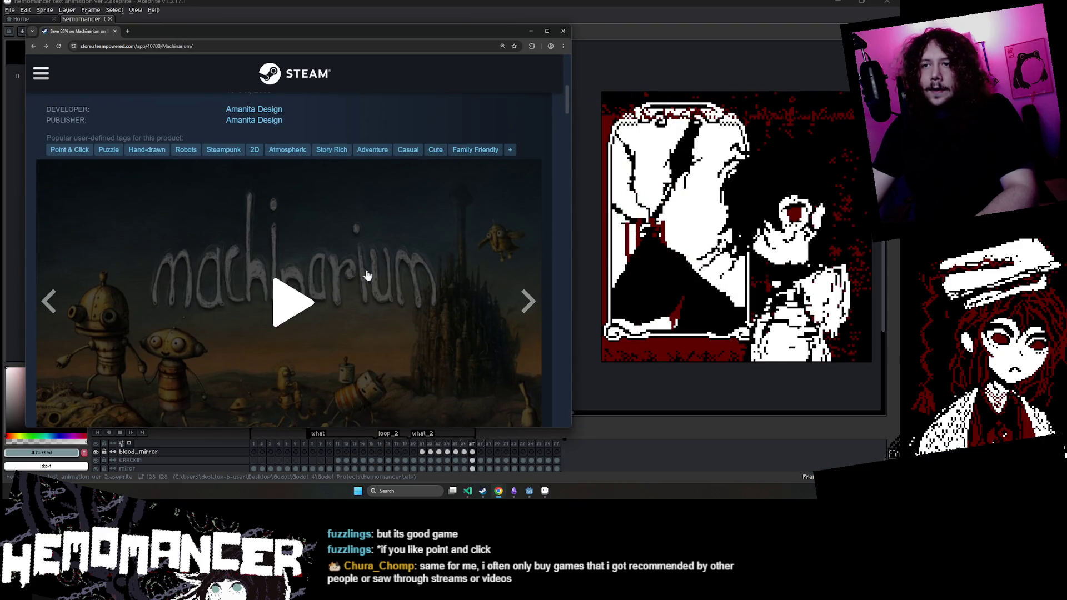
pyautogui.rightClick(33, 47)
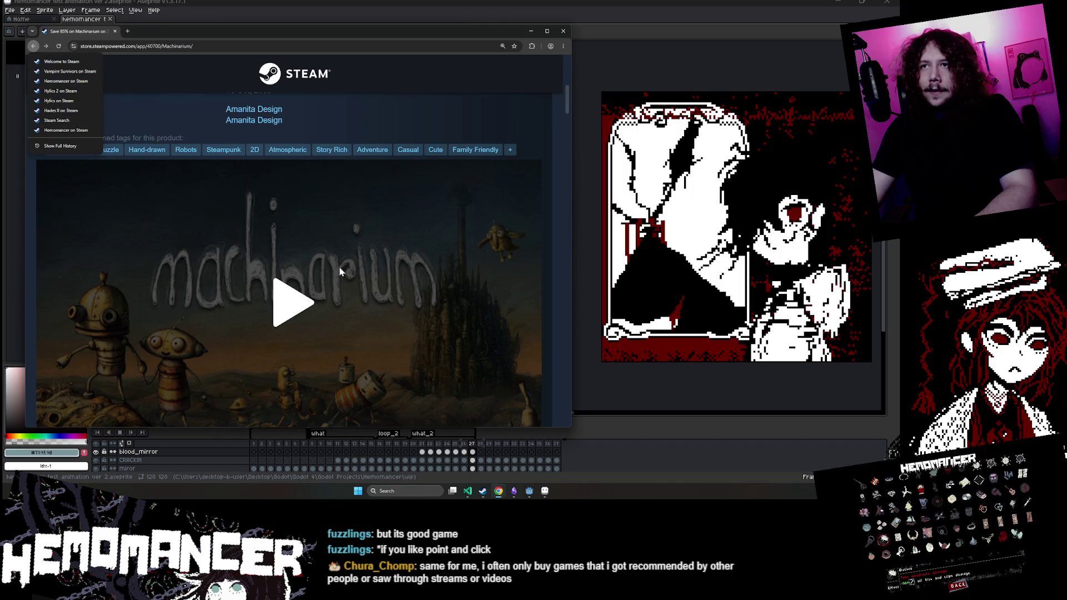
pyautogui.click(37, 61)
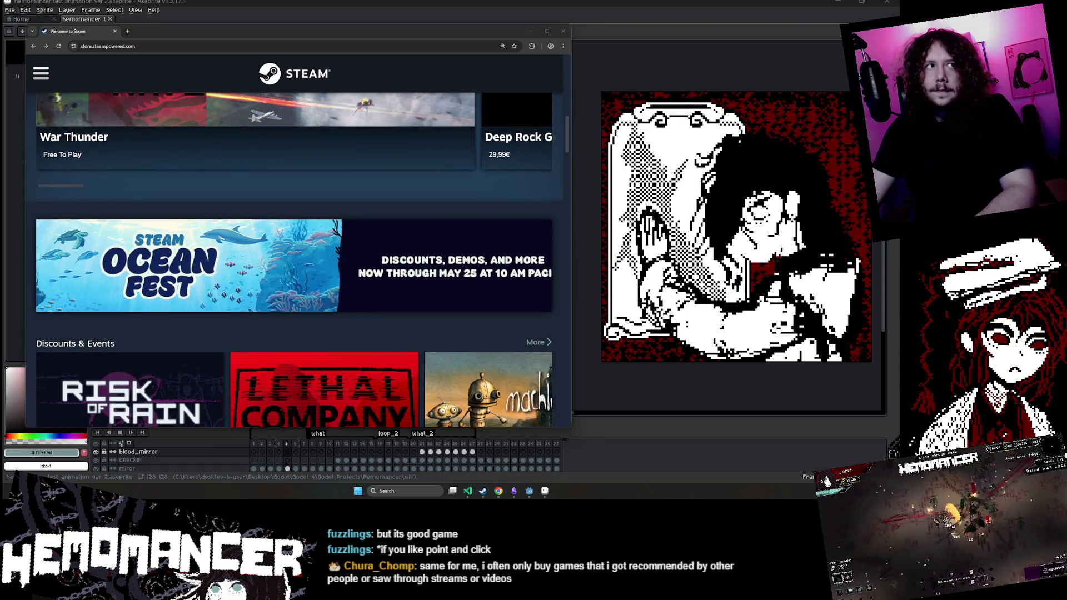
# Step: Scroll the Ocean Fest and Discounts & Events sections, then show the store search's popular searches
pyautogui.scroll(-3, 409, 187)
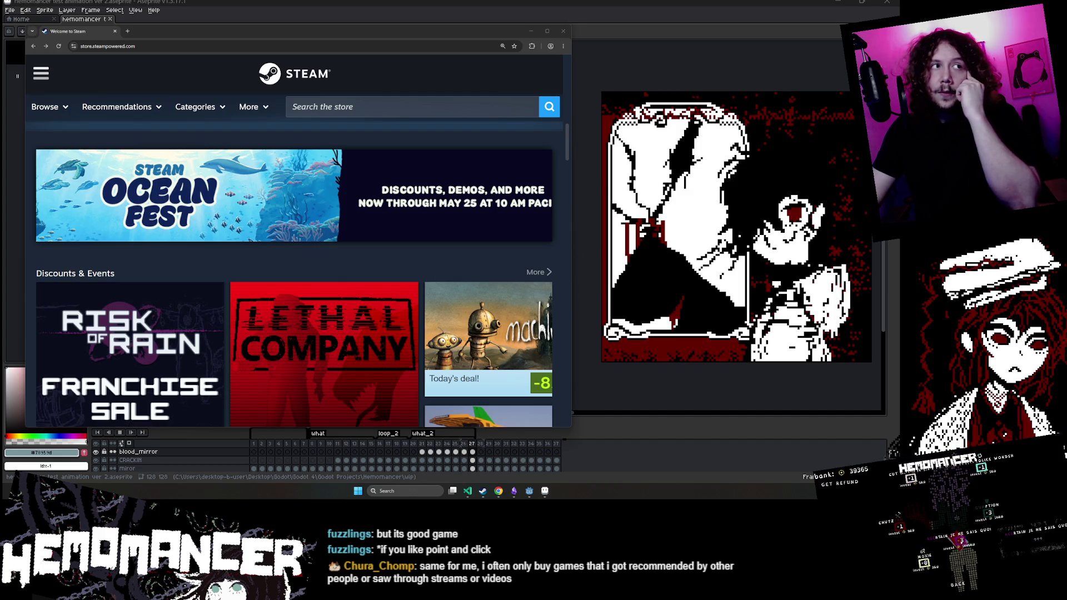
pyautogui.scroll(-3, 404, 179)
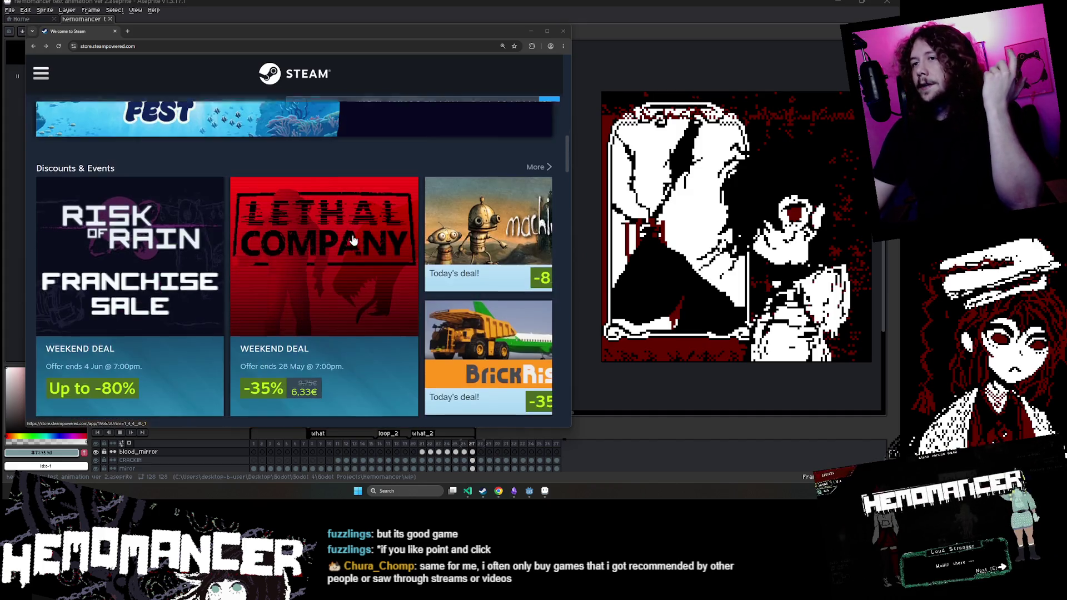
pyautogui.moveTo(352, 262)
pyautogui.scroll(-4, 350, 266)
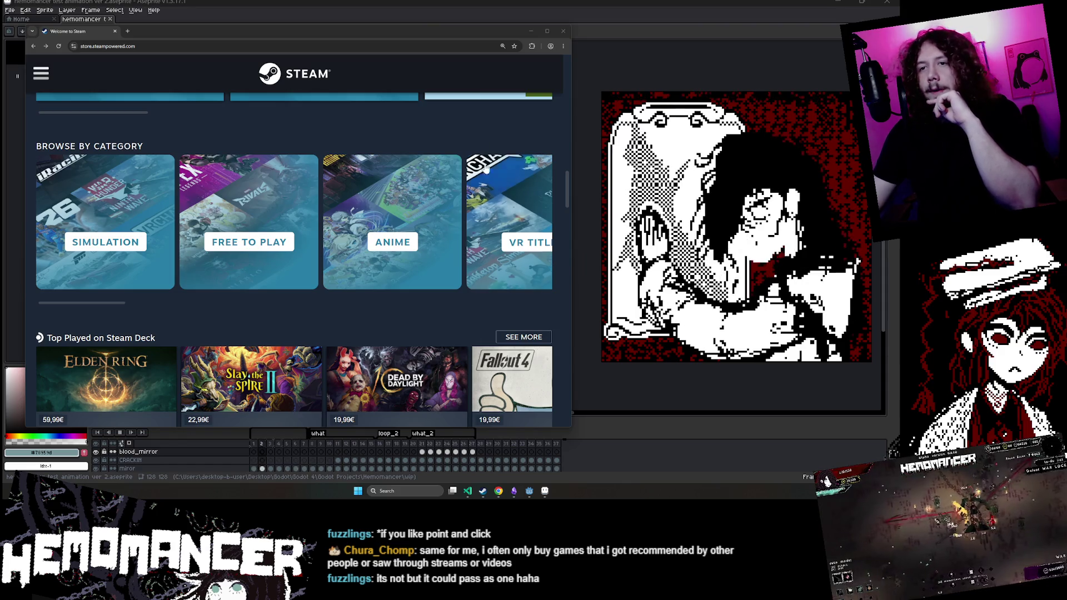
pyautogui.scroll(-3, 323, 168)
pyautogui.scroll(-4, 323, 168)
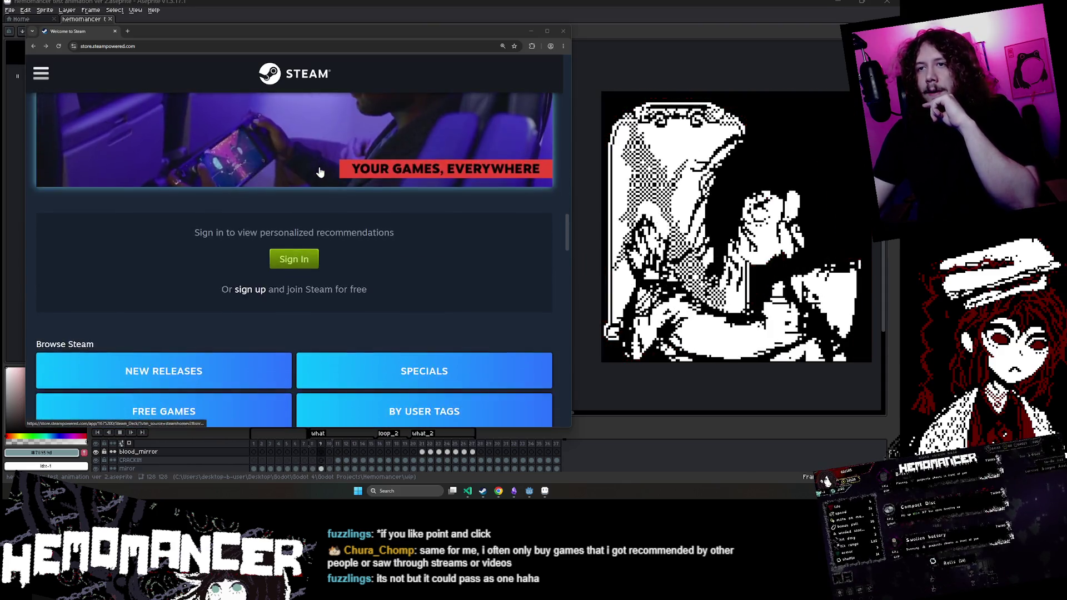
pyautogui.scroll(-5, 320, 172)
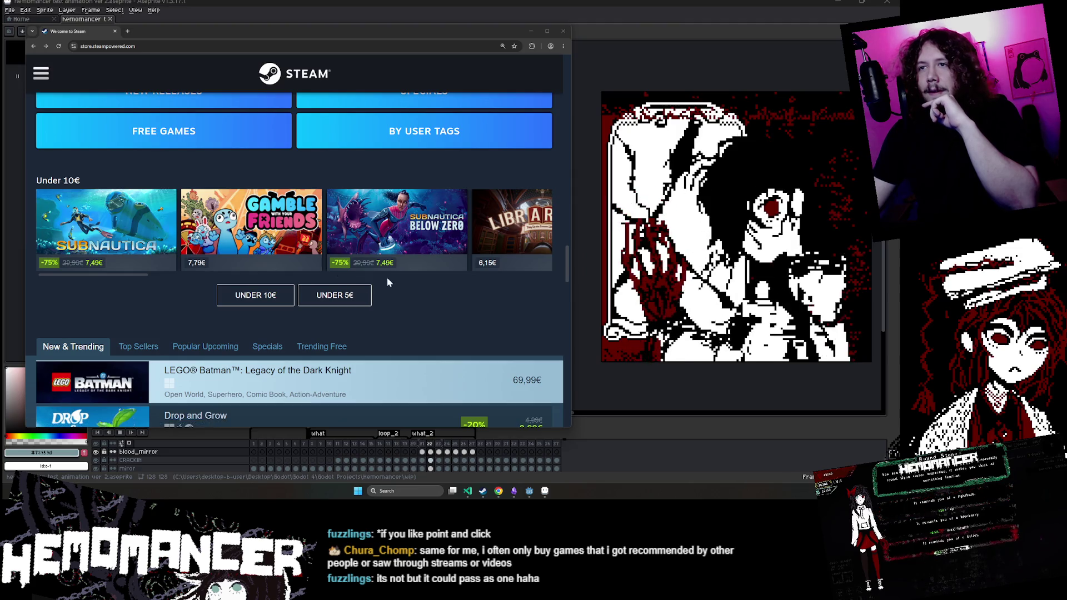
pyautogui.scroll(5, 135, 276)
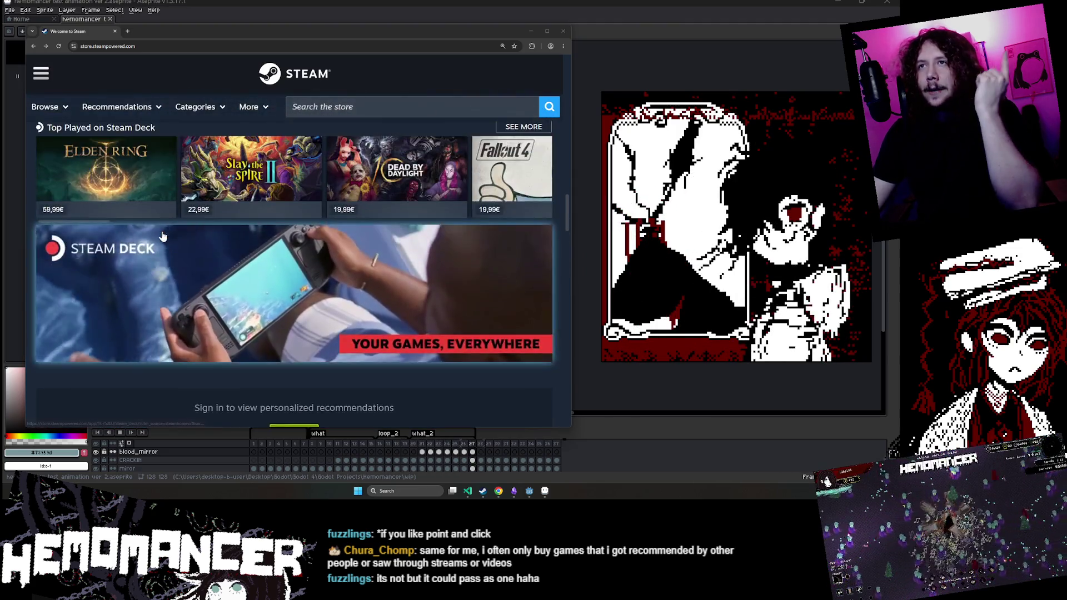
pyautogui.scroll(4, 162, 236)
pyautogui.click(388, 106)
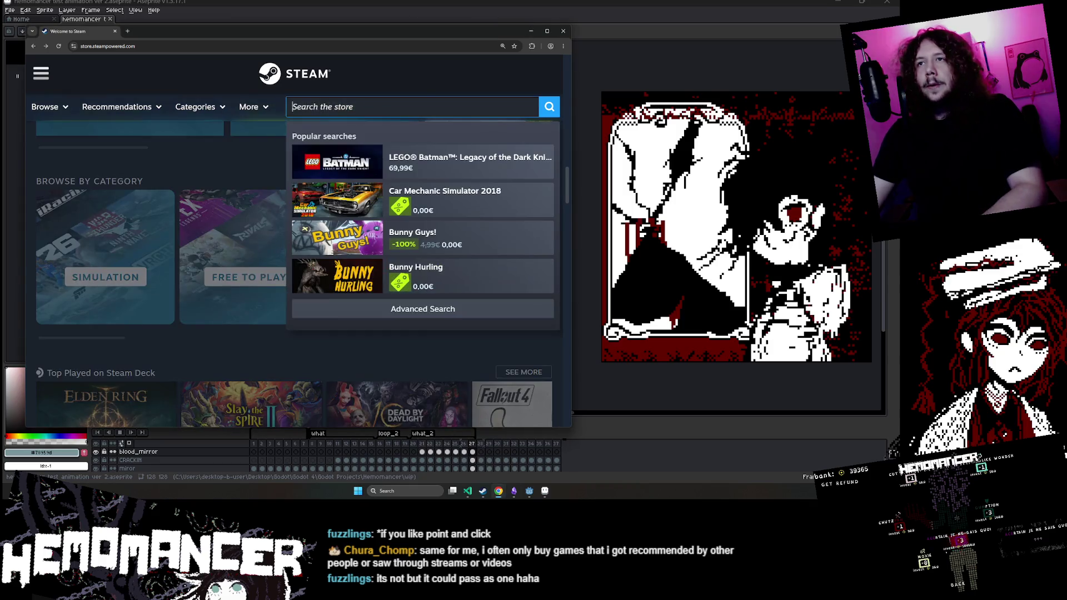
# Step: Search the Steam store for 'hemomancer' and open its store page
pyautogui.write('hemand')
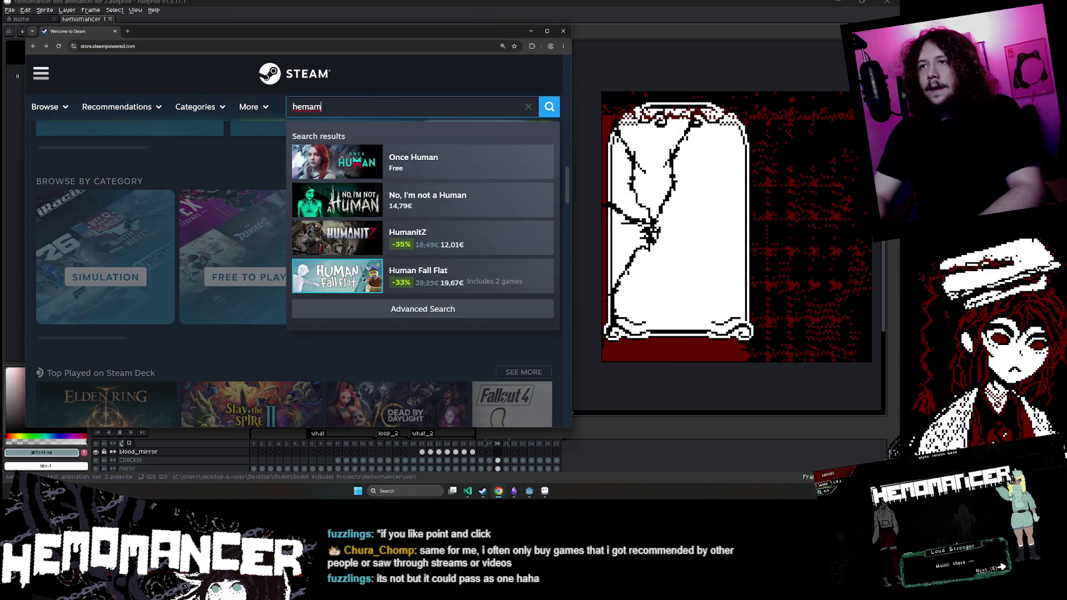
pyautogui.press('BackSpace')
pyautogui.press('BackSpace')
pyautogui.press('BackSpace')
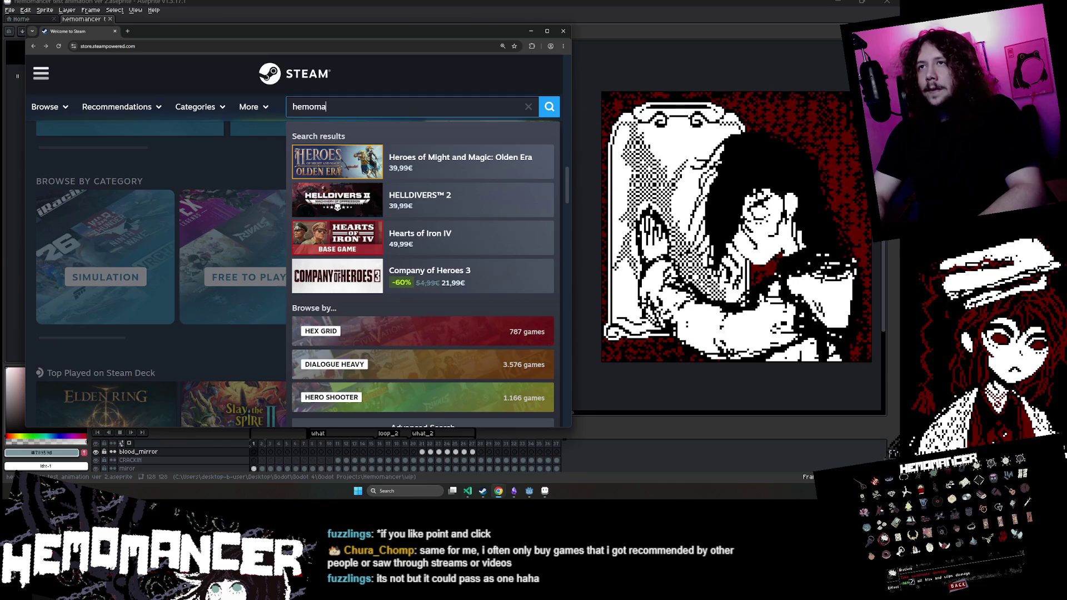
pyautogui.write('ncer')
pyautogui.click(389, 159)
# Step: Scroll down to Languages and expand all 10 supported languages
pyautogui.scroll(-3, 341, 297)
pyautogui.scroll(-5, 342, 297)
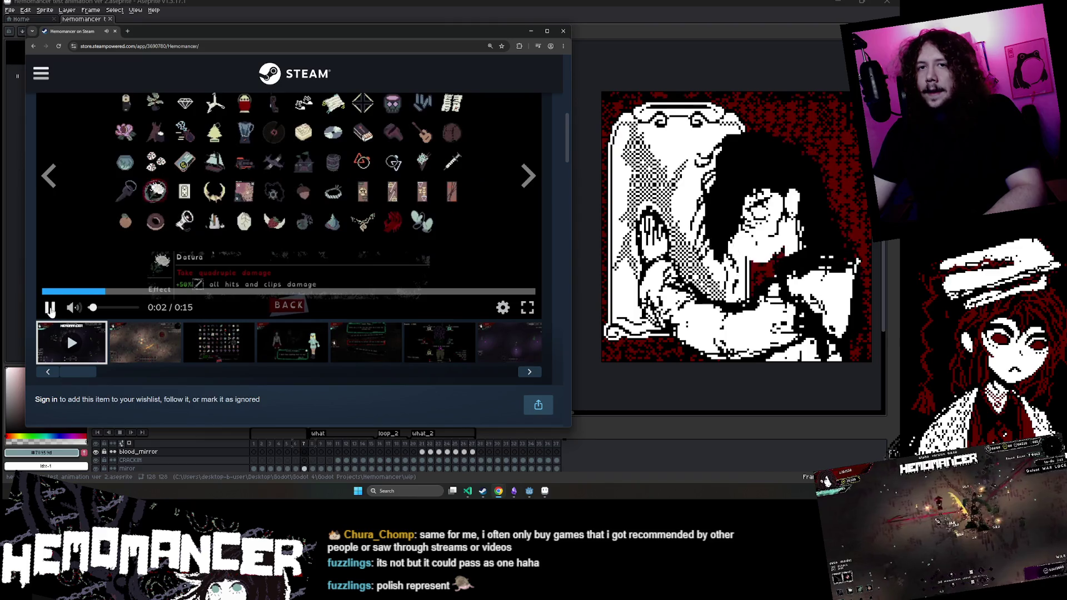
pyautogui.scroll(2, 67, 368)
pyautogui.scroll(-7, 67, 369)
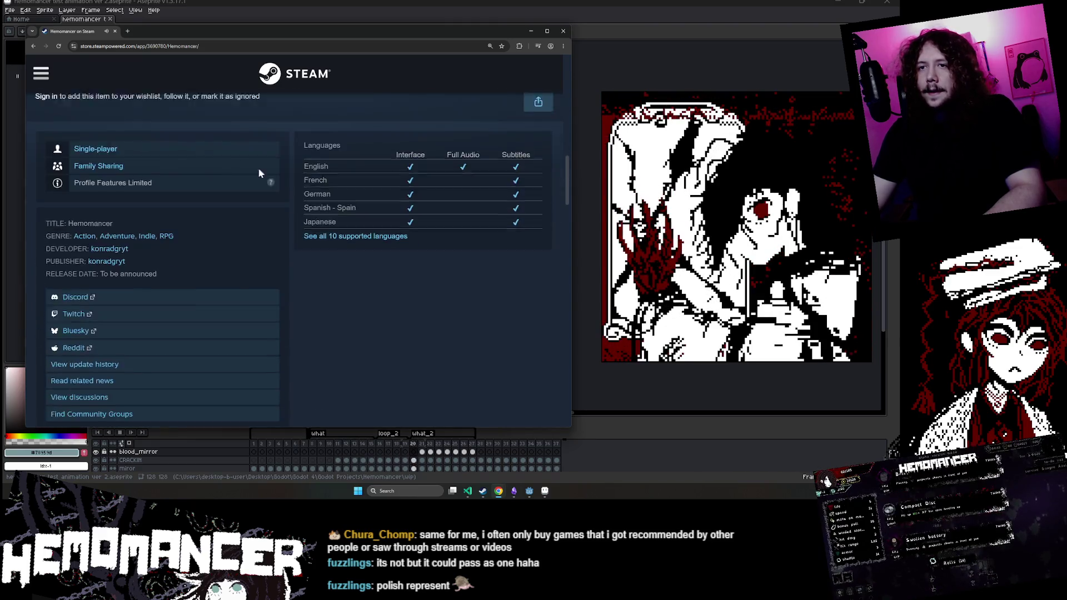
pyautogui.scroll(-10, 252, 219)
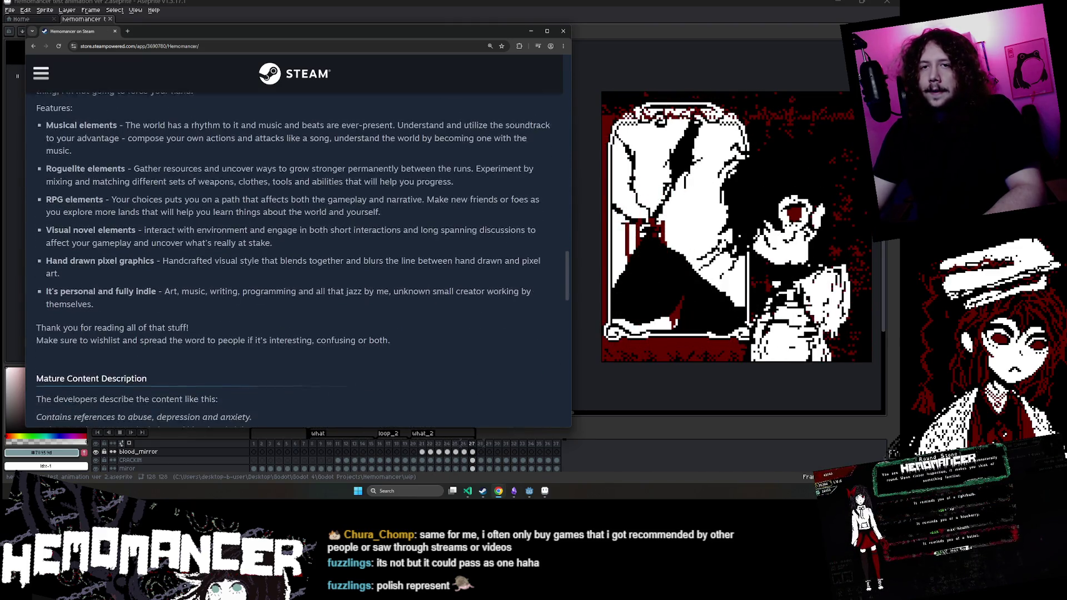
pyautogui.scroll(12, 289, 271)
pyautogui.scroll(-3, 294, 278)
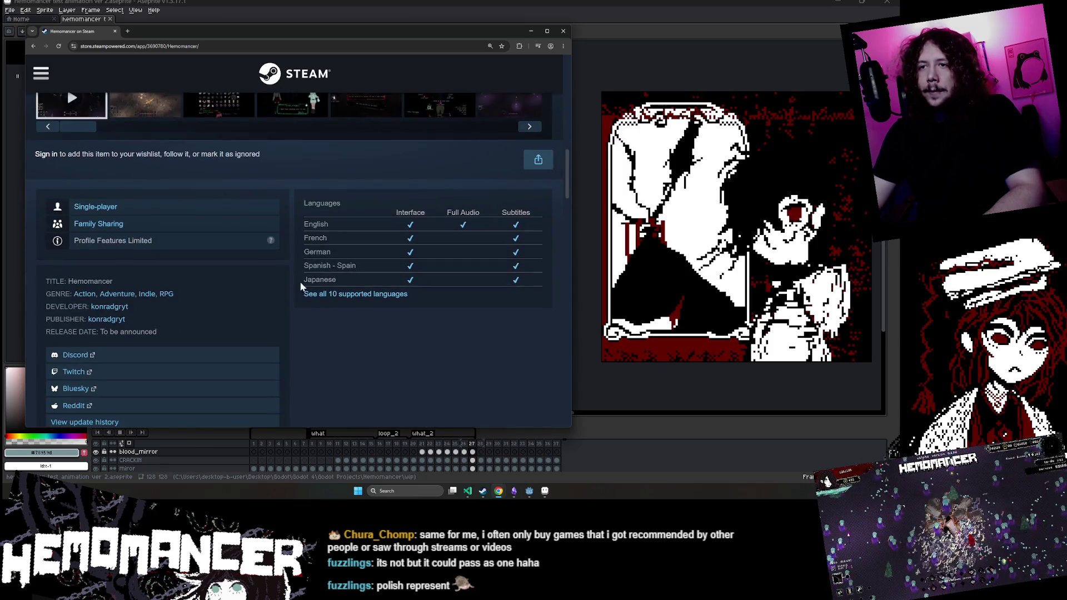
pyautogui.click(346, 298)
pyautogui.scroll(-1, 388, 309)
# Step: Select the supported languages list, then clear the highlight
pyautogui.moveTo(451, 287)
pyautogui.mouseDown()
pyautogui.moveTo(305, 183)
pyautogui.moveTo(392, 200)
pyautogui.moveTo(532, 322)
pyautogui.moveTo(307, 157)
pyautogui.moveTo(521, 324)
pyautogui.moveTo(301, 173)
pyautogui.moveTo(525, 326)
pyautogui.mouseUp()
pyautogui.click(532, 329)
pyautogui.click(524, 325)
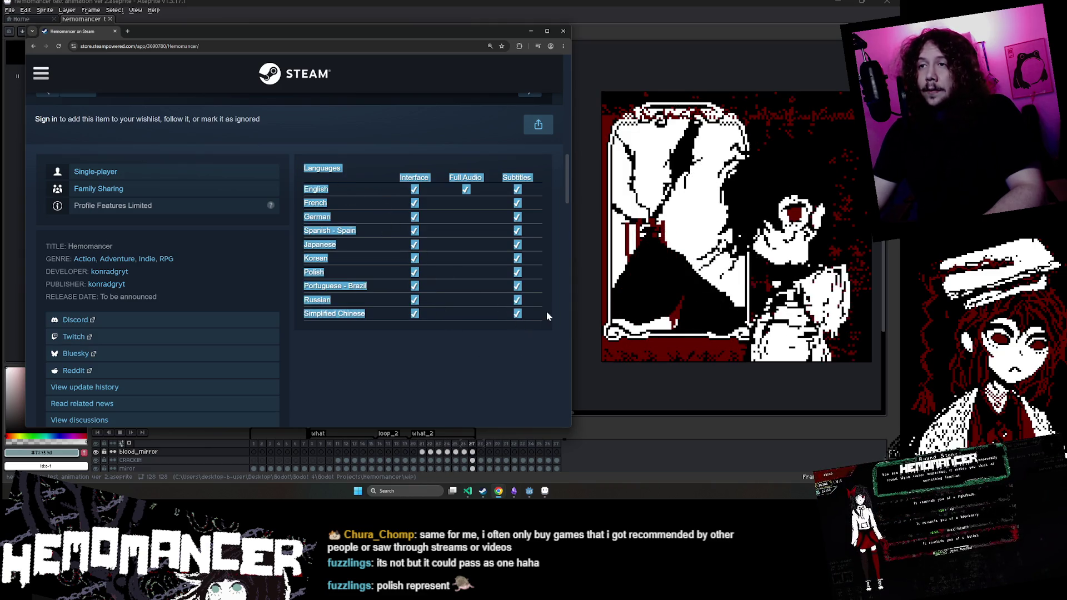
pyautogui.click(526, 331)
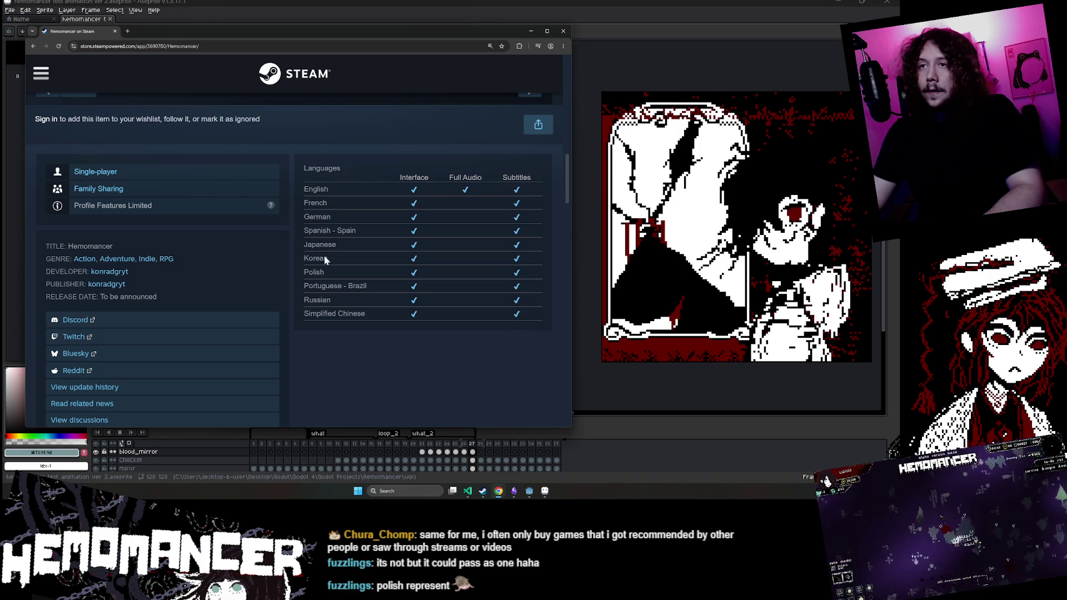
# Step: Select the Hemomancer description and feature list, then clear the selection
pyautogui.scroll(-10, 332, 328)
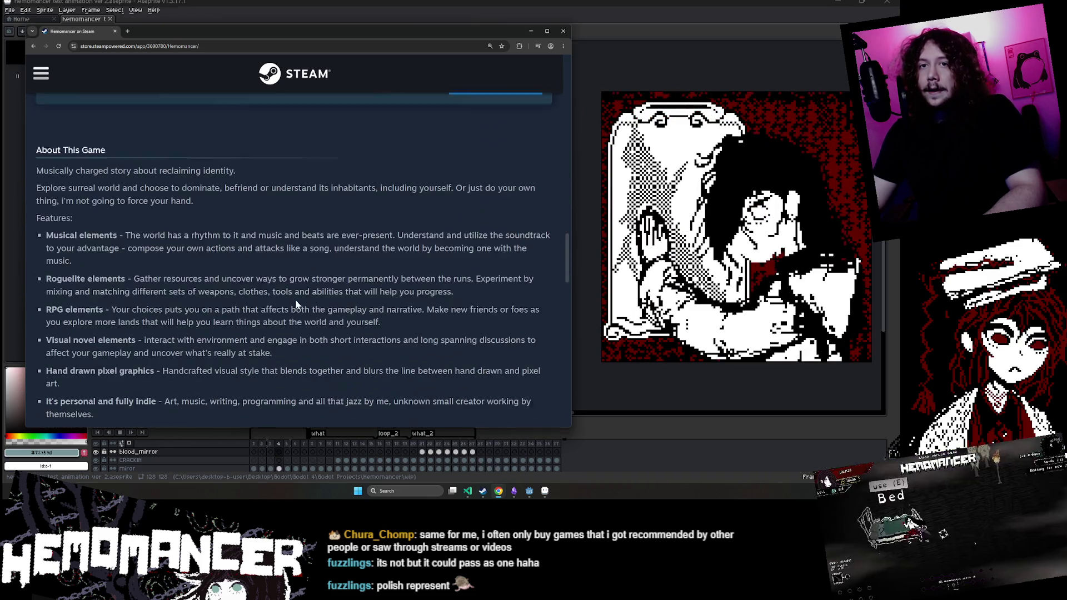
pyautogui.moveTo(37, 160)
pyautogui.mouseDown()
pyautogui.moveTo(203, 184)
pyautogui.moveTo(322, 241)
pyautogui.moveTo(314, 289)
pyautogui.moveTo(390, 314)
pyautogui.mouseUp()
pyautogui.scroll(-4, 388, 294)
pyautogui.click(384, 285)
# Step: Scroll up to the Languages table, selecting and clearing various language rows
pyautogui.scroll(6, 385, 285)
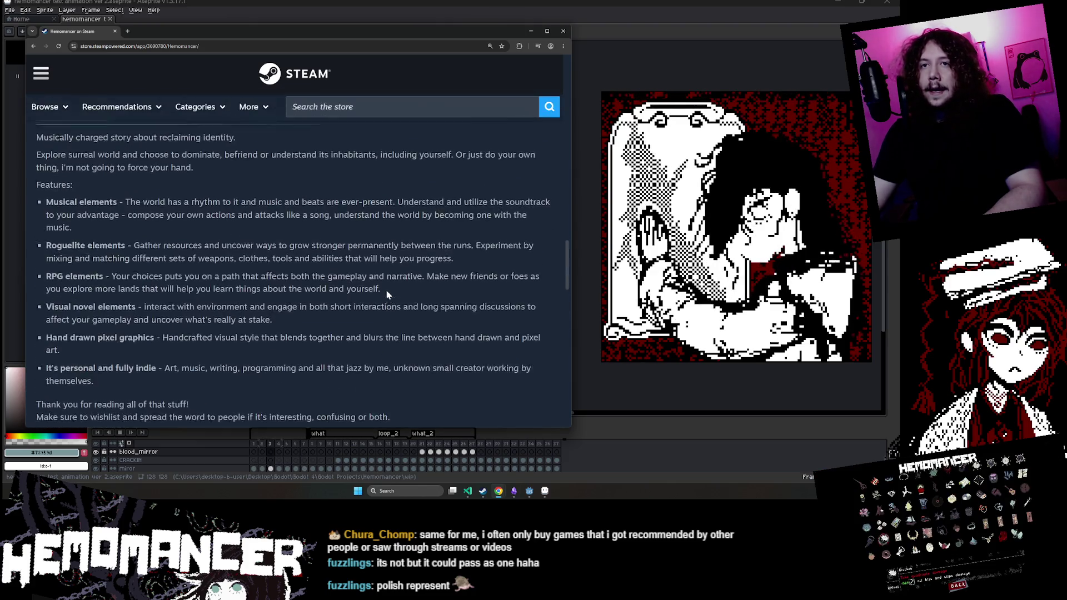
pyautogui.scroll(10, 386, 291)
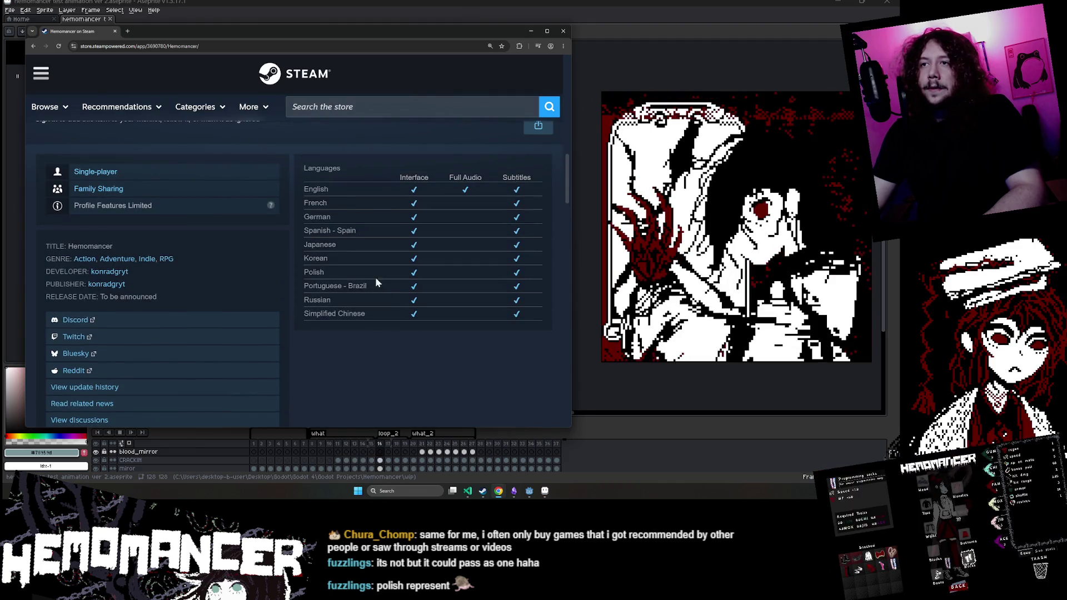
pyautogui.scroll(1, 379, 283)
pyautogui.moveTo(368, 238); pyautogui.dragTo(536, 355)
pyautogui.click(538, 362)
pyautogui.moveTo(296, 214); pyautogui.dragTo(344, 251)
pyautogui.moveTo(530, 351)
pyautogui.mouseDown()
pyautogui.moveTo(541, 354)
pyautogui.moveTo(295, 194)
pyautogui.mouseUp()
pyautogui.click(541, 353)
pyautogui.click(295, 195)
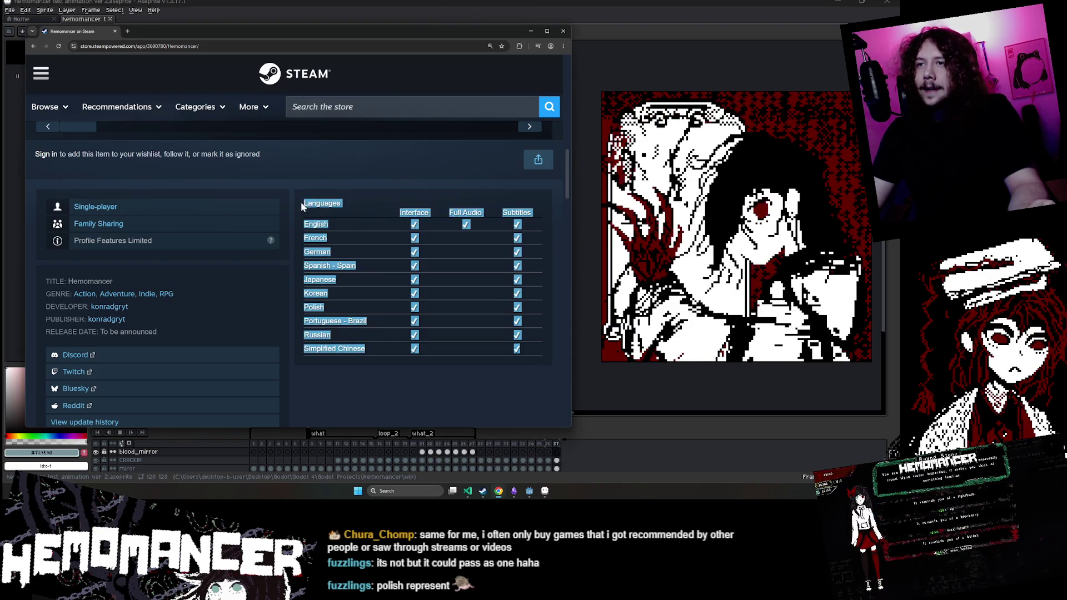
# Step: Highlight the whole languages table and then the language names column, clearing each
pyautogui.moveTo(300, 205); pyautogui.dragTo(488, 347)
pyautogui.click(465, 356)
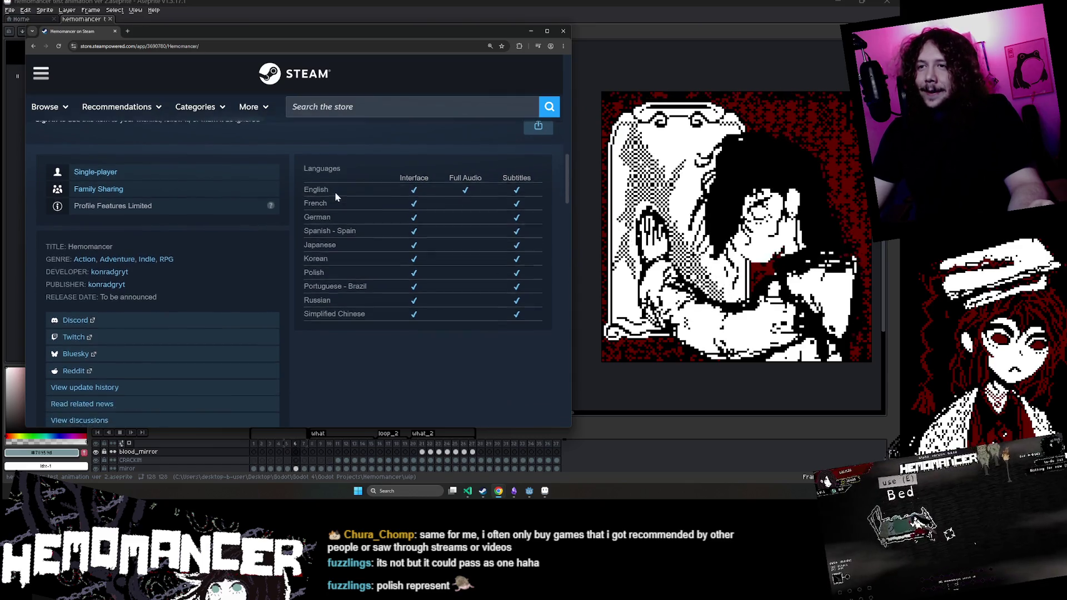
pyautogui.moveTo(327, 224); pyautogui.dragTo(533, 364)
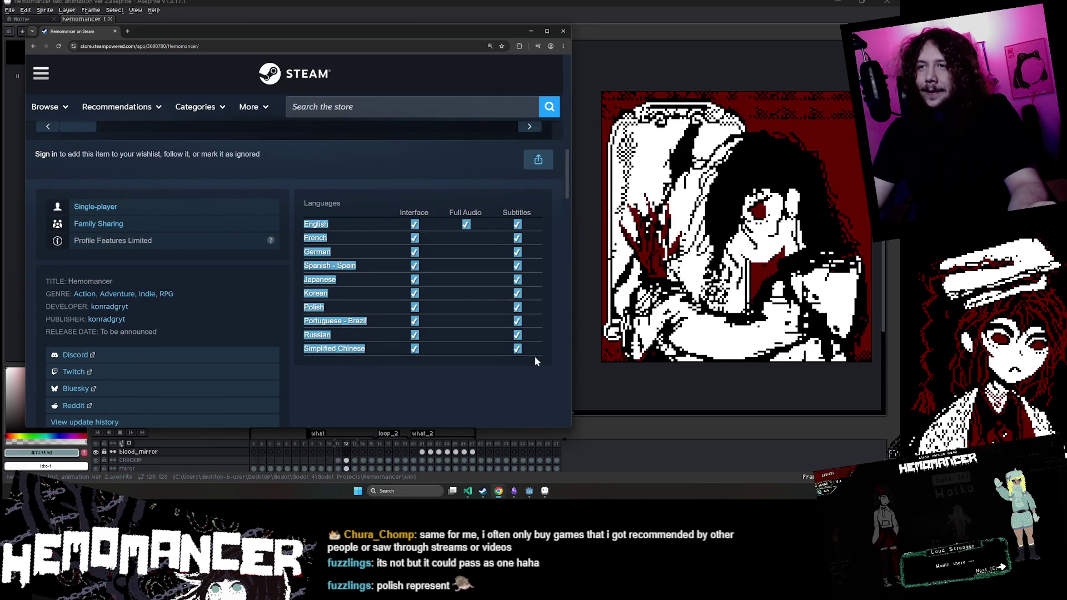
pyautogui.click(534, 355)
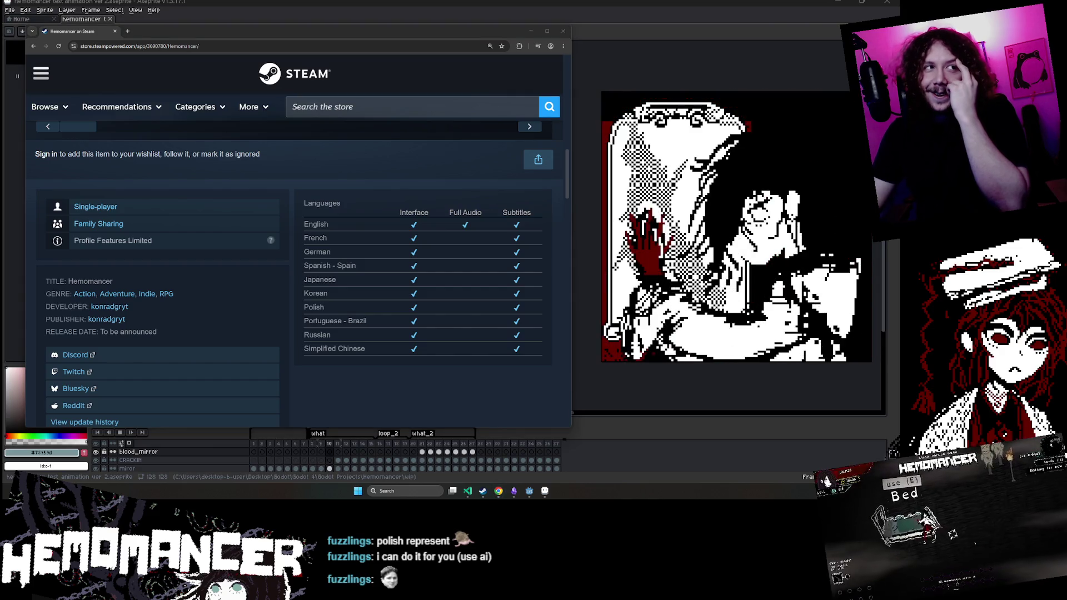
pyautogui.scroll(-2, 436, 286)
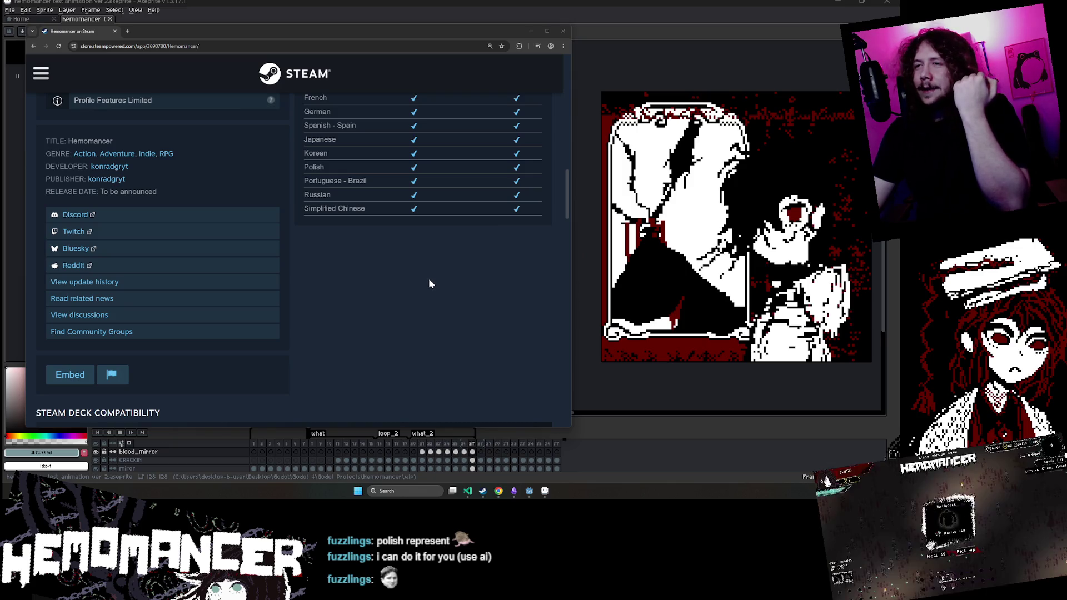
# Step: Scroll through About This Game, selecting and clearing a description passage
pyautogui.scroll(2, 422, 279)
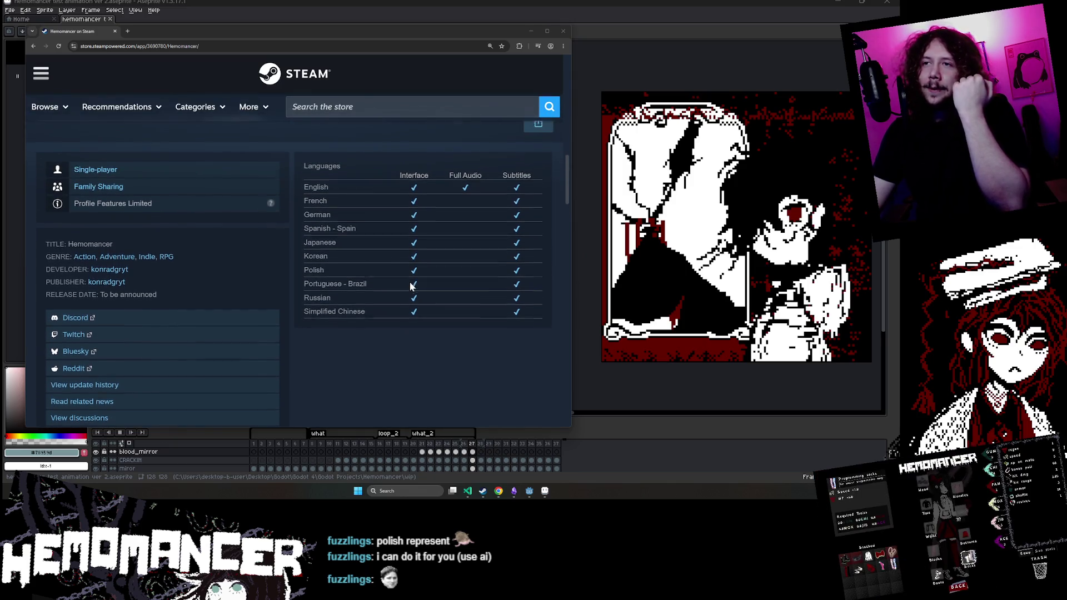
pyautogui.scroll(-1, 402, 282)
pyautogui.scroll(-5, 248, 243)
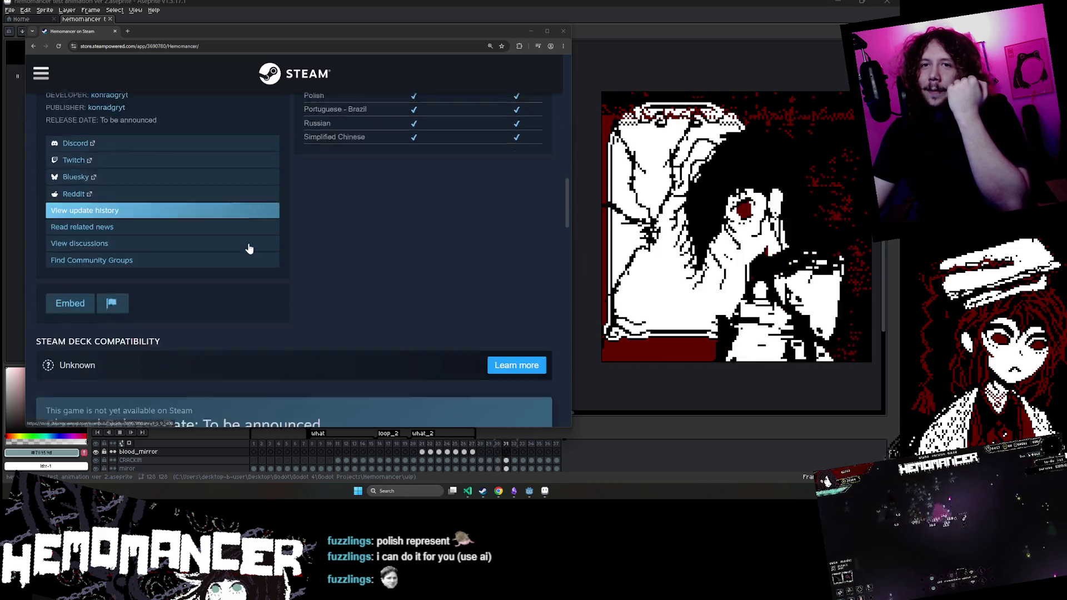
pyautogui.scroll(-3, 248, 242)
pyautogui.scroll(1, 167, 222)
pyautogui.scroll(-1, 83, 200)
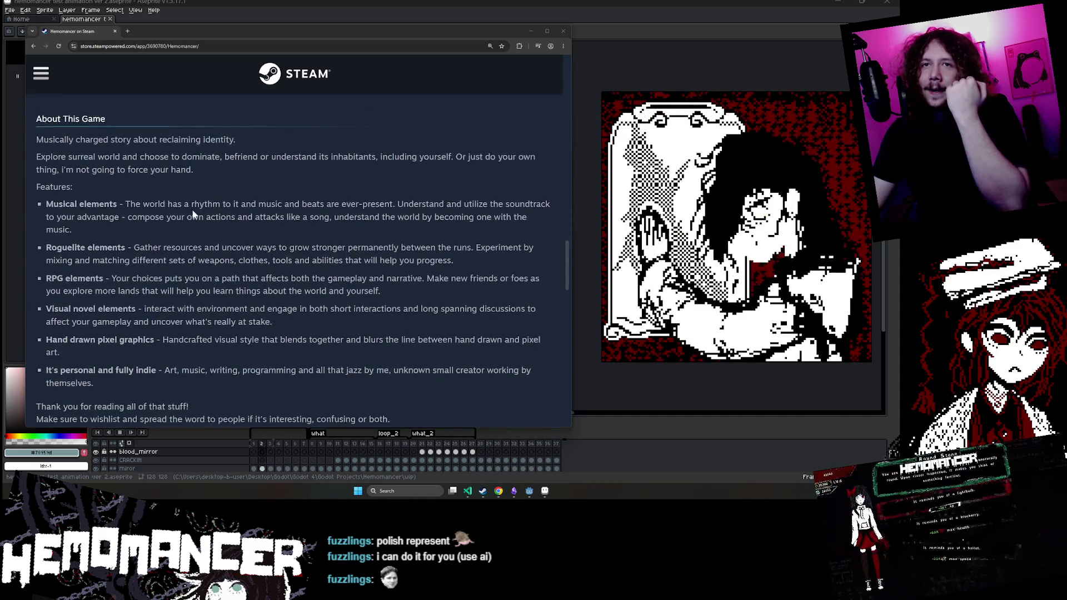
pyautogui.moveTo(30, 196)
pyautogui.mouseDown()
pyautogui.moveTo(166, 218)
pyautogui.moveTo(314, 299)
pyautogui.mouseUp()
pyautogui.click(212, 203)
# Step: Select the Features text of the description, then clear the selection
pyautogui.scroll(1, 212, 203)
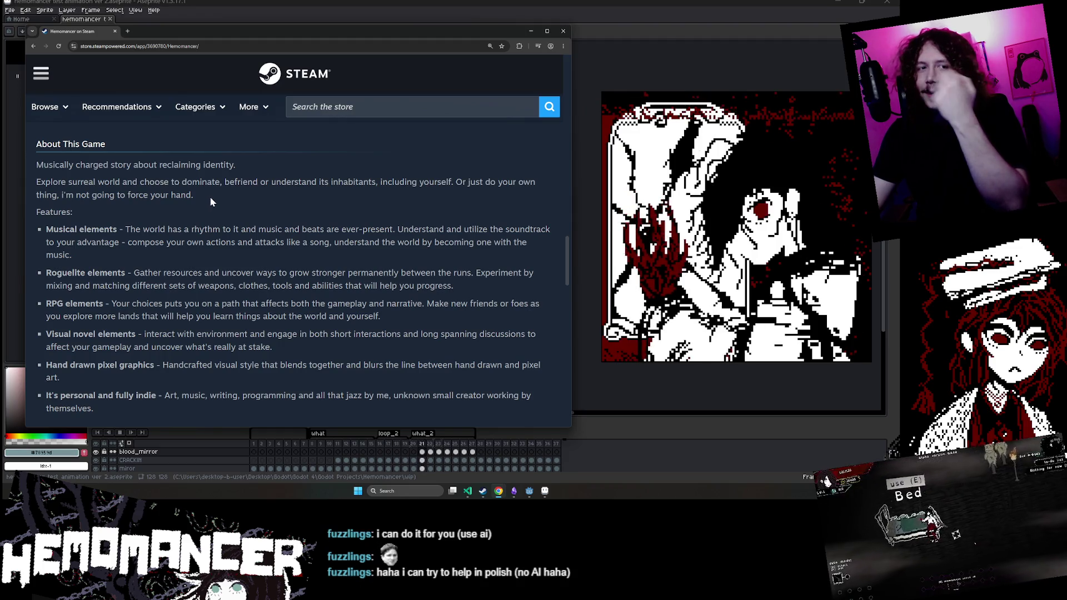
pyautogui.scroll(-1, 208, 196)
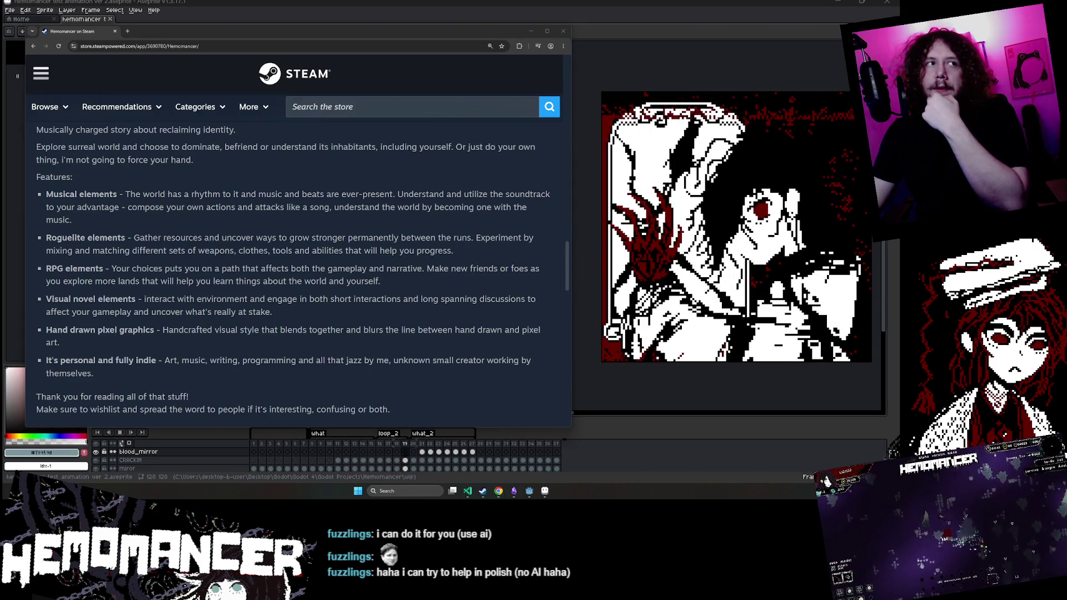
pyautogui.scroll(-3, 372, 273)
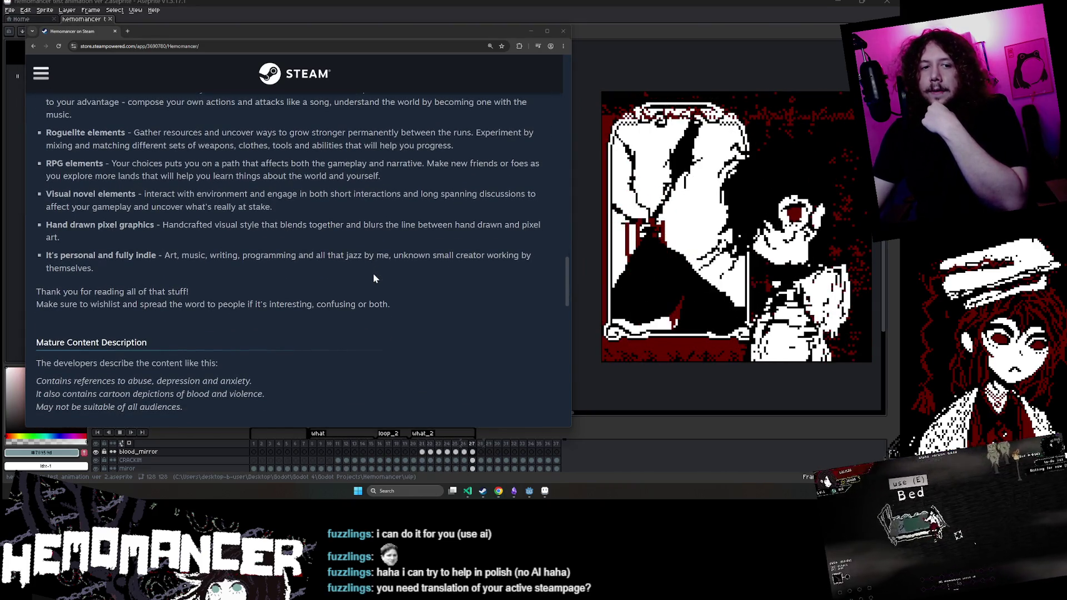
pyautogui.scroll(-2, 374, 274)
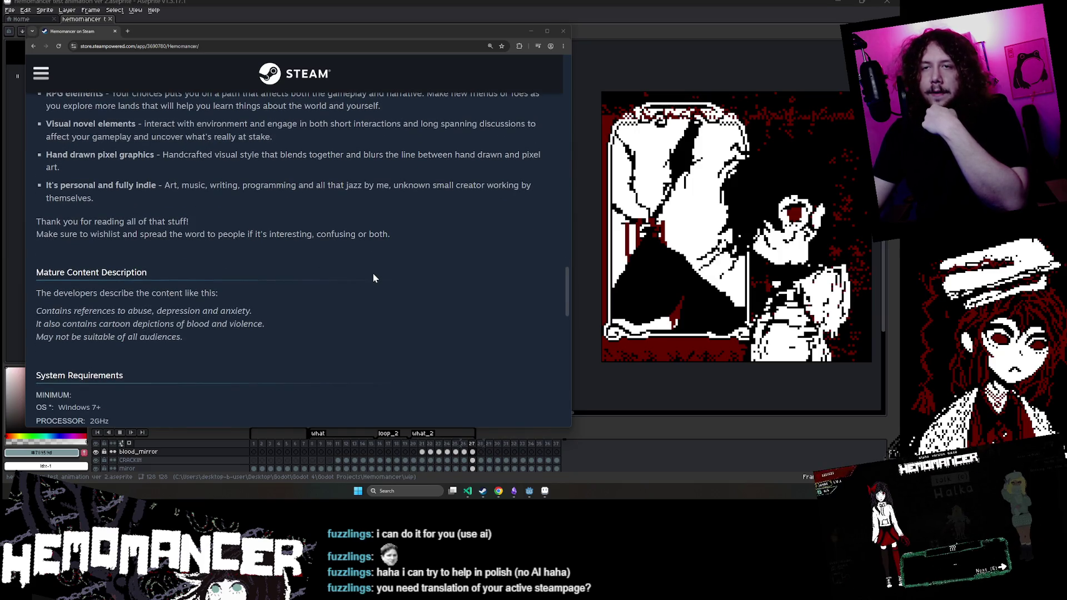
pyautogui.scroll(5, 372, 274)
pyautogui.moveTo(391, 326)
pyautogui.mouseDown()
pyautogui.moveTo(261, 309)
pyautogui.moveTo(255, 187)
pyautogui.moveTo(83, 172)
pyautogui.moveTo(167, 234)
pyautogui.moveTo(283, 264)
pyautogui.moveTo(446, 356)
pyautogui.mouseUp()
pyautogui.scroll(-2, 446, 356)
pyautogui.scroll(10, 445, 341)
pyautogui.click(444, 341)
# Step: Show the Loud stranger dialogue screenshot in the main media viewer
pyautogui.scroll(6, 308, 336)
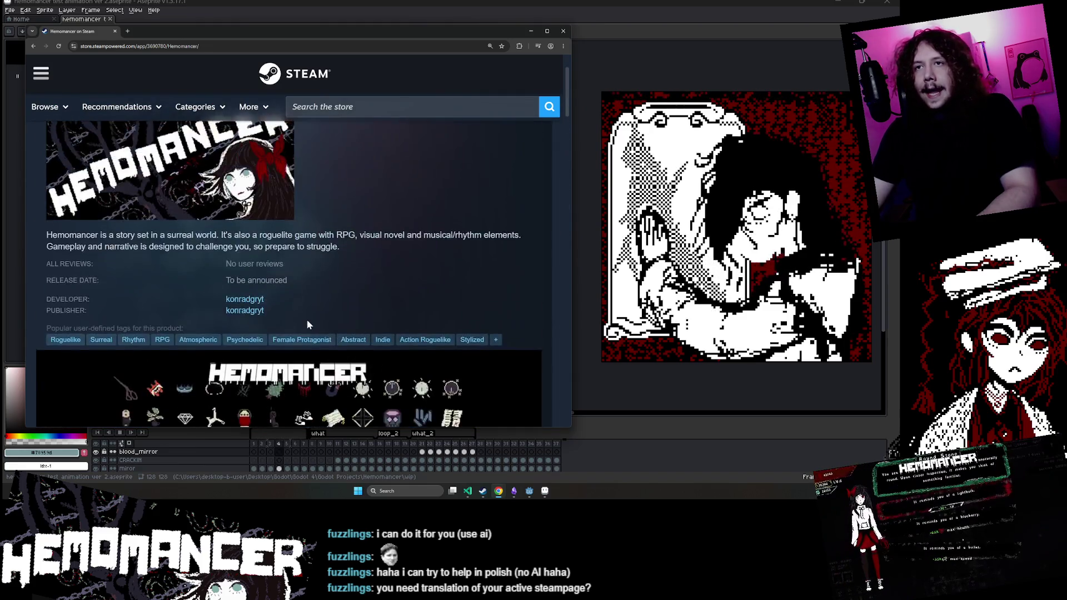
pyautogui.scroll(-5, 306, 321)
pyautogui.click(274, 358)
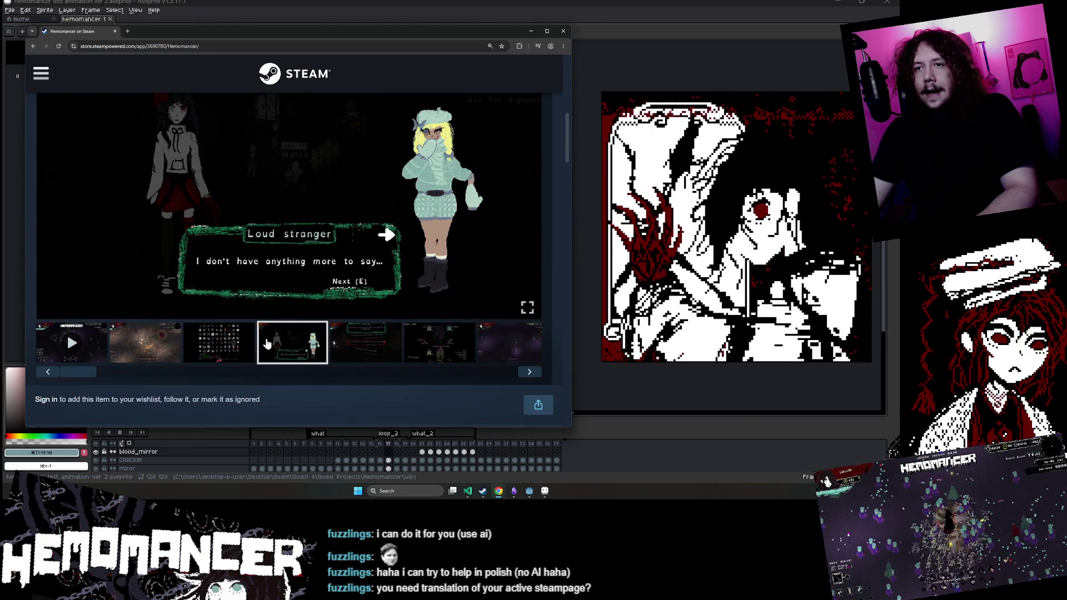
pyautogui.scroll(1, 263, 271)
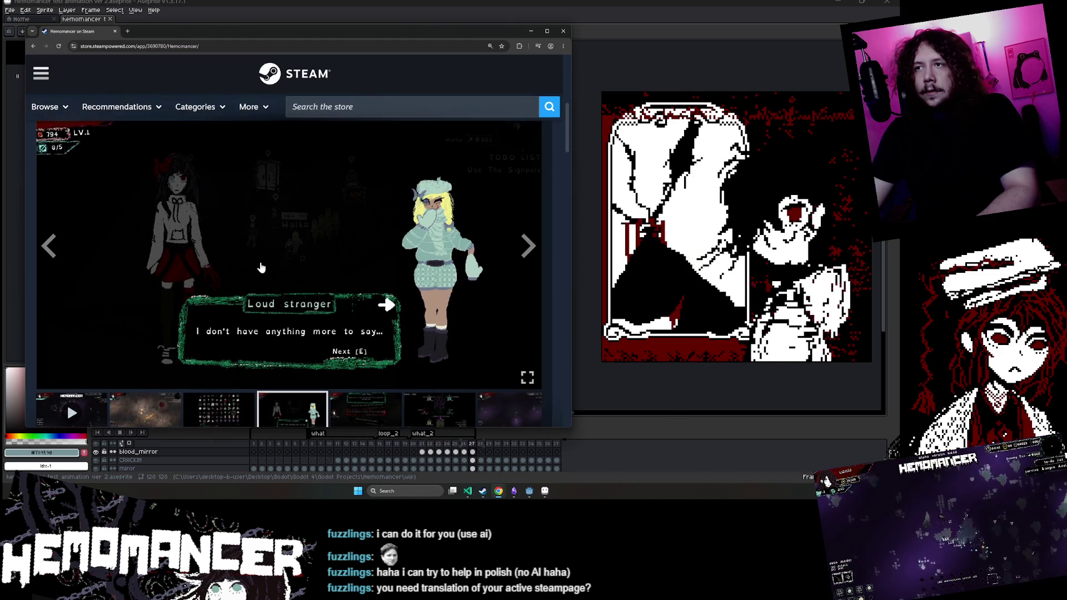
# Step: Minimize the browser window, revealing the running Hemomancer alpha 0.0.66 build
pyautogui.click(542, 495)
pyautogui.click(542, 496)
pyautogui.click(542, 495)
# Step: Bring Hemomancer forward, continue the saved game and embark on the Vanity mission
pyautogui.moveTo(528, 492)
pyautogui.click(536, 461)
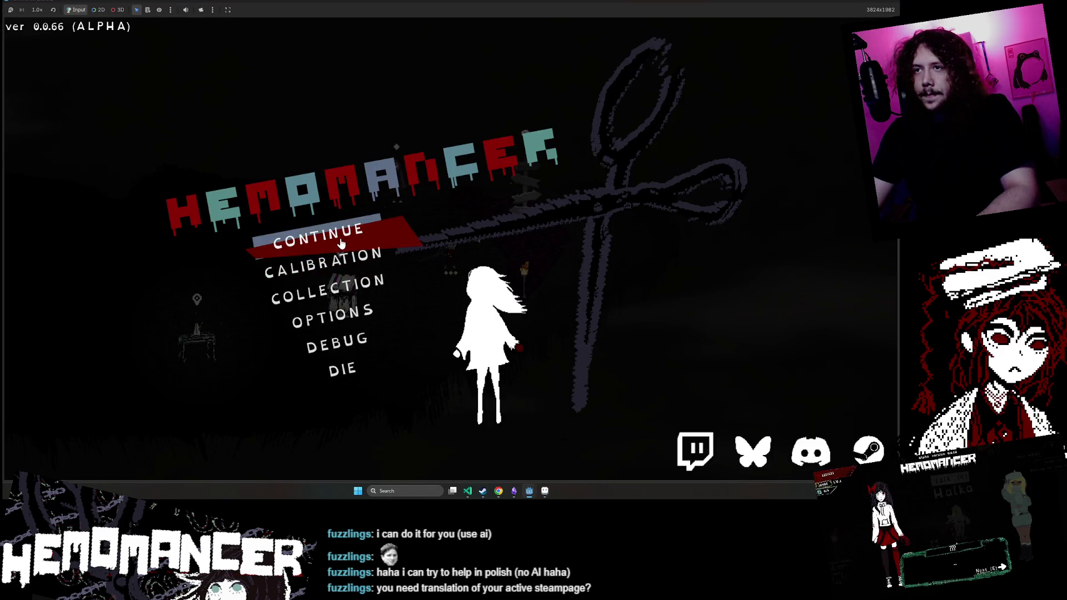
pyautogui.click(340, 245)
pyautogui.press('e')
pyautogui.press('e')
pyautogui.press('e')
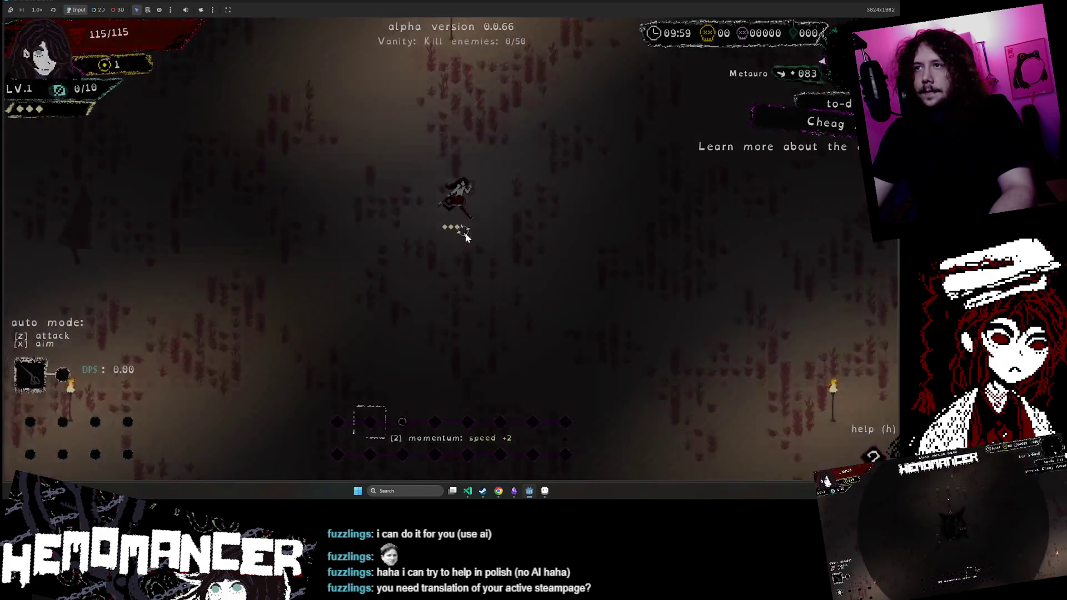
# Step: Equip the Broken record trinket via Pause > Debug, after trying Mask and Dark diamond
pyautogui.press('Escape')
pyautogui.click(325, 355)
pyautogui.click(158, 67)
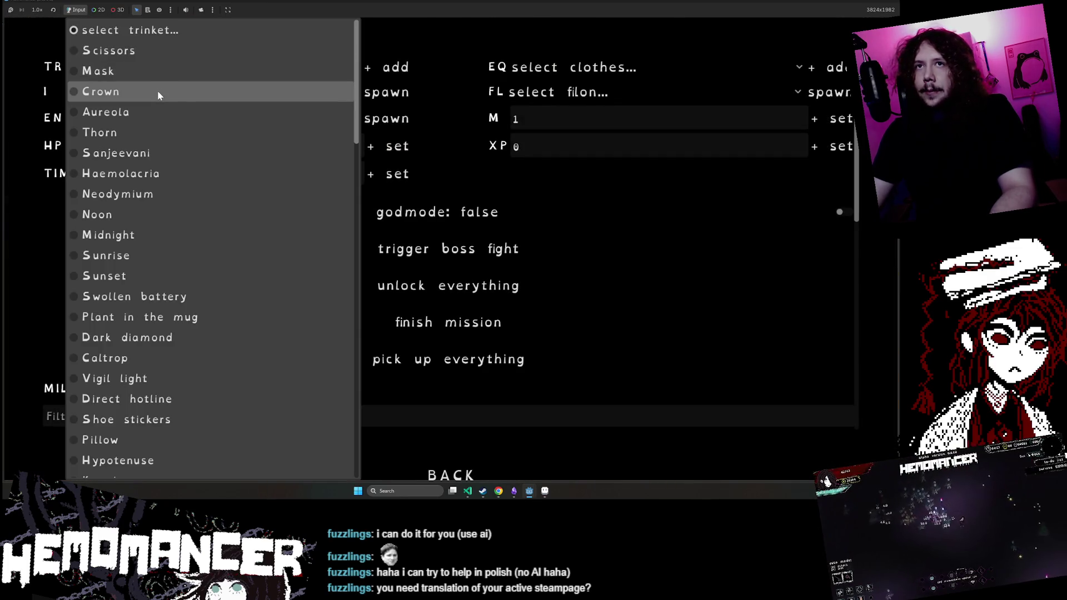
pyautogui.click(162, 75)
pyautogui.click(202, 78)
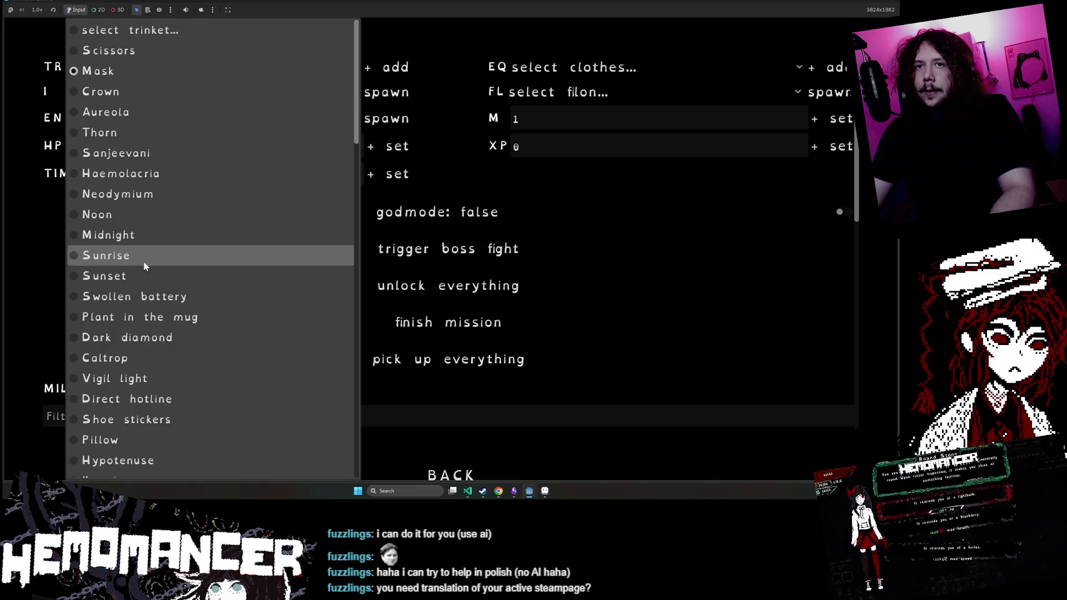
pyautogui.click(145, 336)
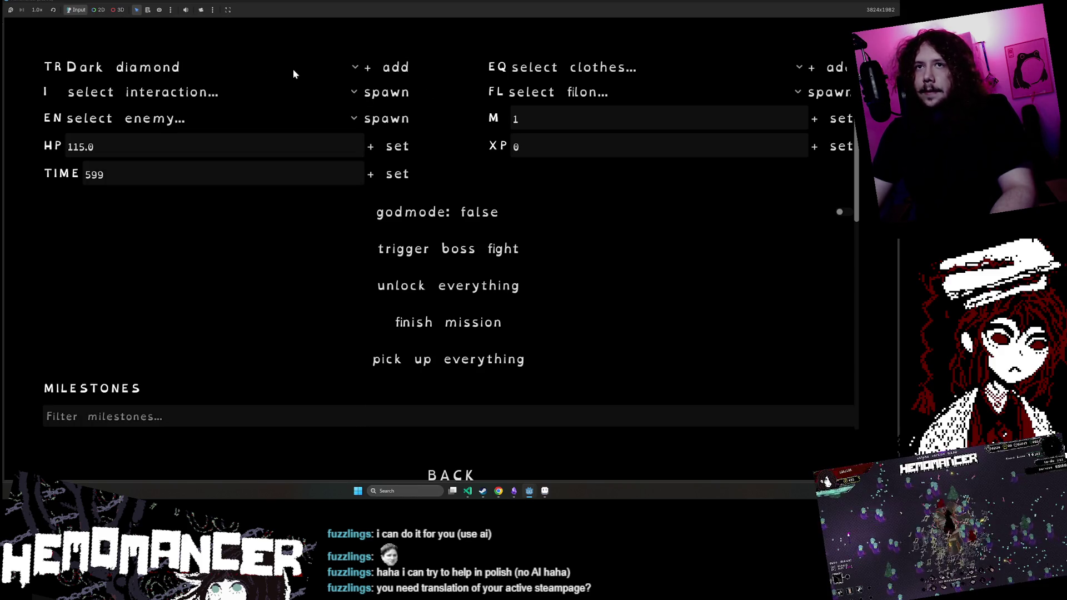
pyautogui.click(293, 73)
pyautogui.click(191, 423)
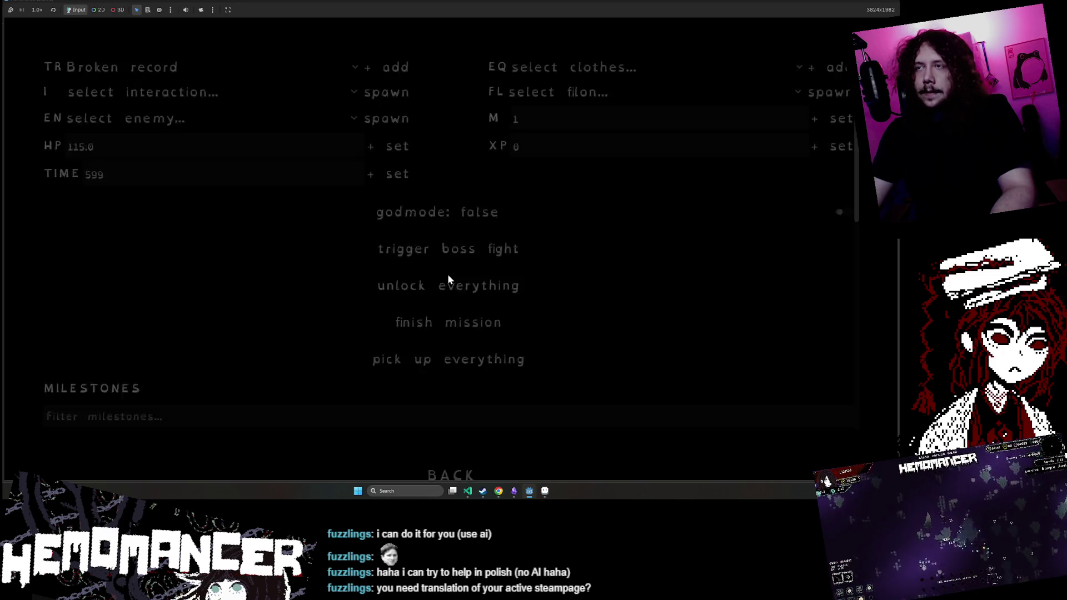
pyautogui.press('Escape')
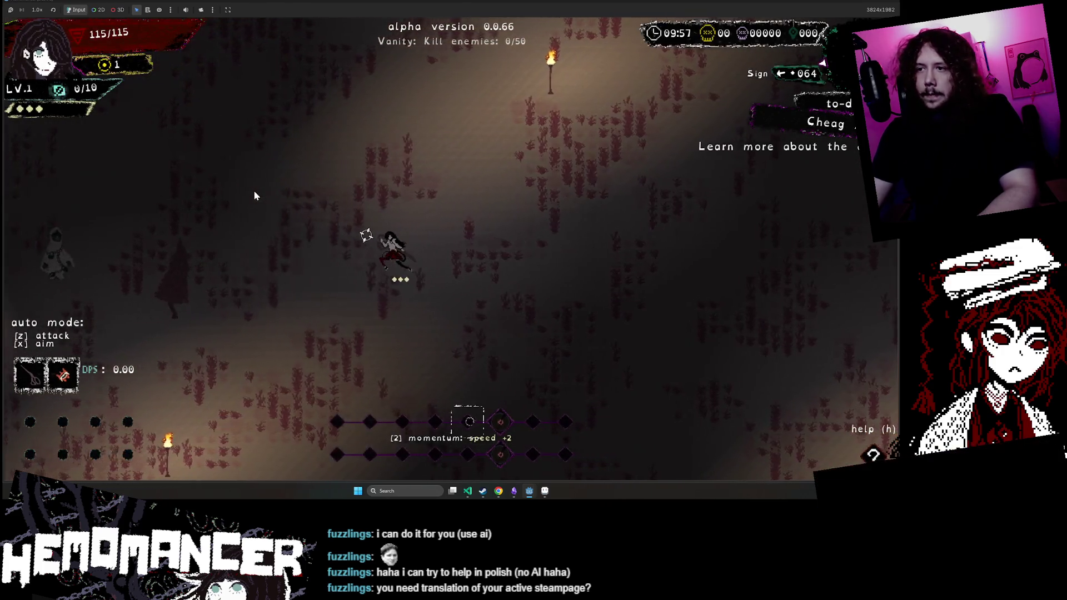
# Step: Move around the level and slash a couple of nearby enemies
pyautogui.press('a')
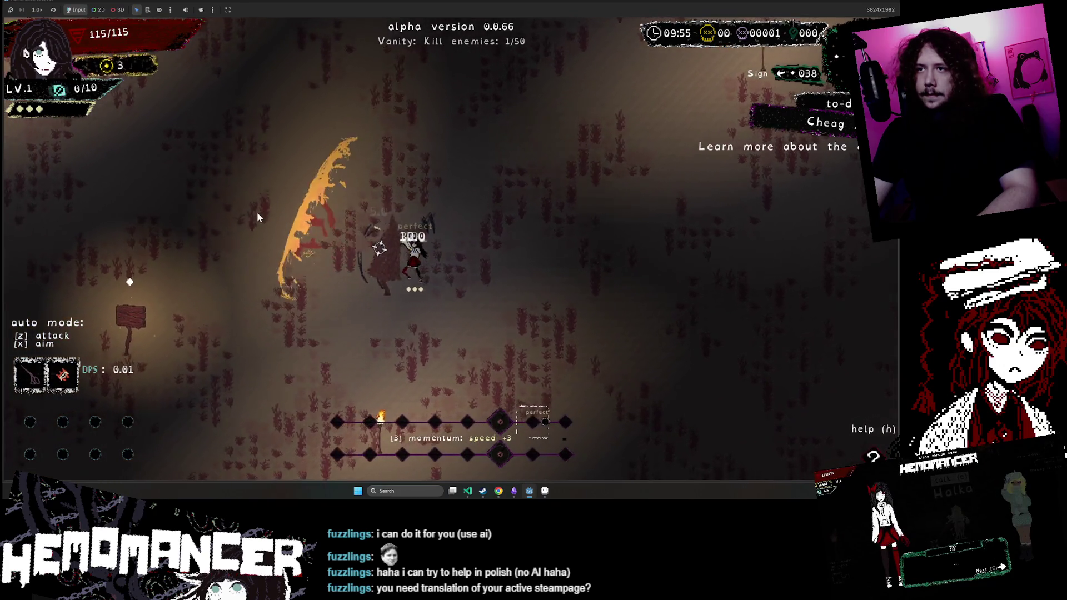
pyautogui.press('a')
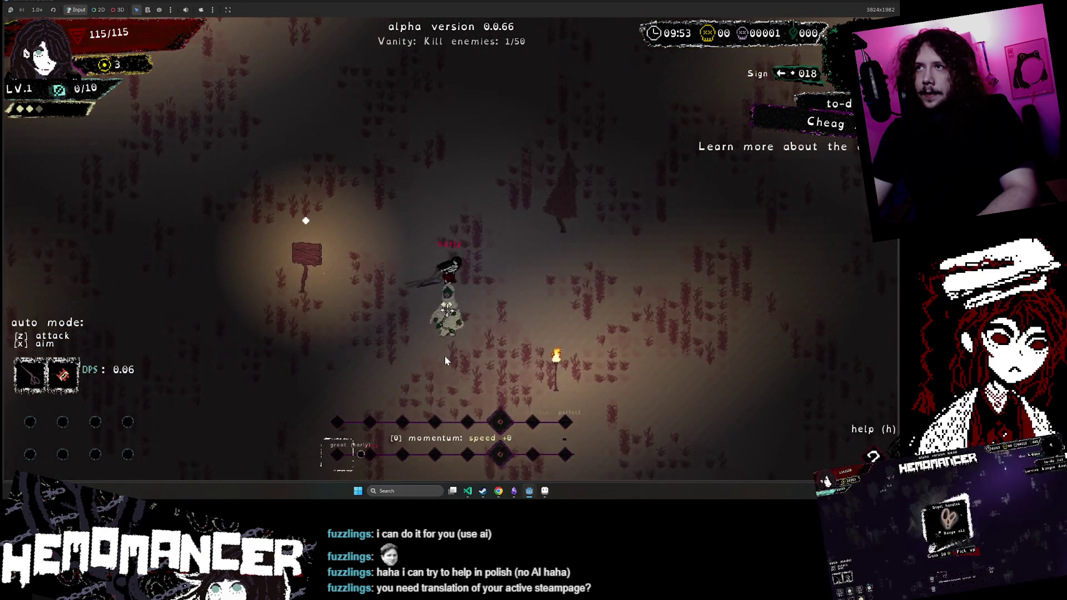
pyautogui.press('d')
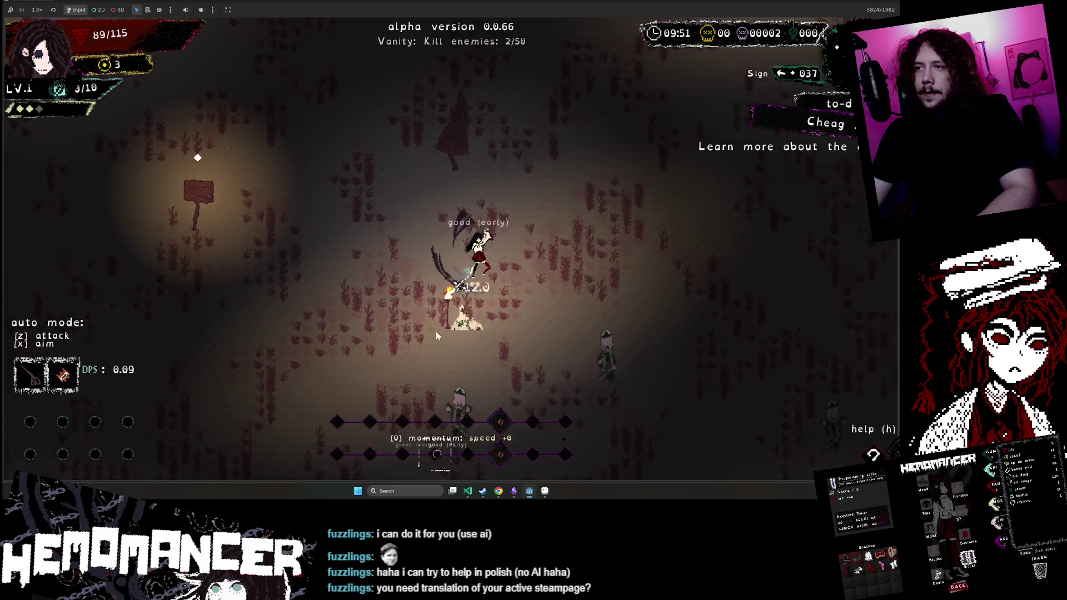
# Step: Spawn a Round Stone interaction from the Debug panel, switching from Altar
pyautogui.press('Escape')
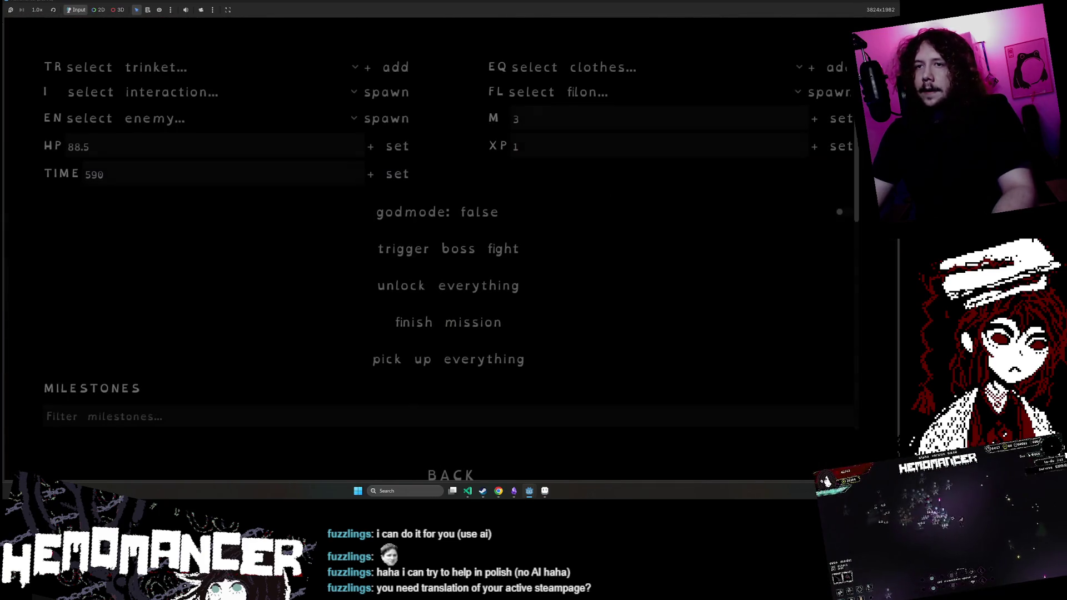
pyautogui.click(178, 95)
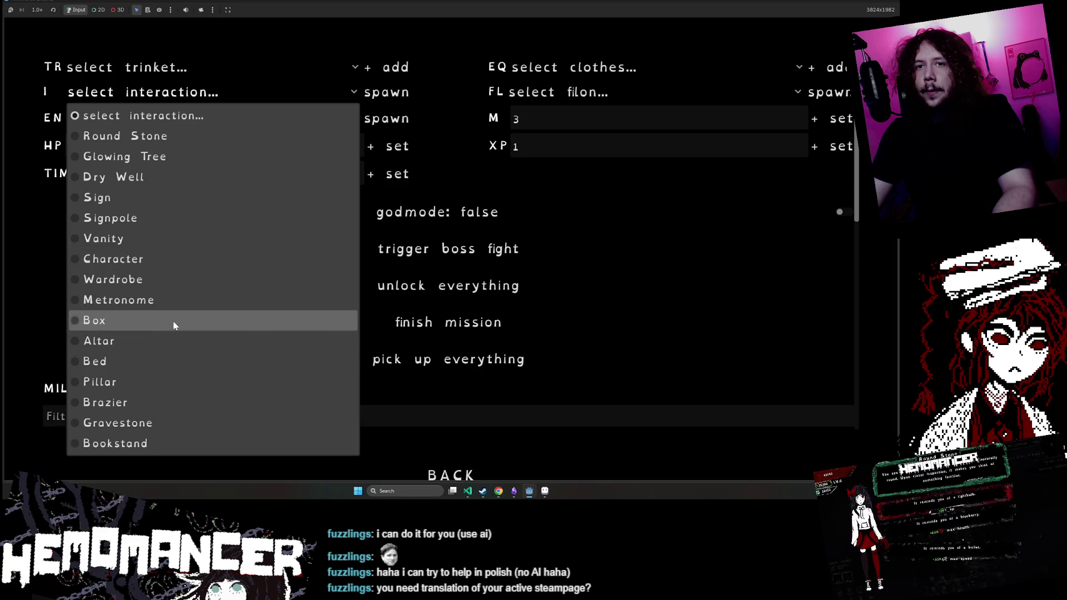
pyautogui.click(172, 340)
pyautogui.click(223, 92)
pyautogui.click(233, 134)
pyautogui.click(389, 91)
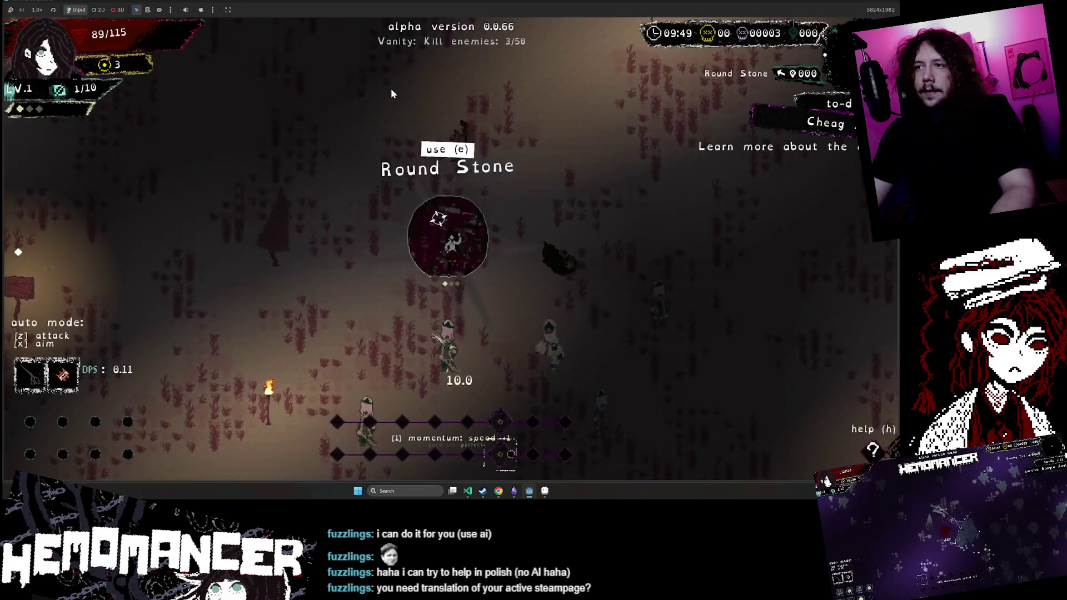
# Step: Use the Round Stone, review its +5 xp, +2.0% max health and +1.0% max speed offers, and pick one
pyautogui.press('e')
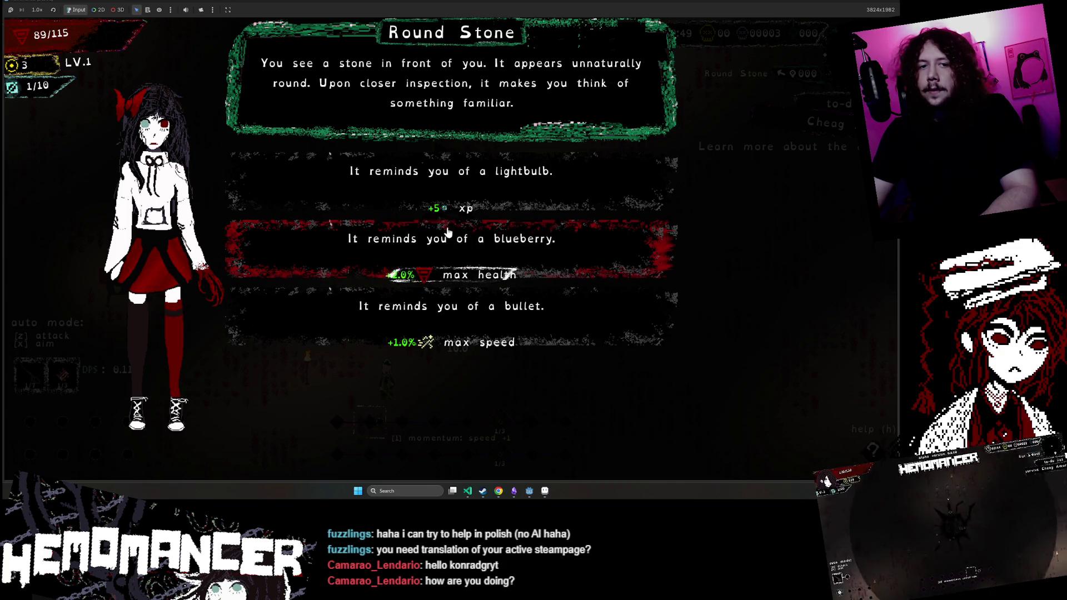
pyautogui.press('Return')
# Step: Pause and minimize the game, then restore the Steam store window from Chrome's taskbar preview
pyautogui.press('Escape')
pyautogui.click(860, 2)
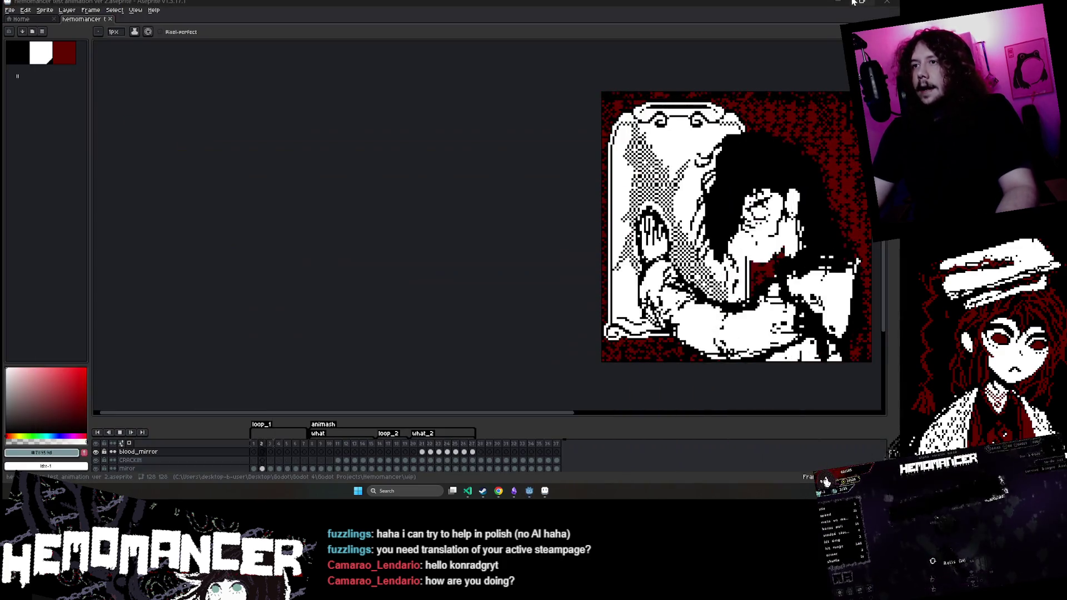
pyautogui.moveTo(501, 493)
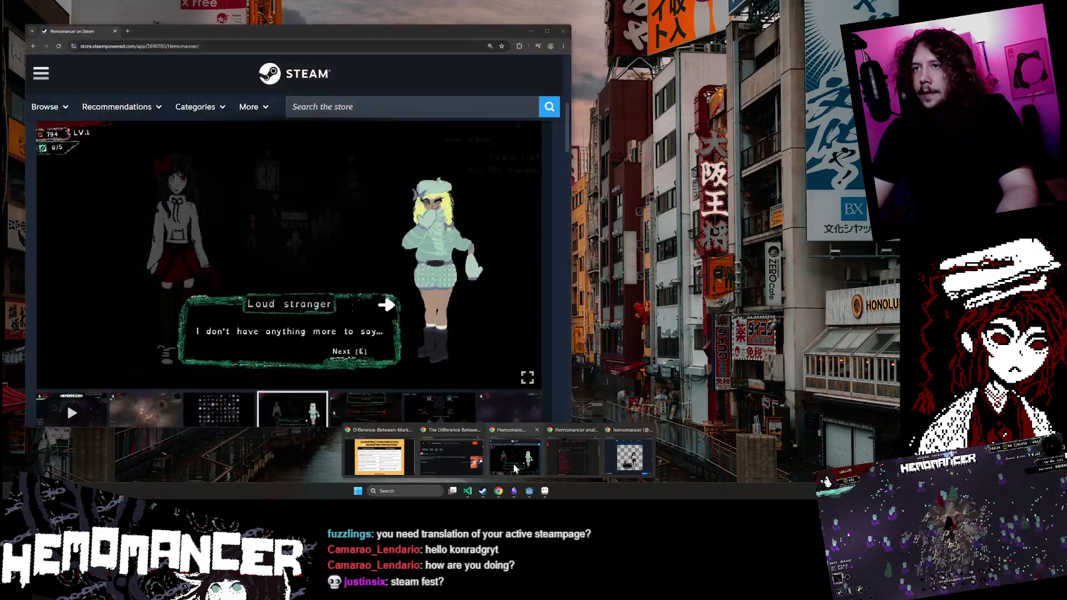
pyautogui.click(507, 473)
# Step: Play the Hemomancer trailer, view the second screenshot and scroll back to the top
pyautogui.scroll(-3, 309, 260)
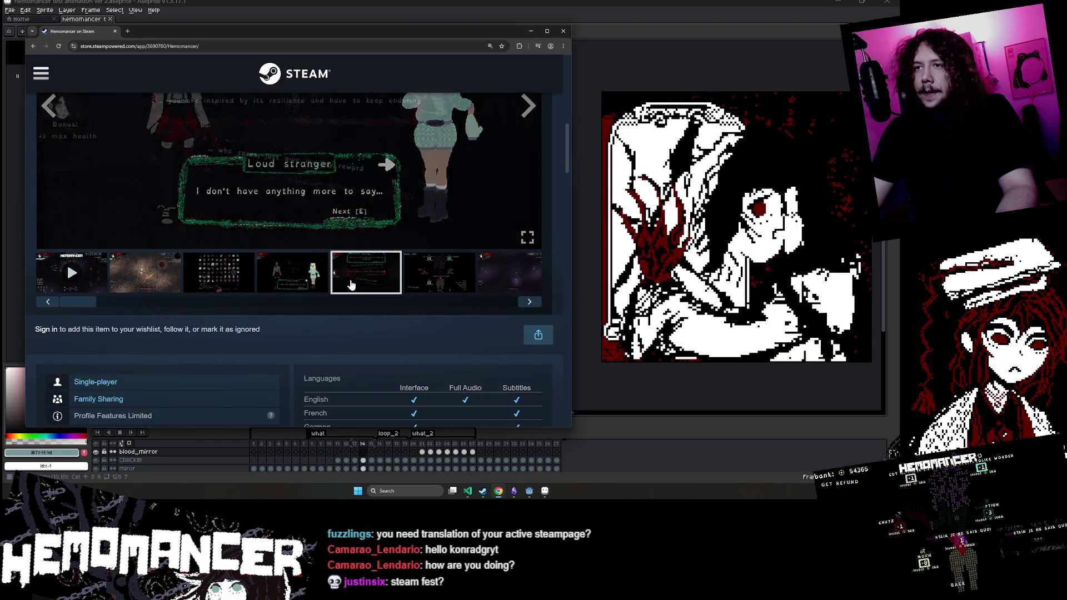
pyautogui.click(71, 273)
pyautogui.click(149, 277)
pyautogui.scroll(-3, 148, 278)
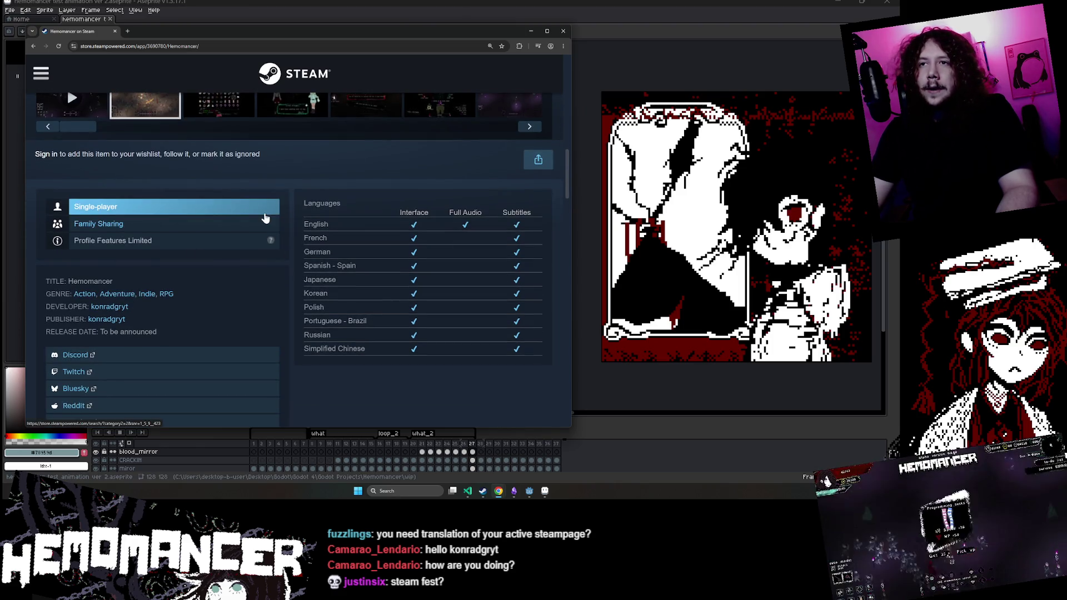
pyautogui.scroll(2, 267, 240)
pyautogui.scroll(6, 265, 244)
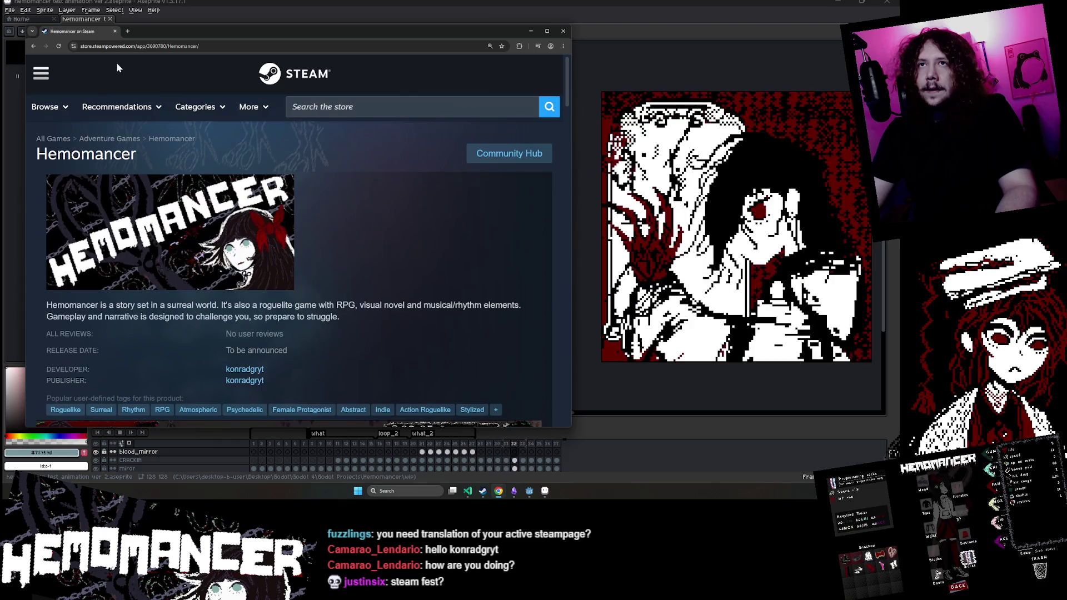
pyautogui.click(132, 30)
pyautogui.write('steam bullet')
pyautogui.press('Return')
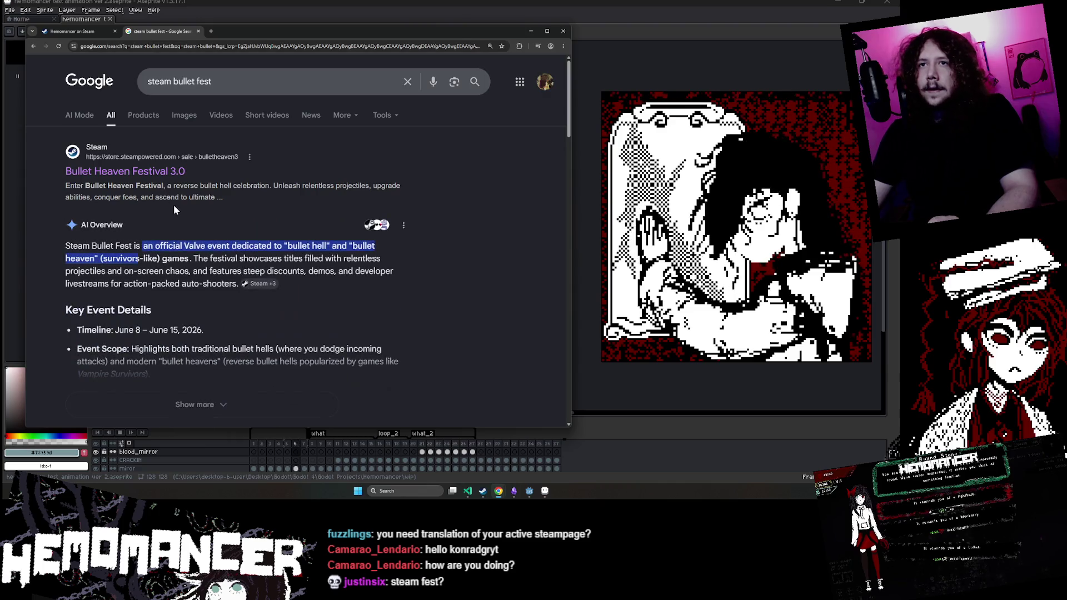
pyautogui.click(165, 171)
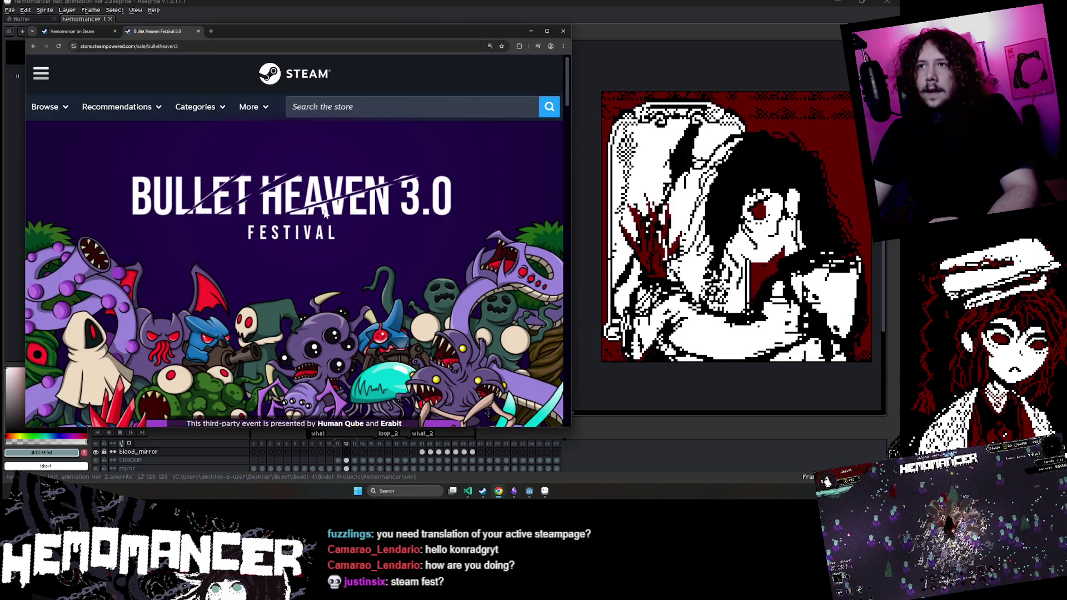
pyautogui.scroll(-4, 324, 213)
pyautogui.click(33, 46)
pyautogui.scroll(-3, 285, 135)
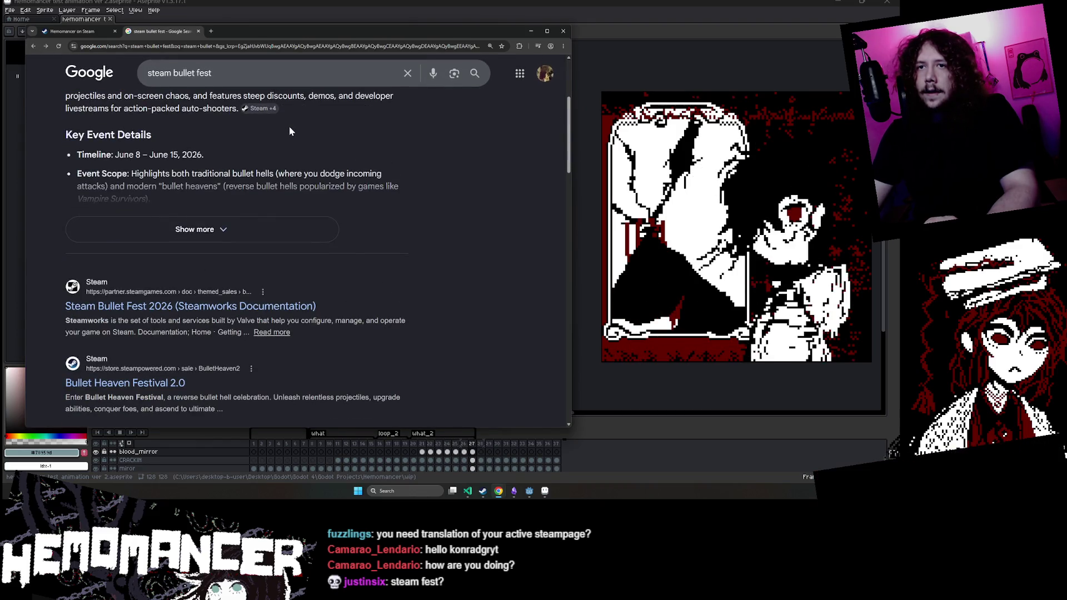
pyautogui.scroll(-1, 170, 324)
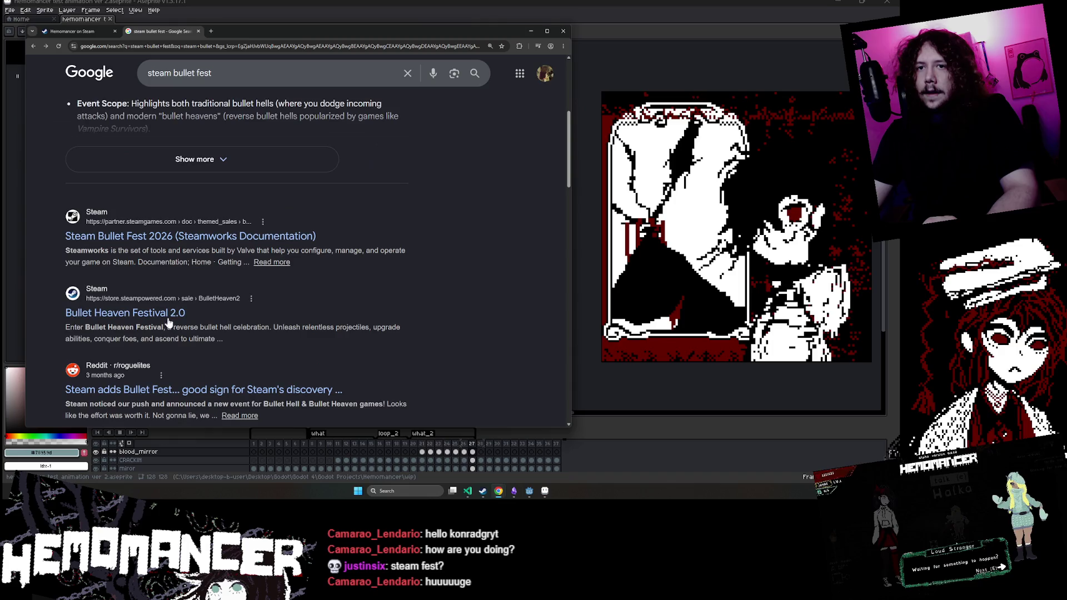
pyautogui.click(188, 236)
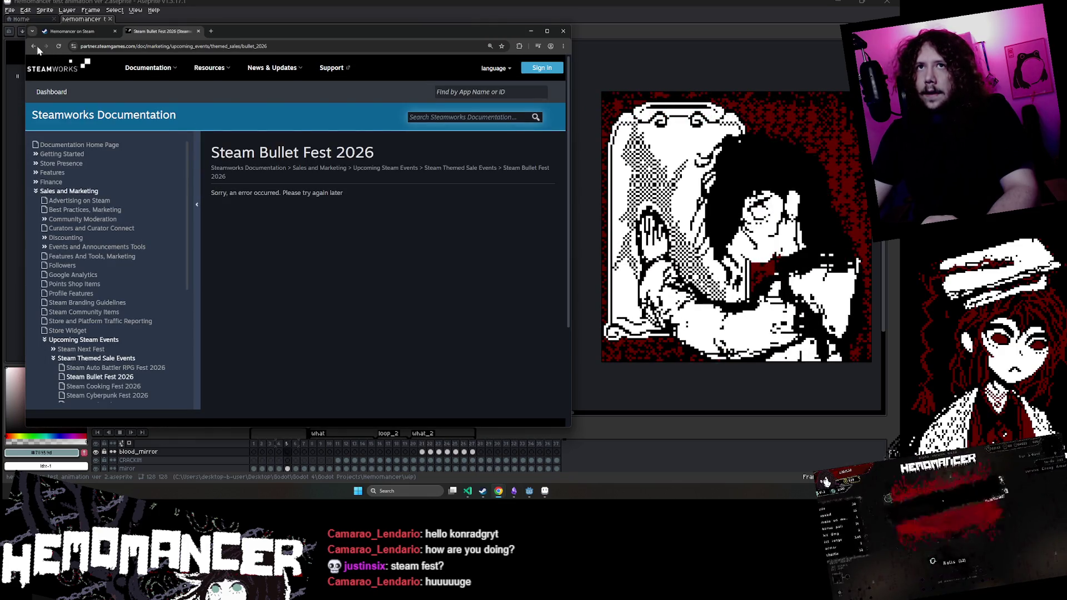
pyautogui.hotkey('alt', 'Left')
pyautogui.scroll(-2, 298, 239)
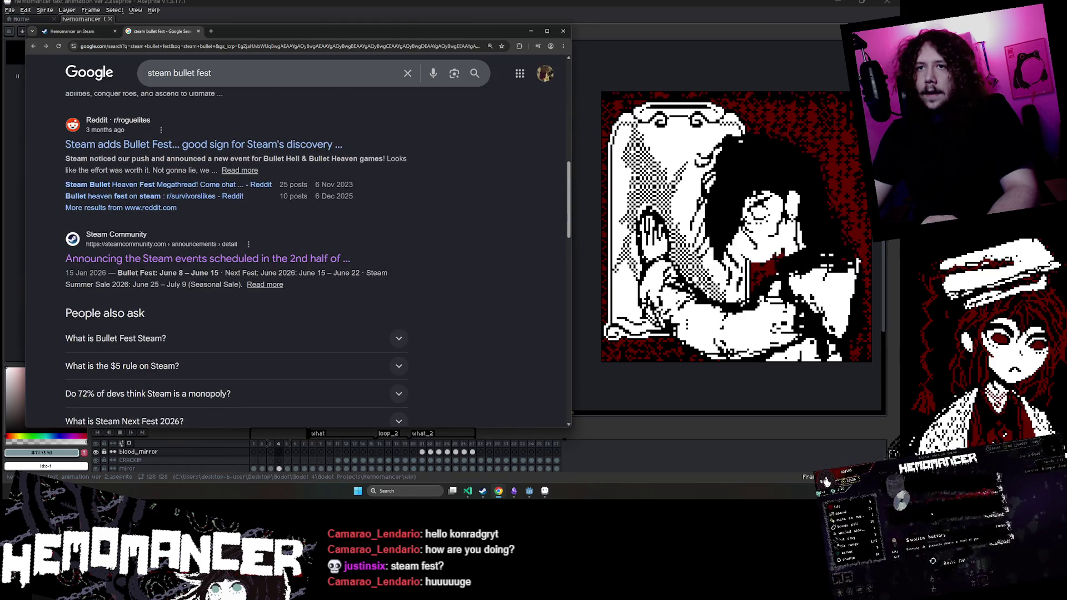
pyautogui.moveTo(131, 273); pyautogui.dragTo(210, 273)
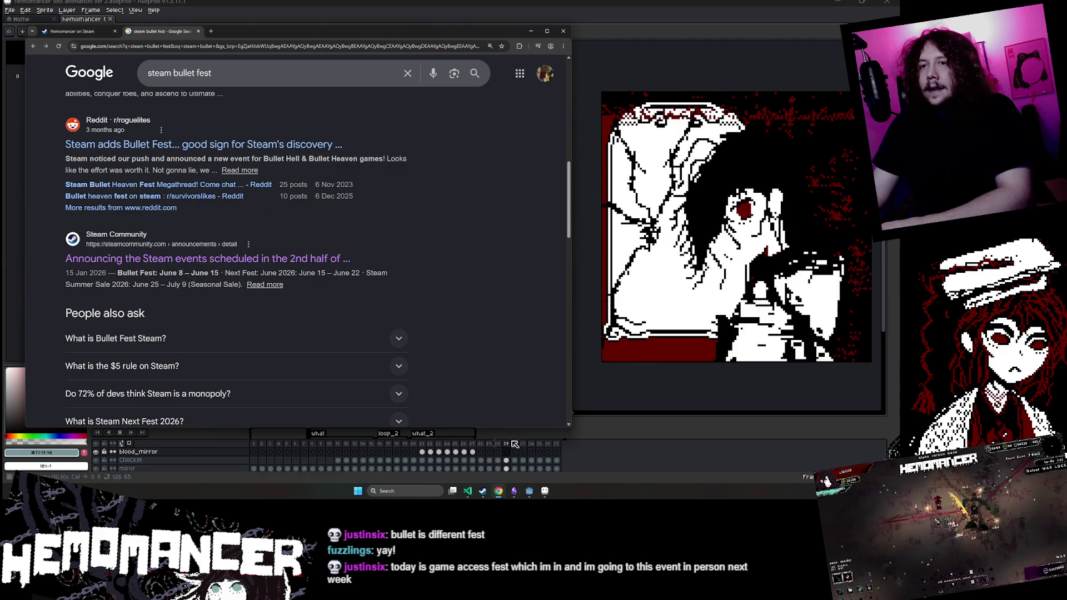
# Step: Return to the Hemomancer store tab and advance the carousel two screenshots
pyautogui.click(88, 29)
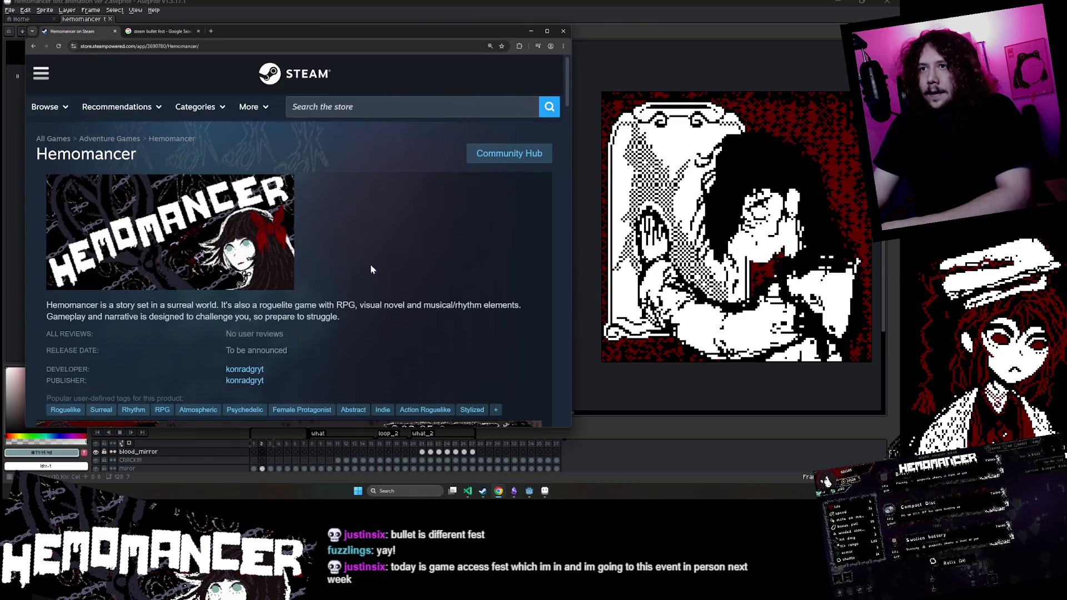
pyautogui.scroll(-6, 364, 267)
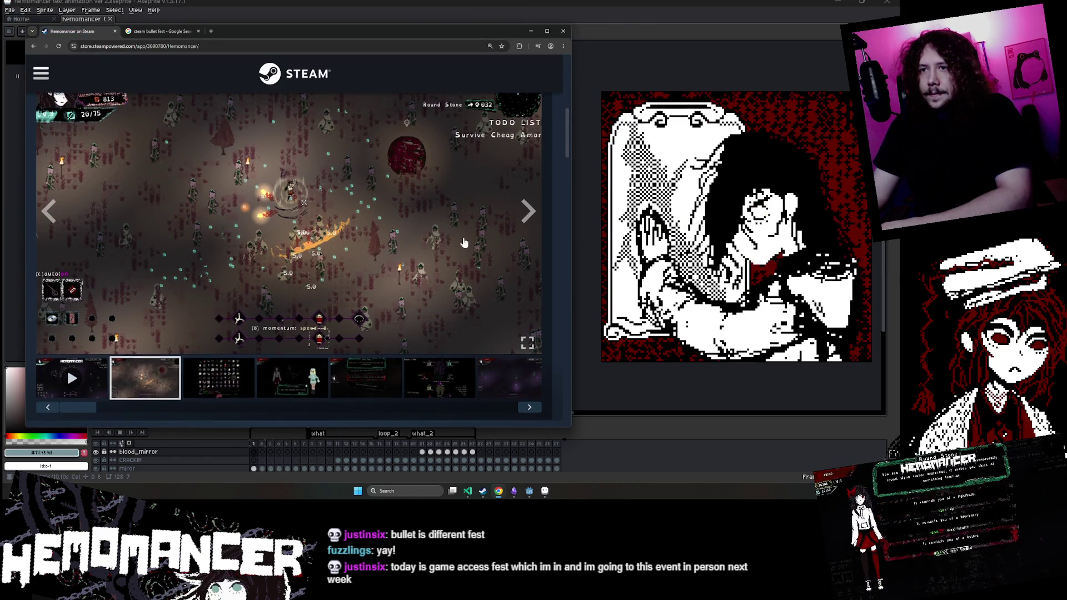
pyautogui.scroll(1, 464, 242)
pyautogui.click(527, 245)
pyautogui.click(528, 245)
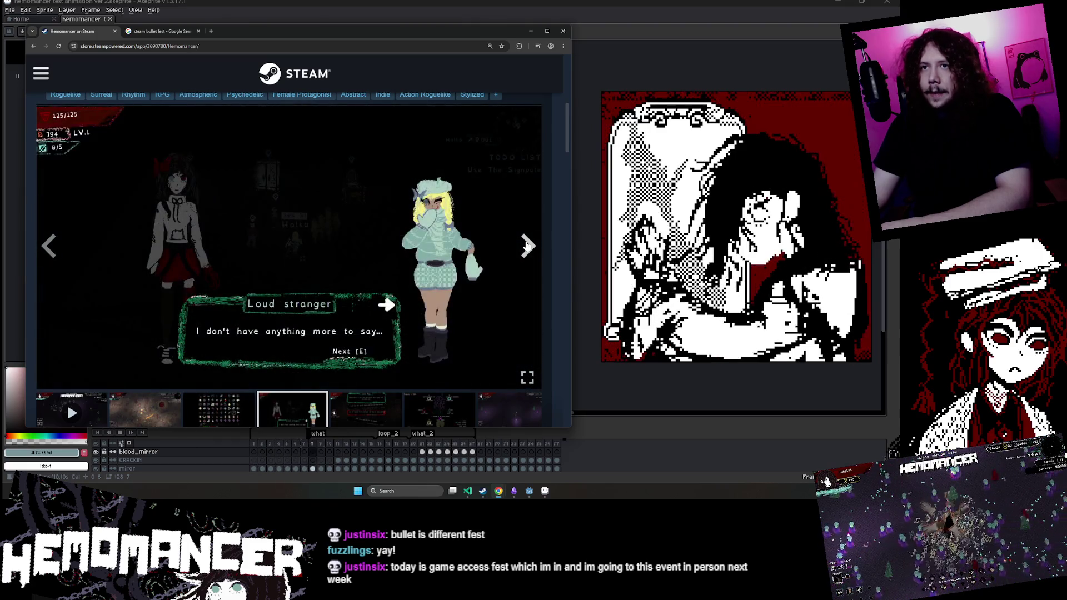
# Step: Scroll the store page and step back to the stats-screen screenshot
pyautogui.scroll(-2, 216, 300)
pyautogui.scroll(1, 214, 304)
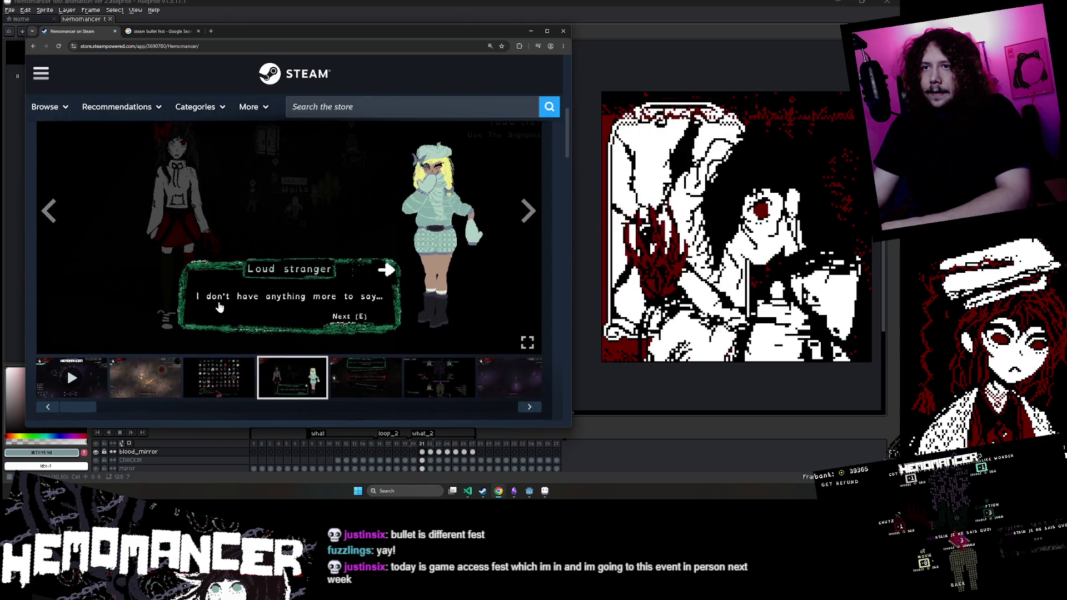
pyautogui.scroll(1, 228, 303)
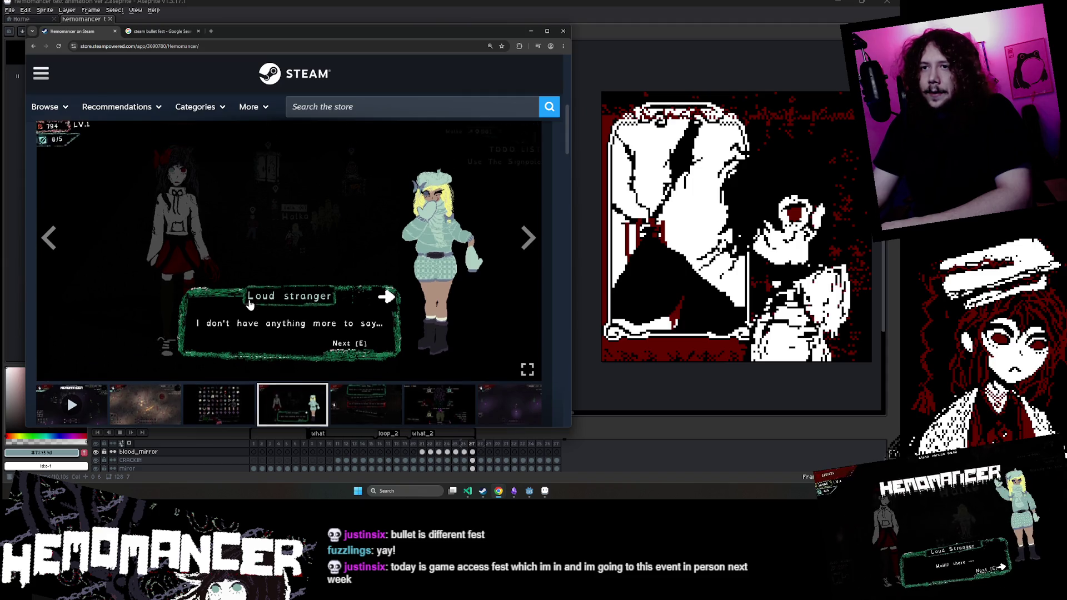
pyautogui.scroll(1, 334, 347)
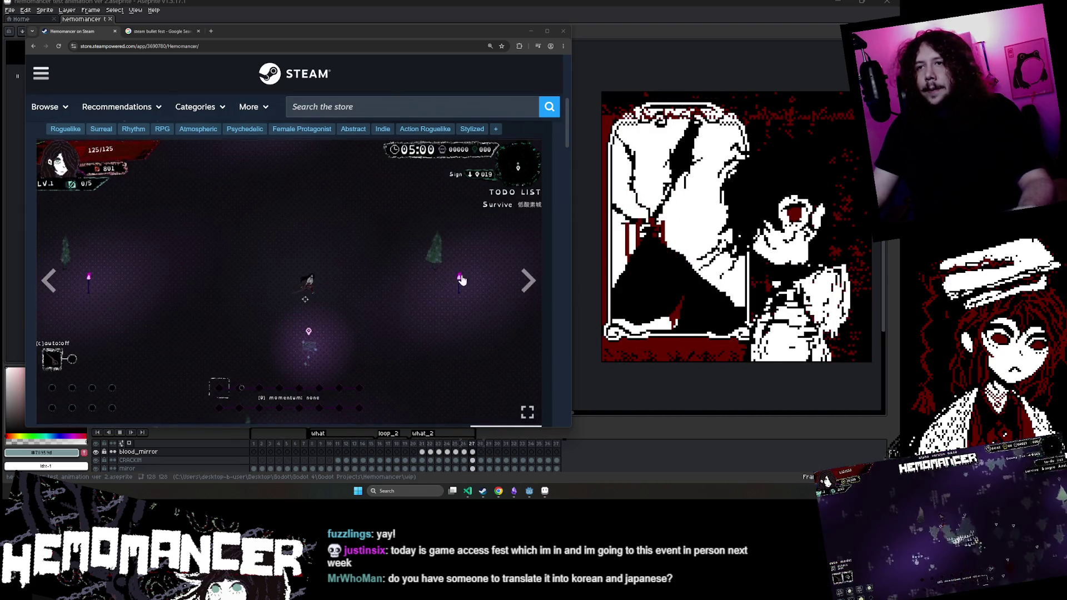
pyautogui.scroll(-1, 538, 195)
pyautogui.click(53, 213)
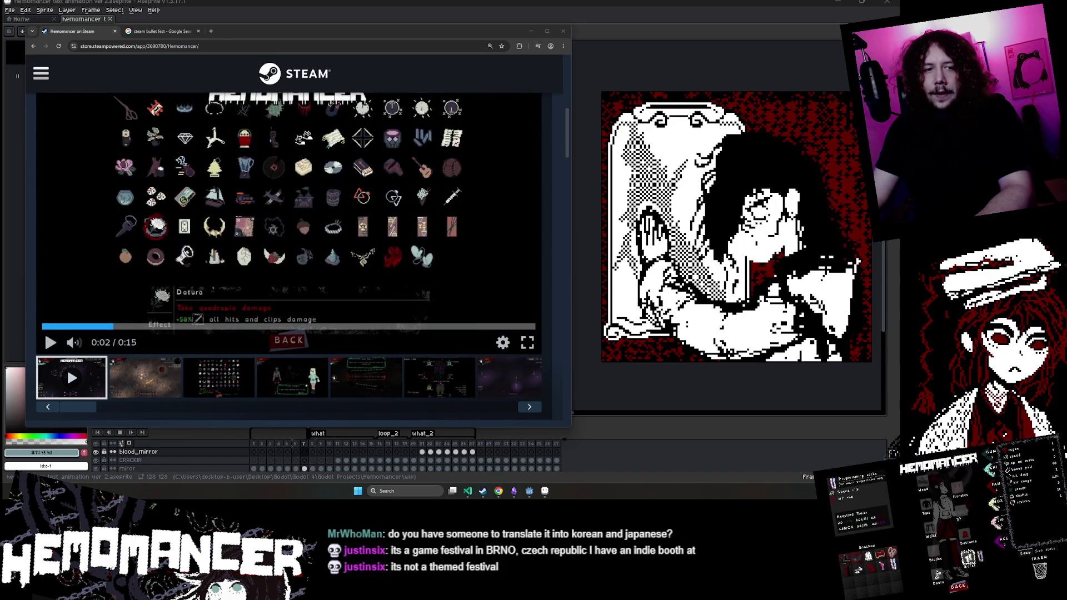
pyautogui.click(211, 31)
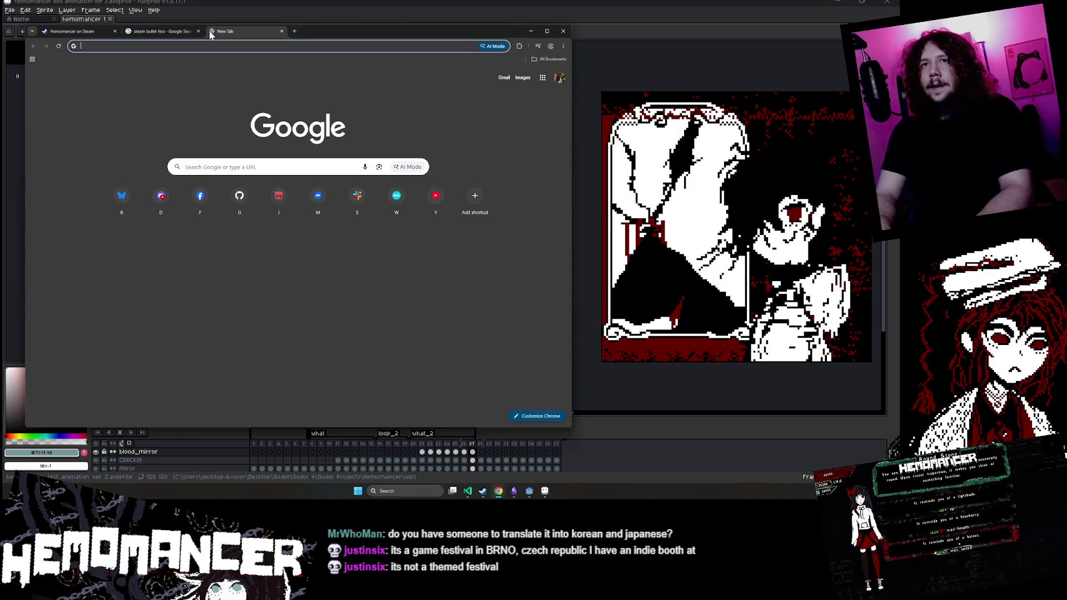
# Step: Search Google for 'top 10 languages on steam'
pyautogui.write('top 10 languages on ste')
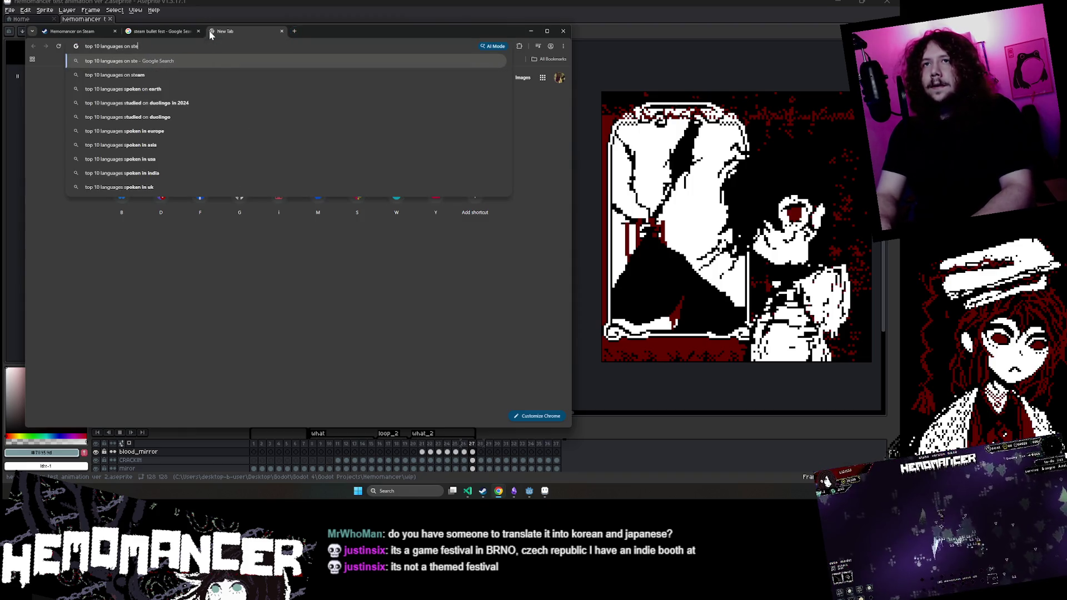
pyautogui.write('am')
pyautogui.press('Return')
pyautogui.scroll(-4, 210, 161)
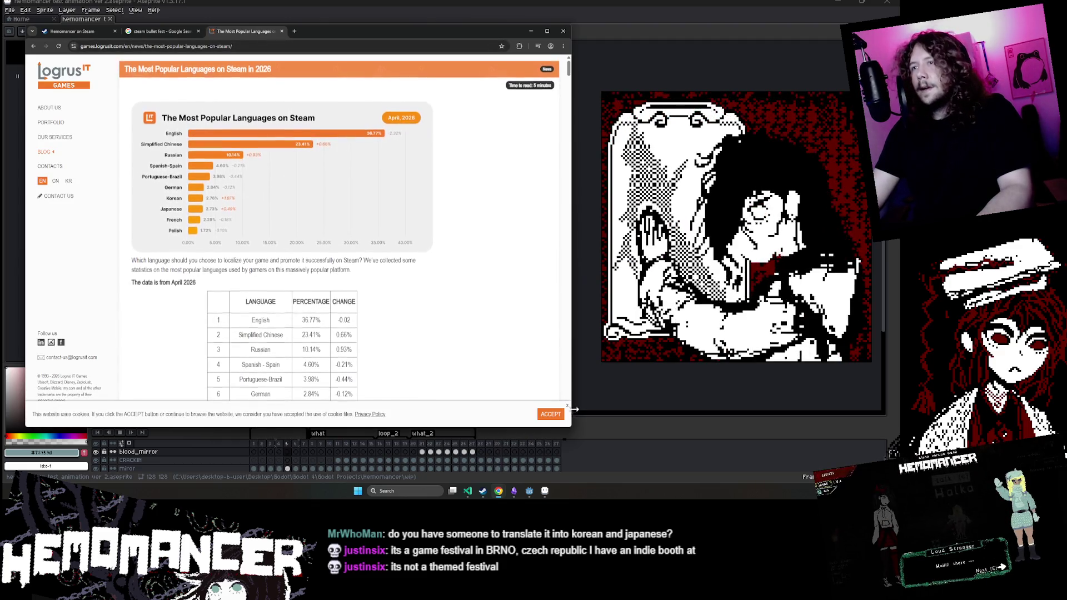
# Step: Shrink the browser window, move it down and right, and read the language results
pyautogui.moveTo(573, 408)
pyautogui.mouseDown()
pyautogui.moveTo(453, 361)
pyautogui.moveTo(430, 297)
pyautogui.mouseUp()
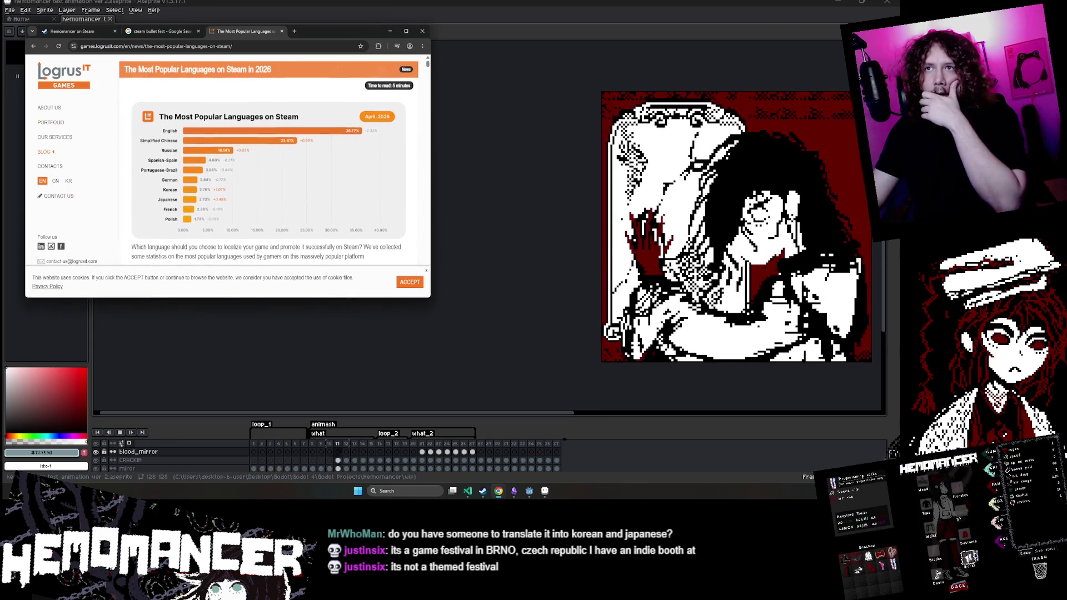
pyautogui.moveTo(311, 35); pyautogui.dragTo(349, 124)
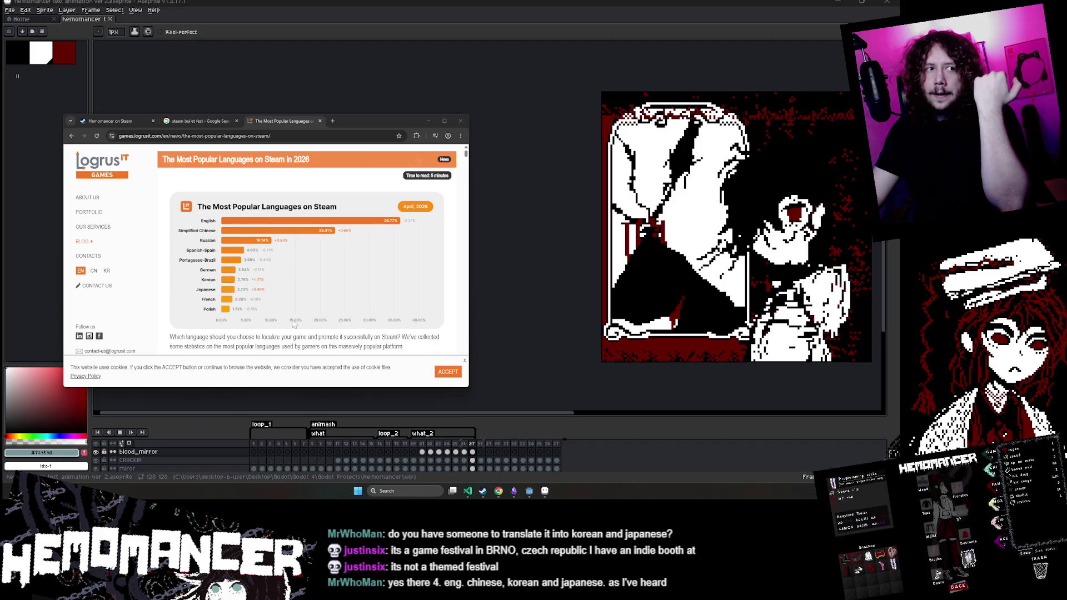
pyautogui.scroll(-1, 269, 298)
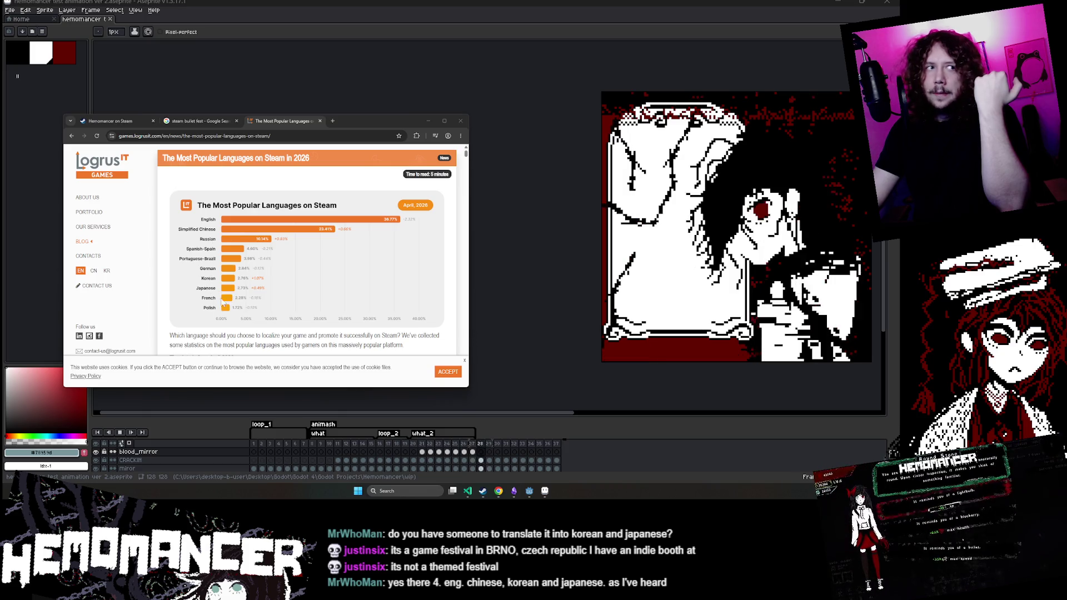
pyautogui.scroll(1, 202, 294)
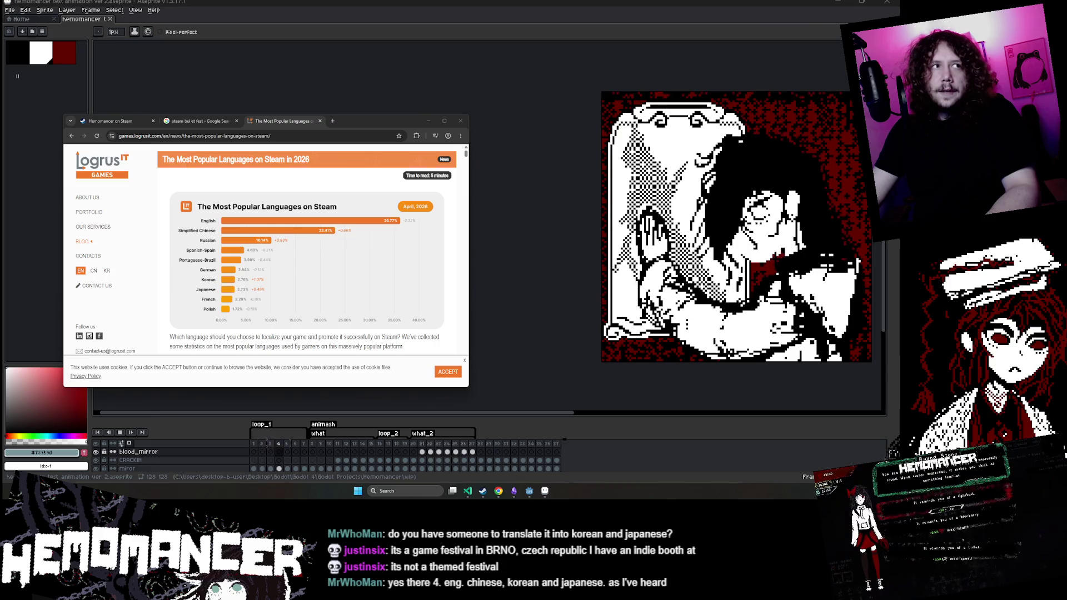
pyautogui.scroll(-1, 253, 217)
pyautogui.click(195, 120)
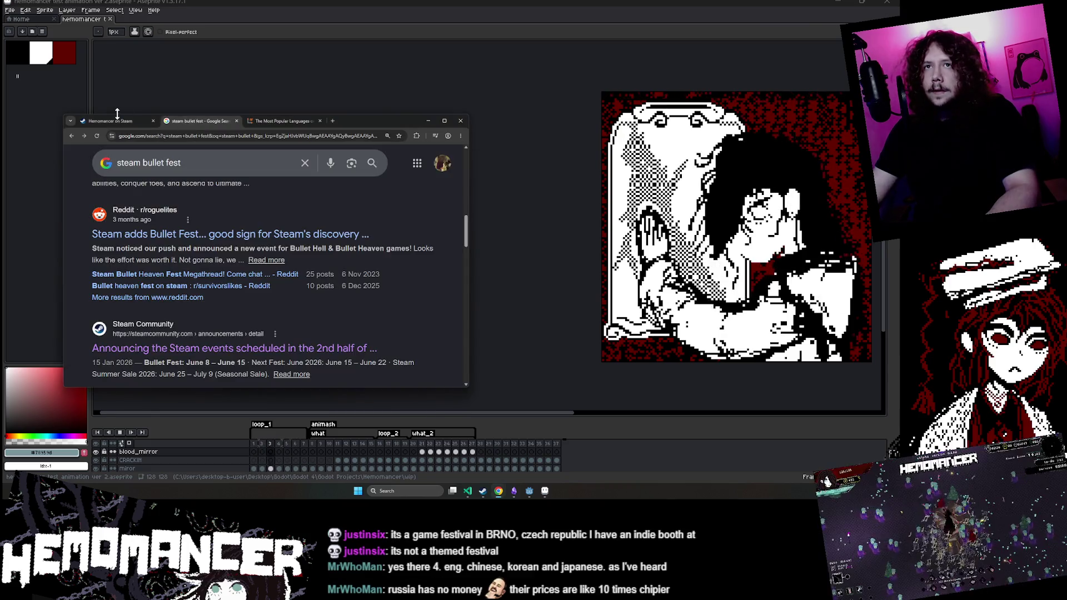
# Step: Return to the Hemomancer store page and step the screenshots forward to the item grid
pyautogui.click(101, 126)
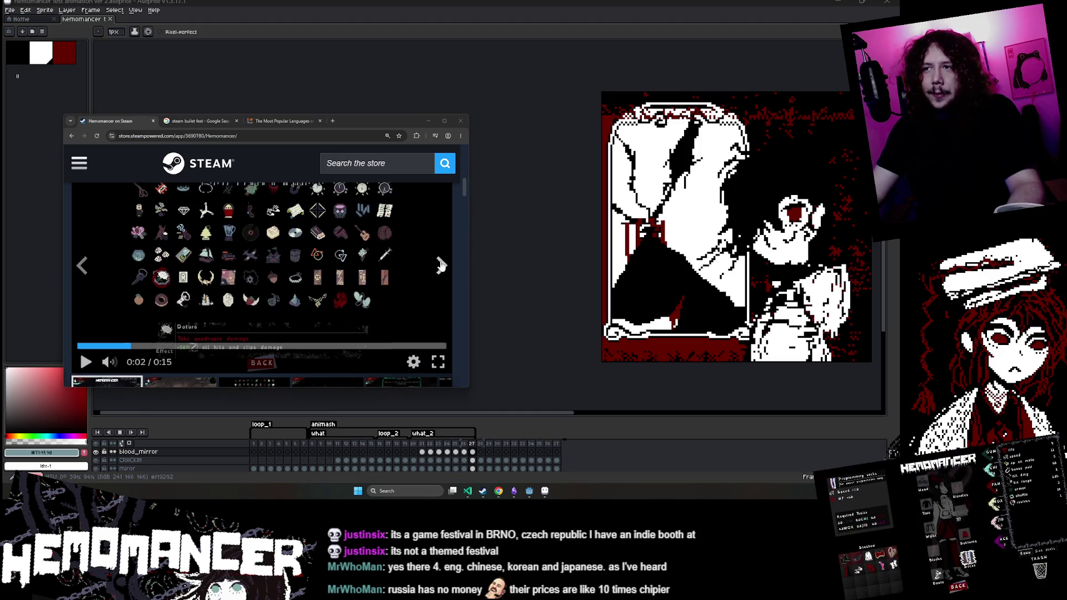
pyautogui.click(441, 279)
pyautogui.click(440, 280)
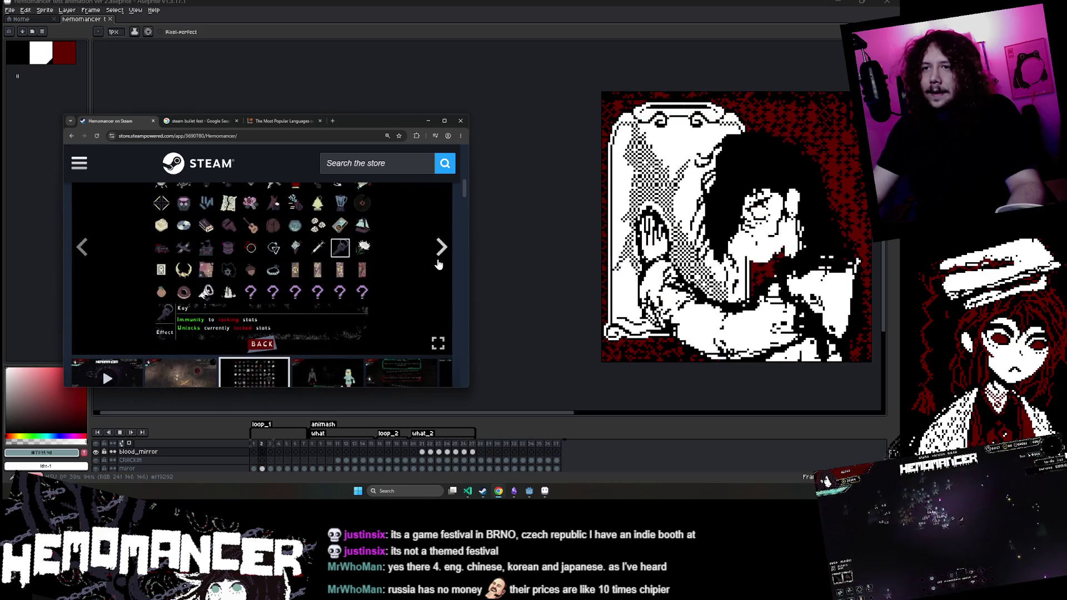
pyautogui.click(440, 280)
pyautogui.click(438, 272)
pyautogui.click(436, 264)
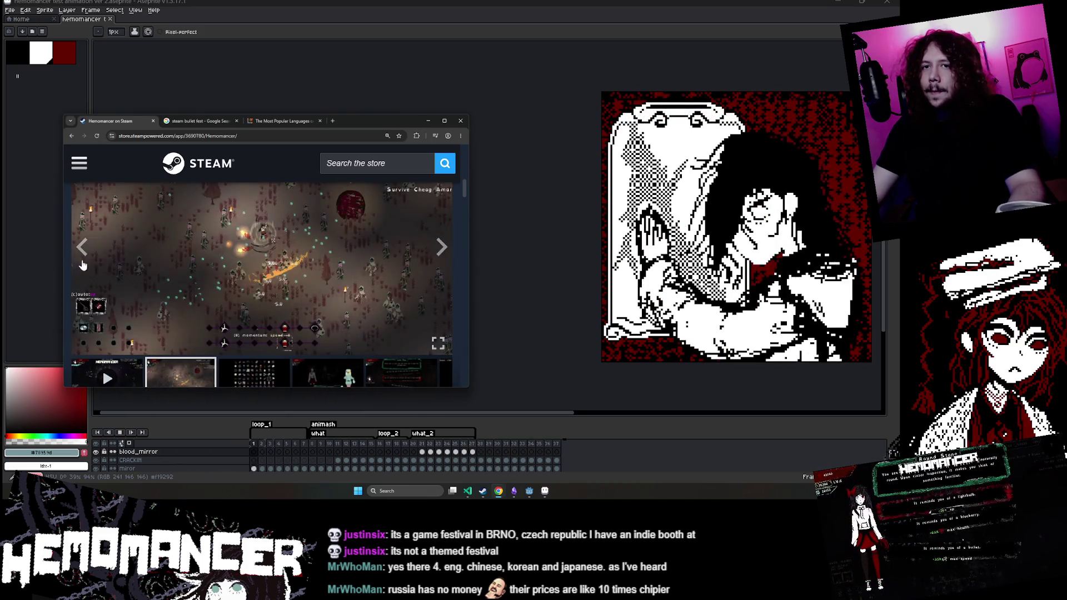
pyautogui.click(436, 261)
pyautogui.scroll(2, 202, 286)
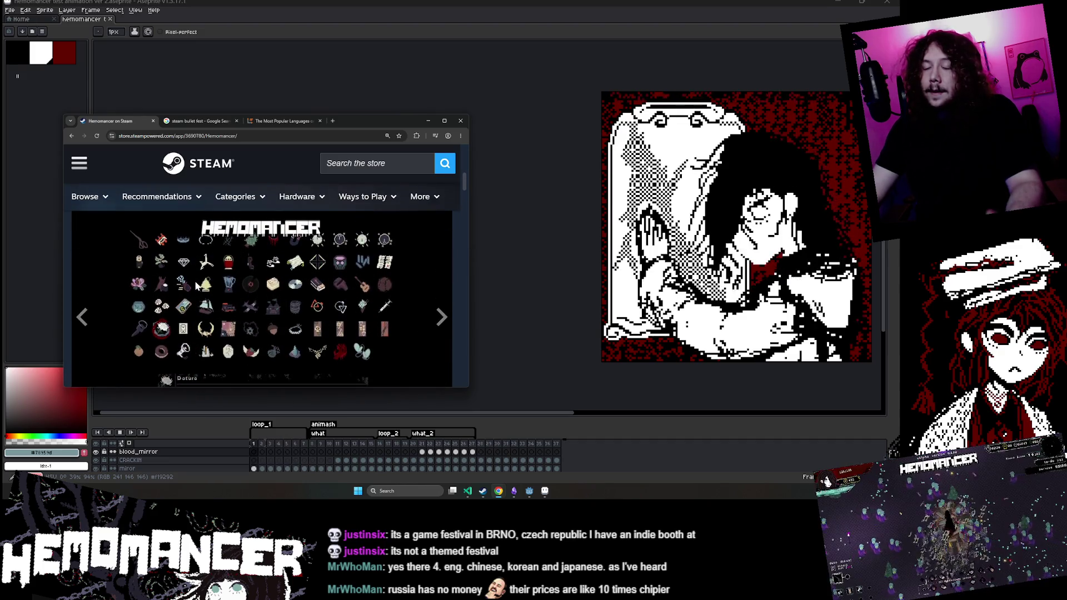
# Step: Move and enlarge the browser window, then show the item-grid screenshot in the gallery
pyautogui.moveTo(351, 121); pyautogui.dragTo(358, 61)
pyautogui.moveTo(473, 329)
pyautogui.mouseDown()
pyautogui.moveTo(483, 384)
pyautogui.moveTo(542, 425)
pyautogui.moveTo(505, 434)
pyautogui.moveTo(526, 423)
pyautogui.mouseUp()
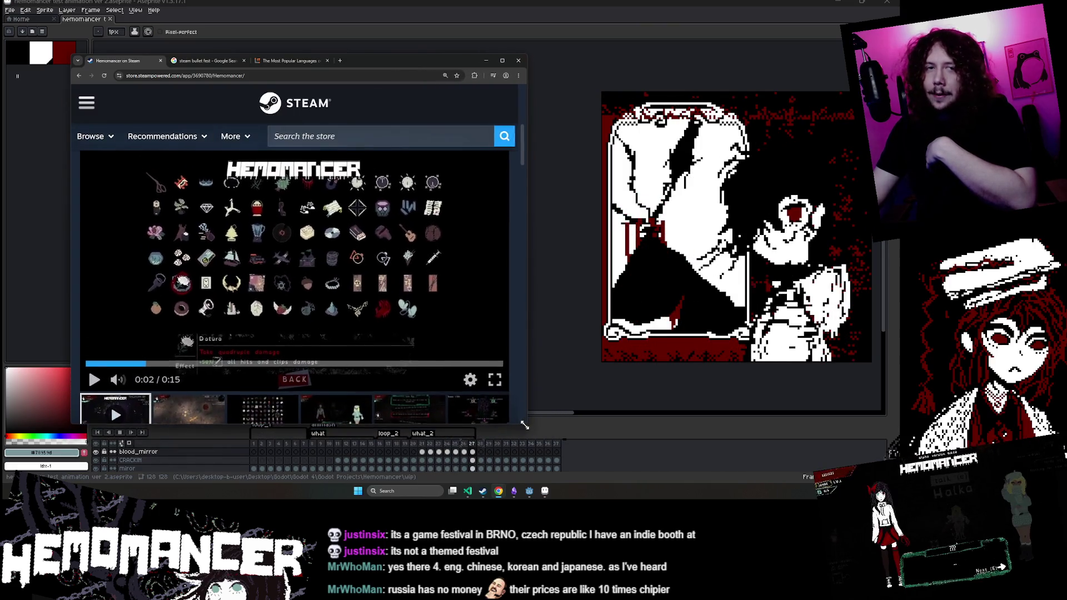
pyautogui.moveTo(375, 62)
pyautogui.mouseDown()
pyautogui.moveTo(343, 24)
pyautogui.moveTo(309, 21)
pyautogui.mouseUp()
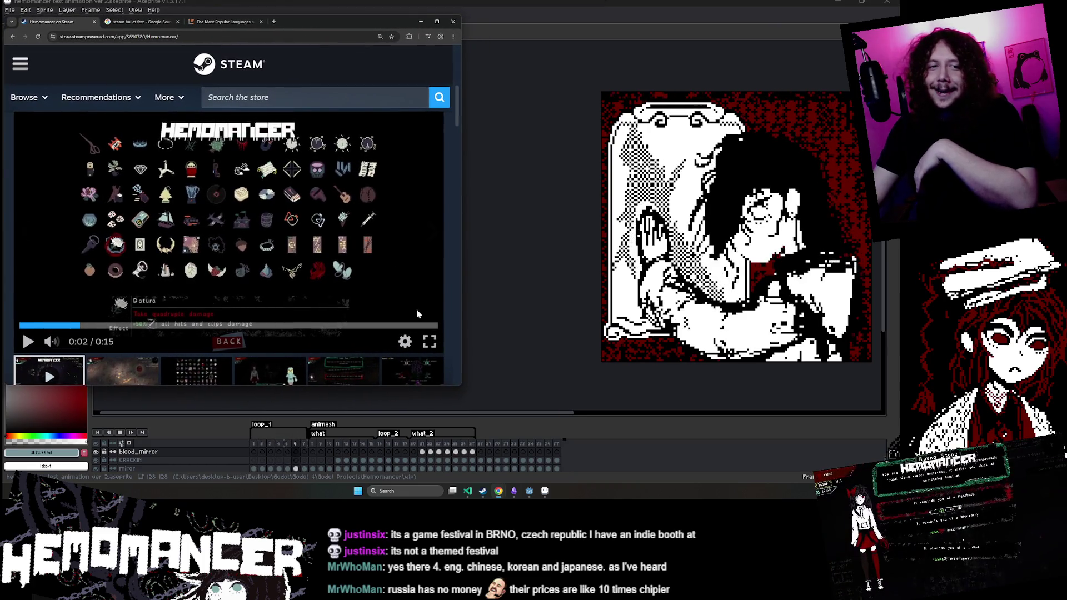
pyautogui.moveTo(462, 388)
pyautogui.mouseDown()
pyautogui.moveTo(552, 409)
pyautogui.moveTo(536, 423)
pyautogui.moveTo(515, 401)
pyautogui.mouseUp()
pyautogui.moveTo(300, 22); pyautogui.dragTo(351, 31)
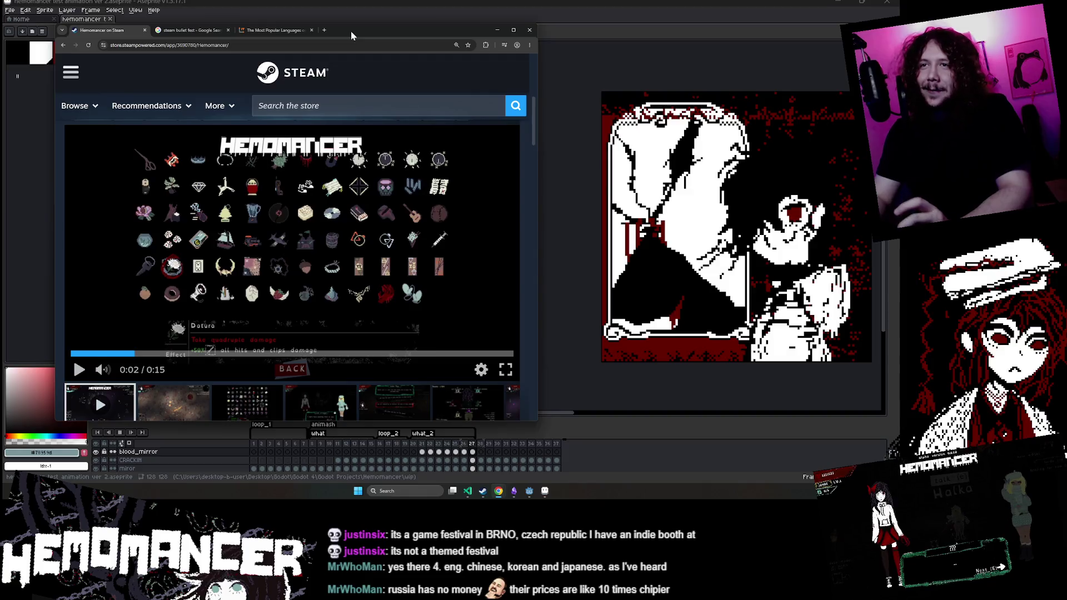
pyautogui.click(196, 391)
pyautogui.click(247, 403)
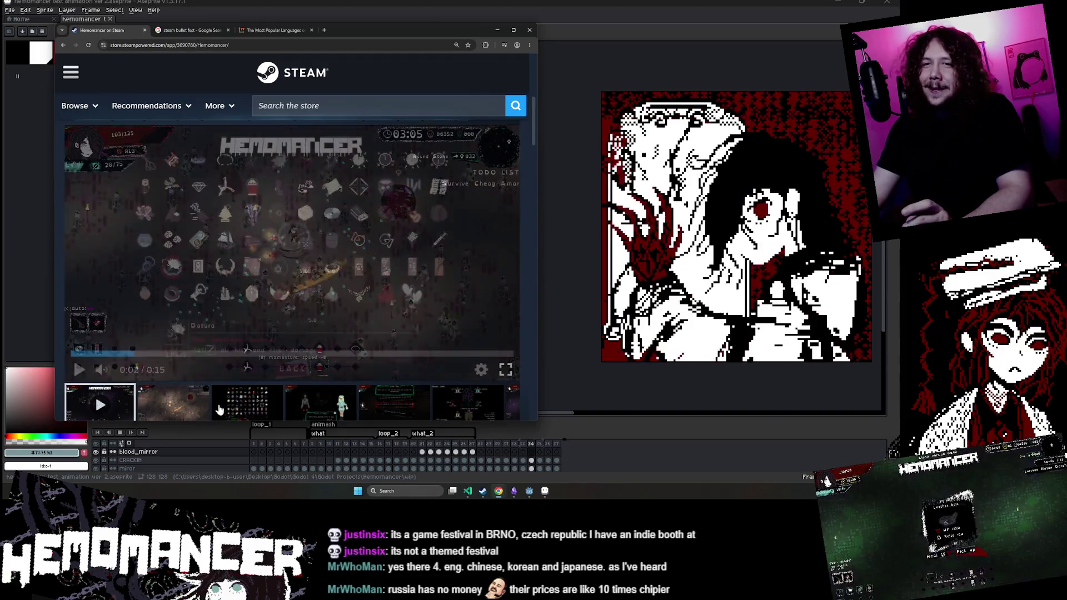
# Step: Cycle the Hemomancer gallery through its screenshots back around to the trailer
pyautogui.click(320, 403)
pyautogui.scroll(-1, 327, 386)
pyautogui.click(507, 364)
pyautogui.click(505, 366)
pyautogui.click(504, 365)
pyautogui.click(505, 366)
pyautogui.click(505, 366)
pyautogui.click(504, 365)
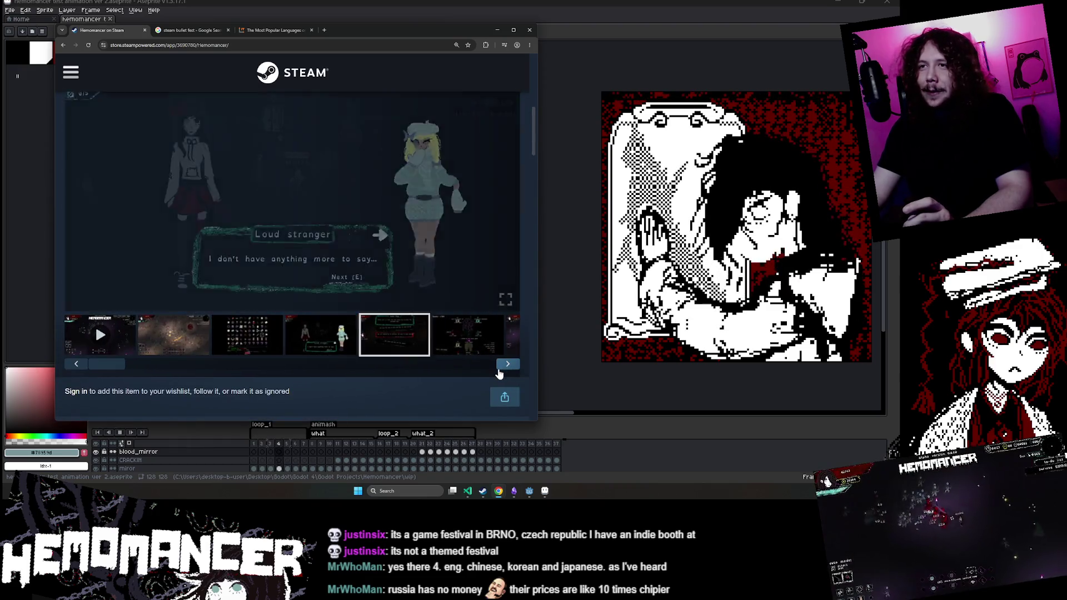
pyautogui.click(503, 366)
pyautogui.click(503, 365)
pyautogui.click(504, 365)
pyautogui.click(500, 367)
pyautogui.click(498, 370)
# Step: Browse the lone-tree dialogue, item-grid and bank stats screenshots in the gallery
pyautogui.scroll(1, 498, 373)
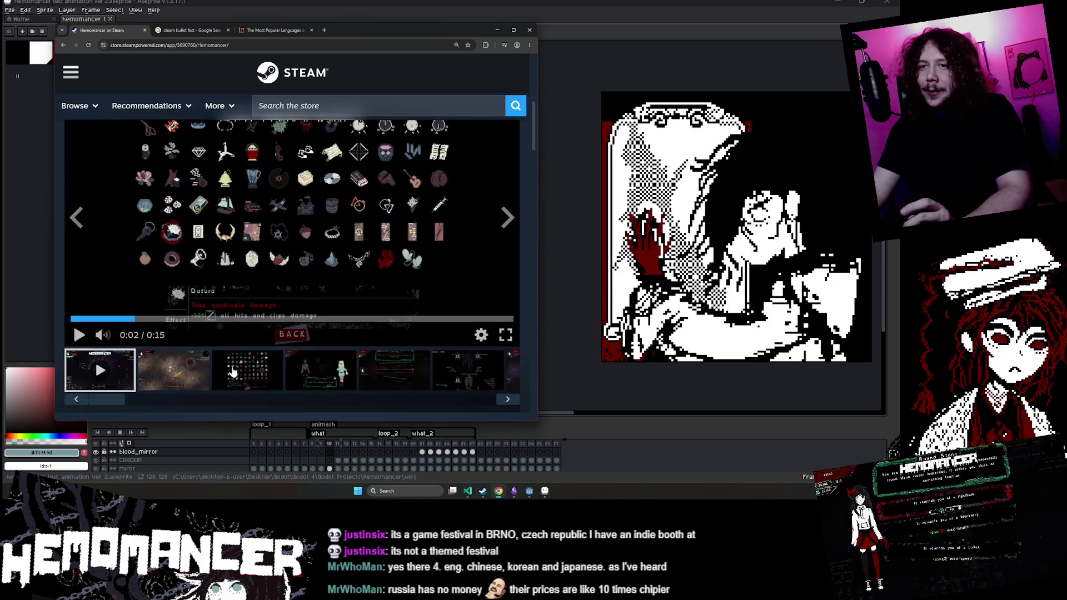
pyautogui.click(494, 376)
pyautogui.click(502, 400)
pyautogui.click(503, 400)
pyautogui.click(503, 400)
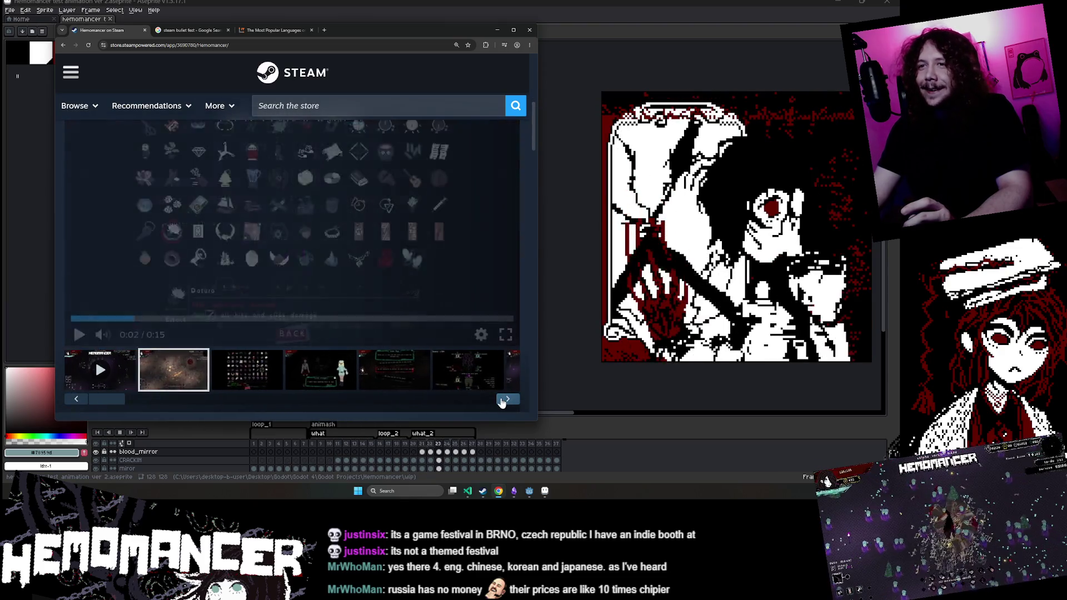
pyautogui.click(503, 400)
pyautogui.click(502, 400)
pyautogui.click(502, 400)
pyautogui.click(502, 400)
pyautogui.click(311, 381)
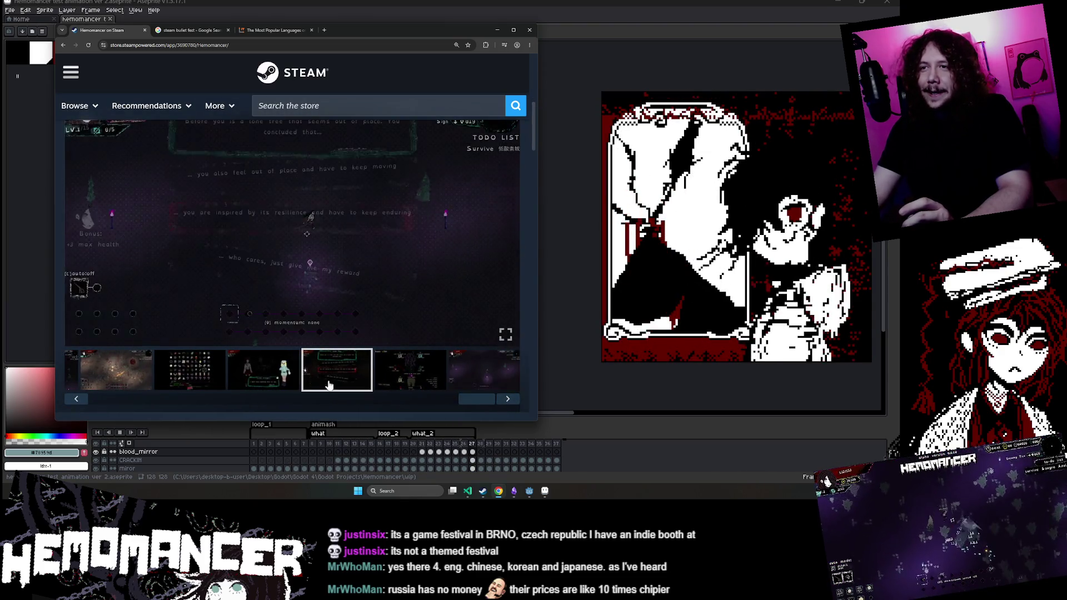
pyautogui.scroll(2, 350, 389)
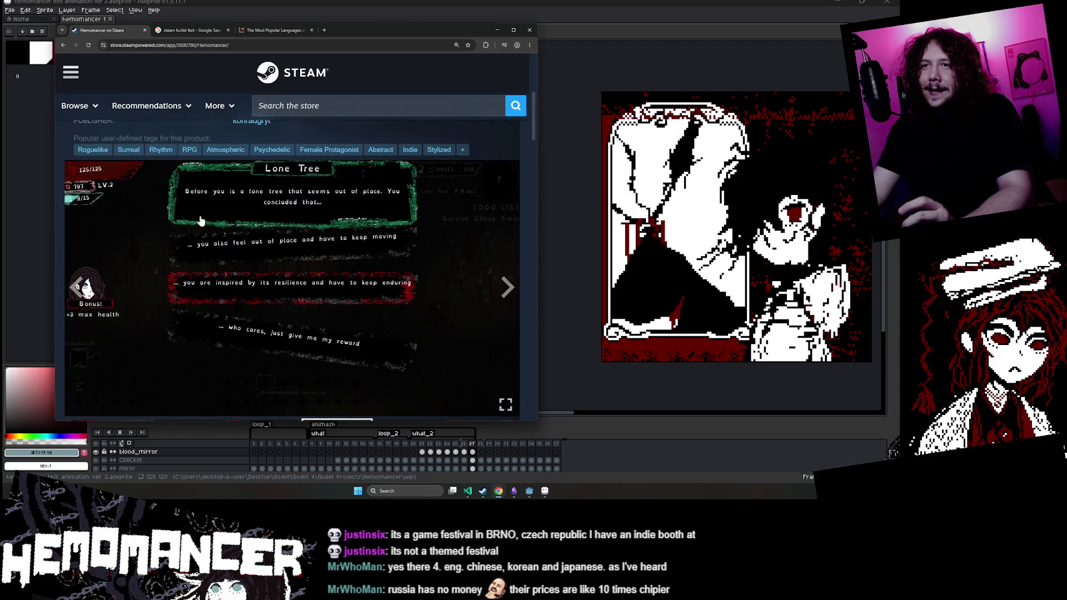
pyautogui.click(293, 385)
pyautogui.click(190, 401)
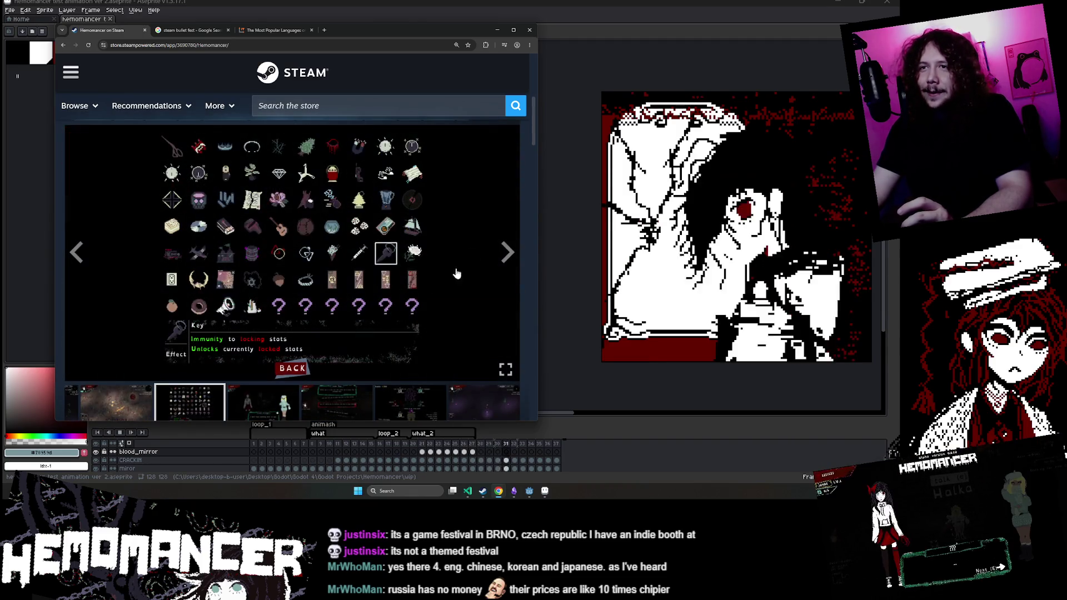
pyautogui.click(369, 398)
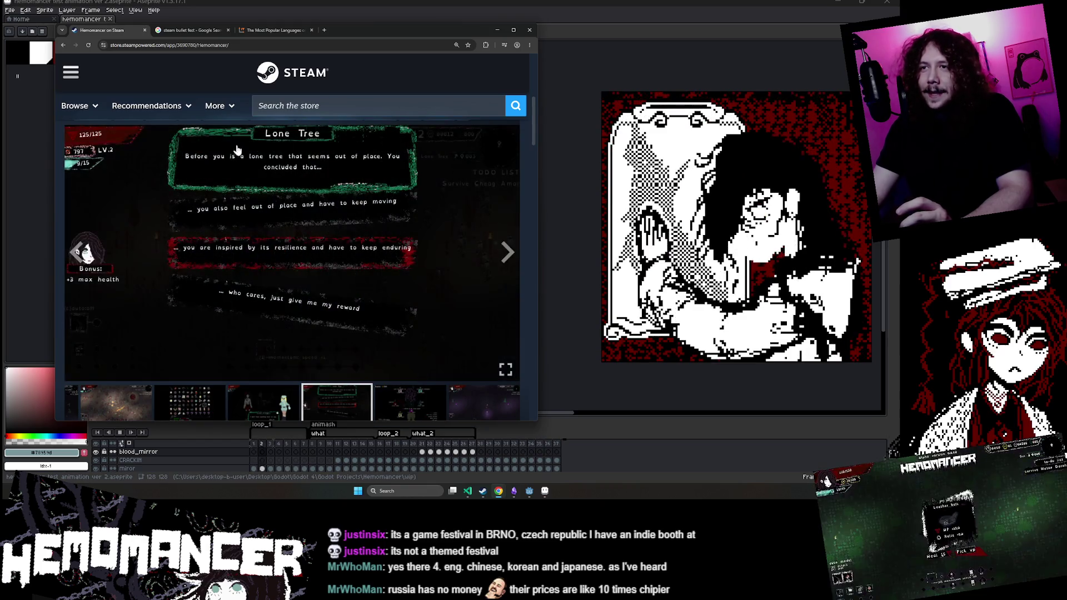
pyautogui.click(426, 402)
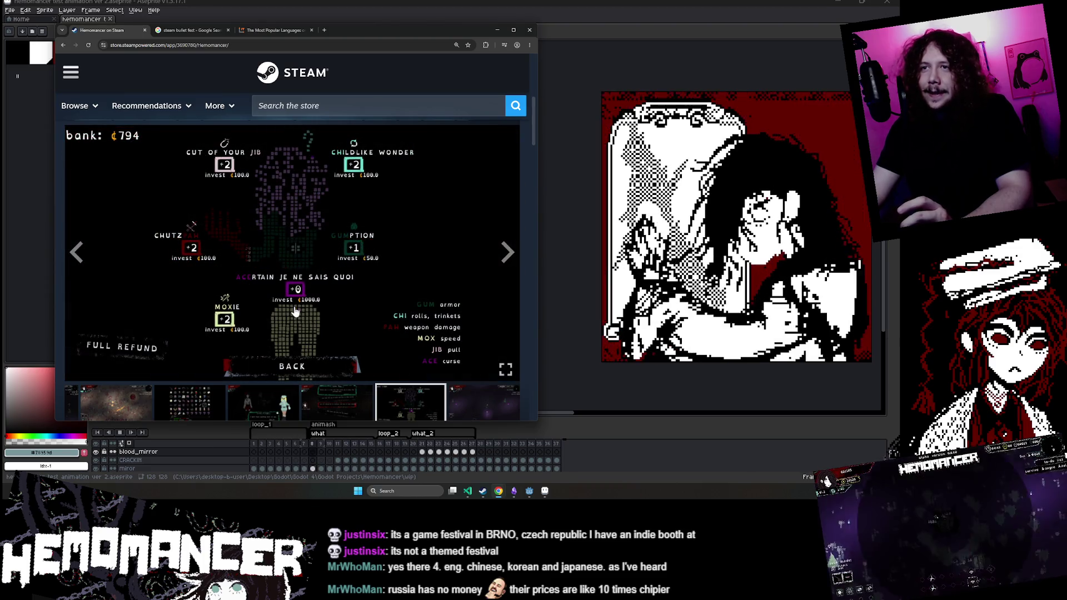
# Step: Step through the purple gameplay and Loud stranger shots, then the green dialogue and item-grid ones
pyautogui.click(507, 253)
pyautogui.click(509, 254)
pyautogui.click(508, 254)
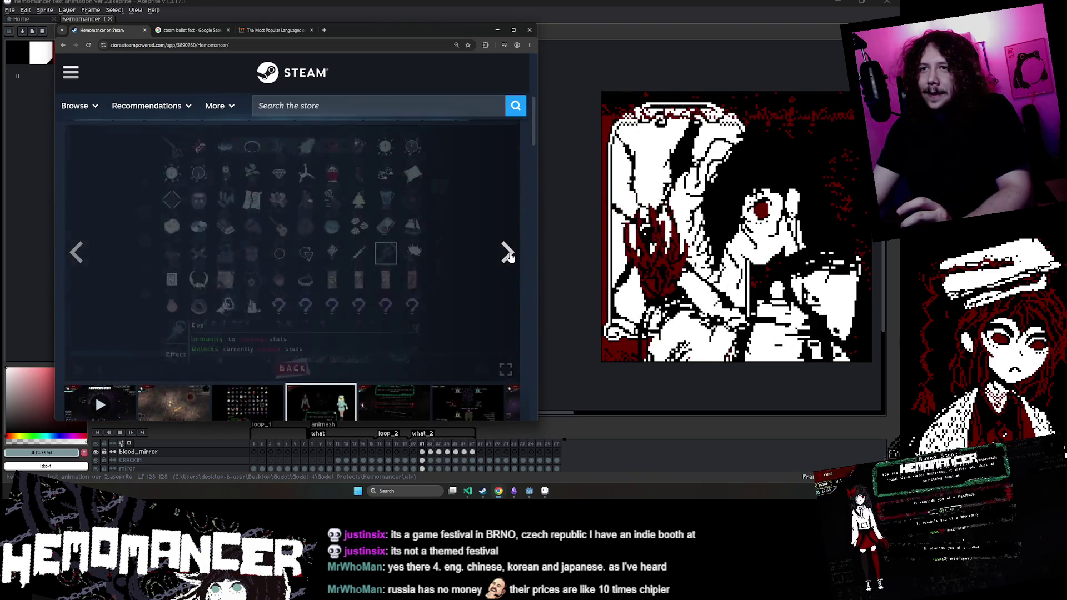
pyautogui.click(508, 254)
pyautogui.click(508, 255)
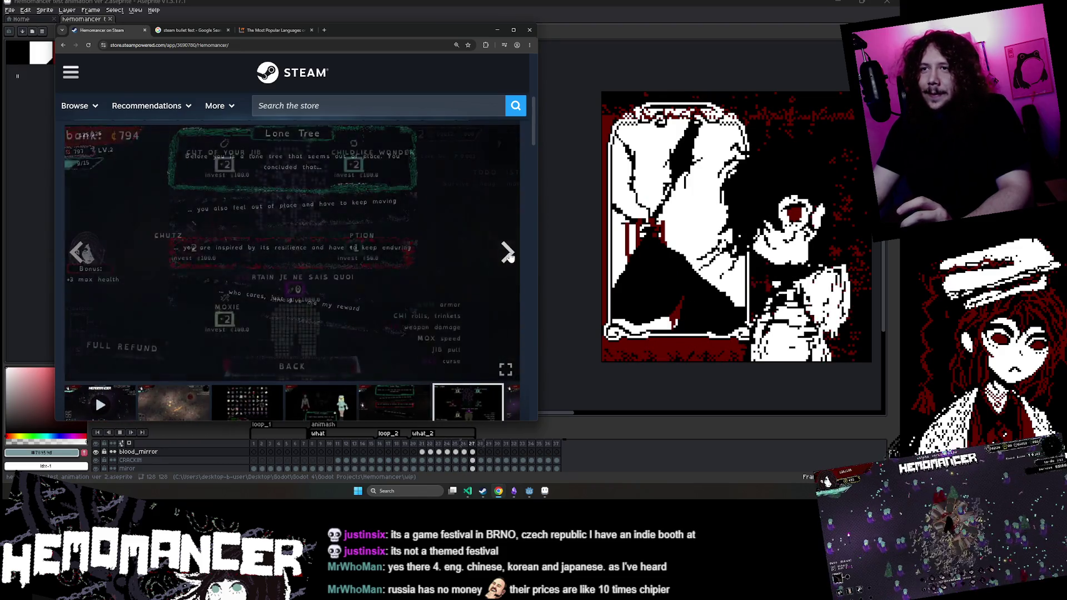
pyautogui.click(508, 255)
pyautogui.click(76, 253)
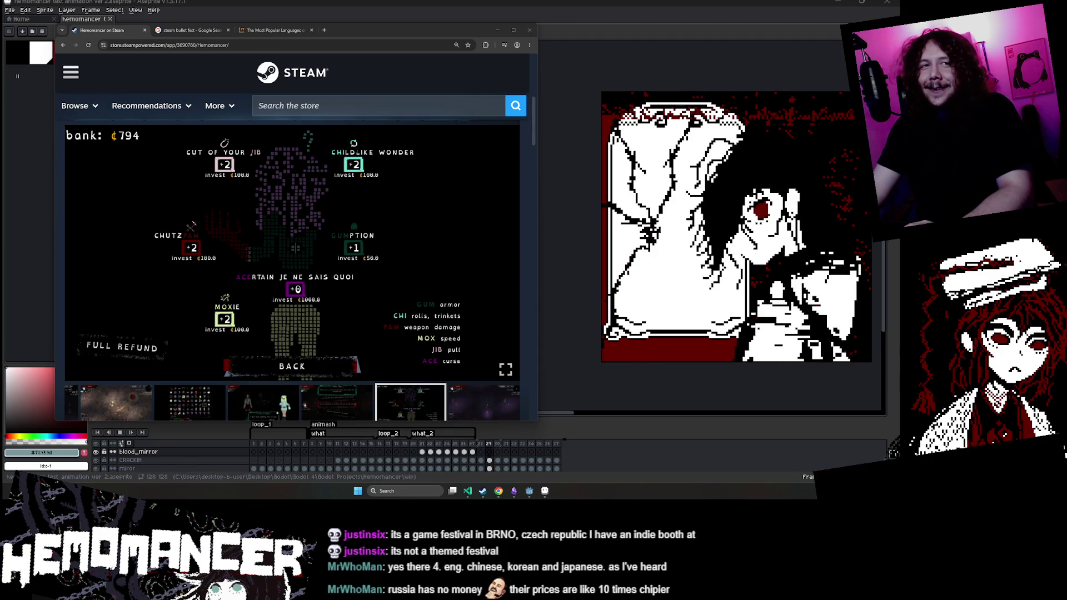
pyautogui.click(336, 401)
pyautogui.click(259, 401)
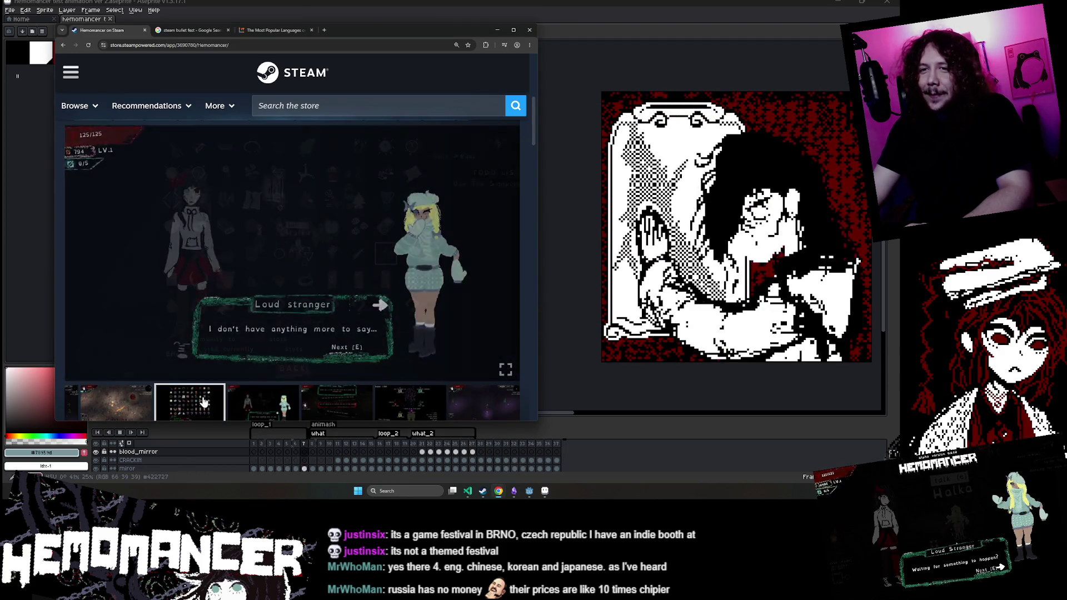
pyautogui.click(190, 401)
# Step: Minimize the browser to reveal the Aseprite animation
pyautogui.scroll(-1, 190, 389)
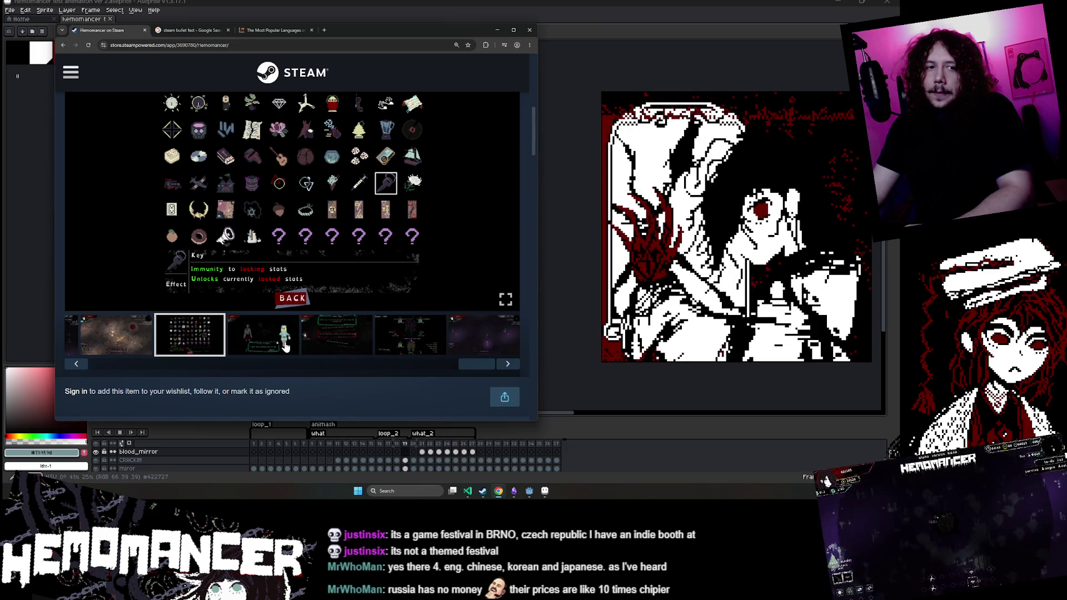
pyautogui.hotkey('alt', 'Tab')
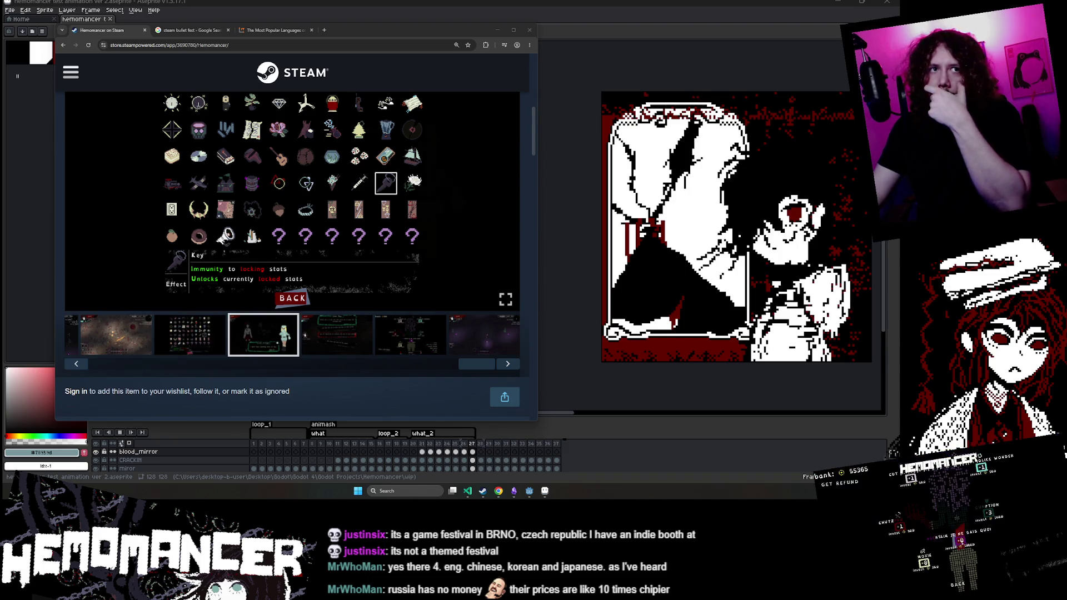
pyautogui.click(543, 496)
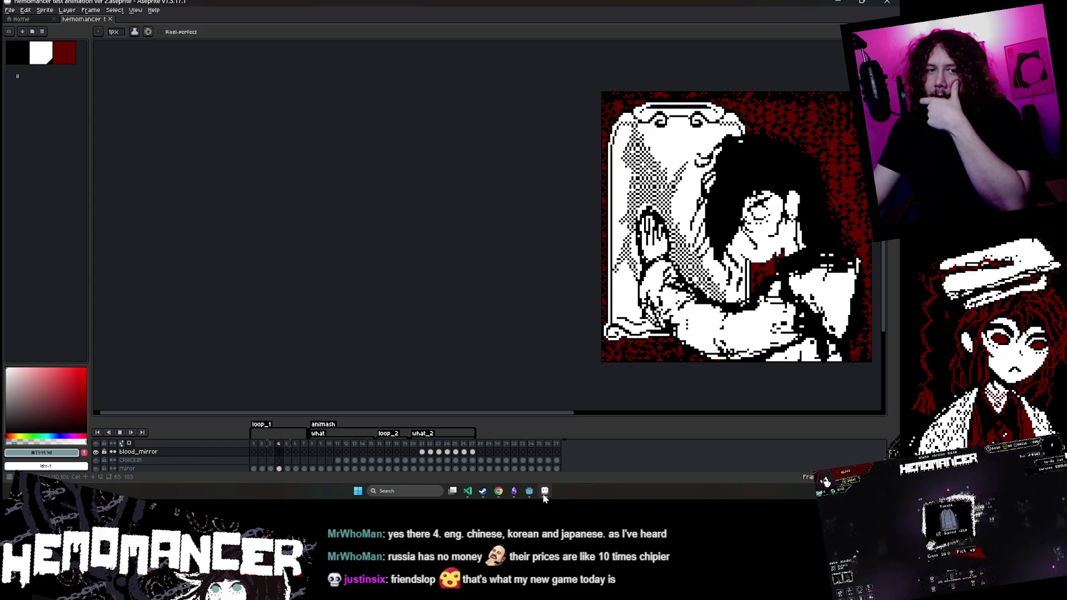
# Step: Restore the Hemomancer Steam page window over Aseprite from the Chrome taskbar preview
pyautogui.moveTo(529, 496)
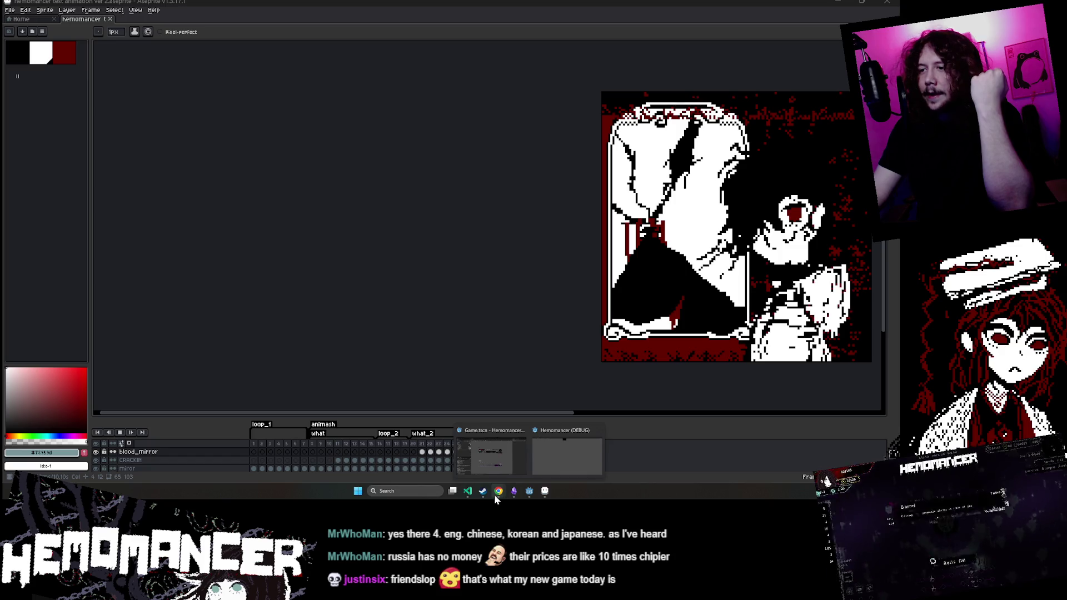
pyautogui.moveTo(496, 495)
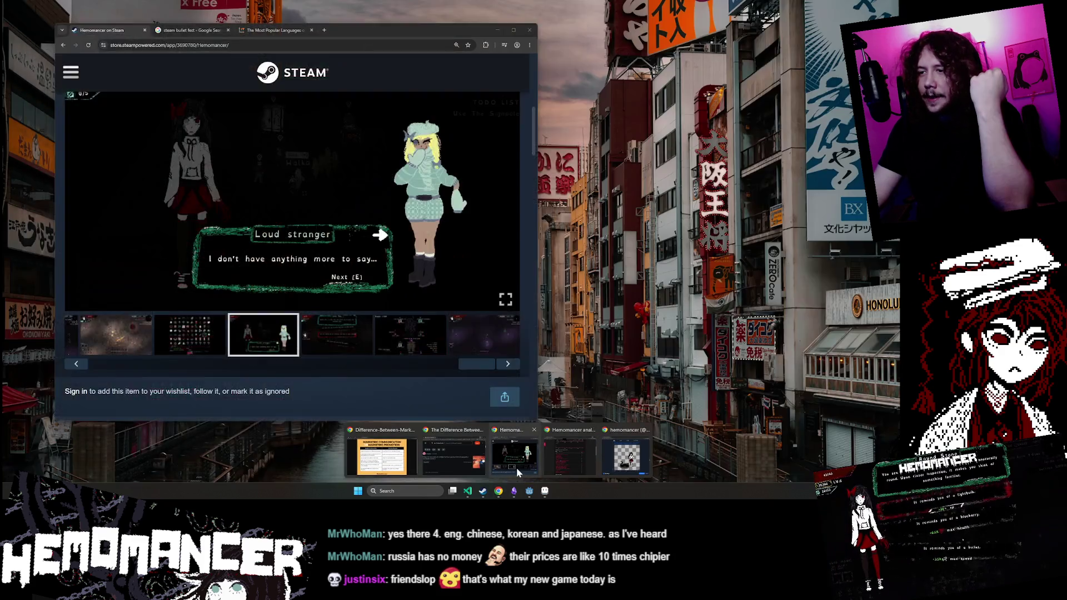
pyautogui.click(515, 470)
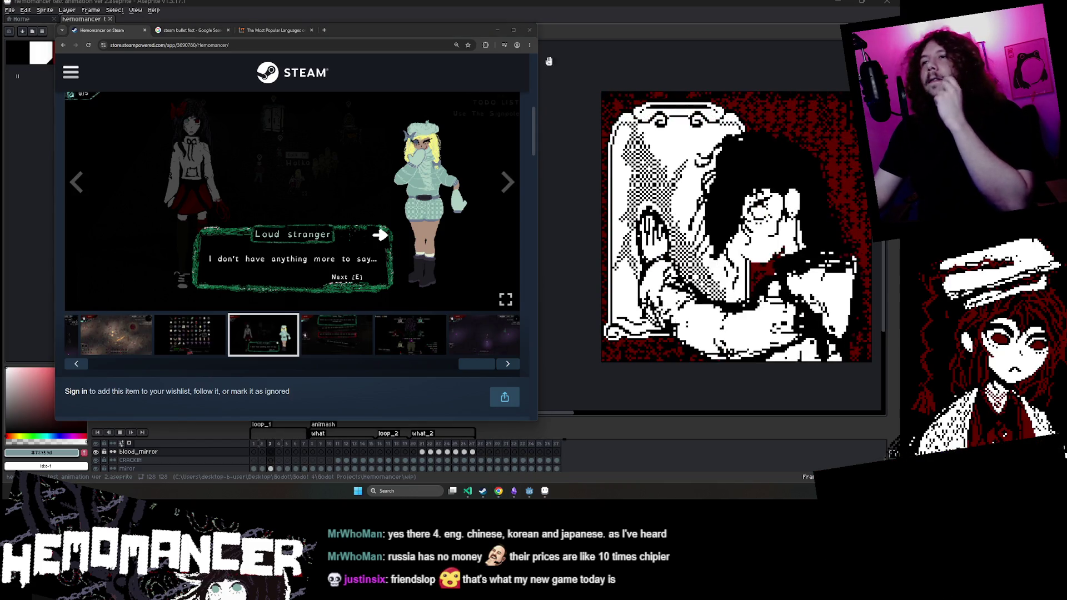
# Step: Nudge the browser window right and advance the gallery from the item grid to the sixth screenshot
pyautogui.moveTo(411, 31); pyautogui.dragTo(452, 33)
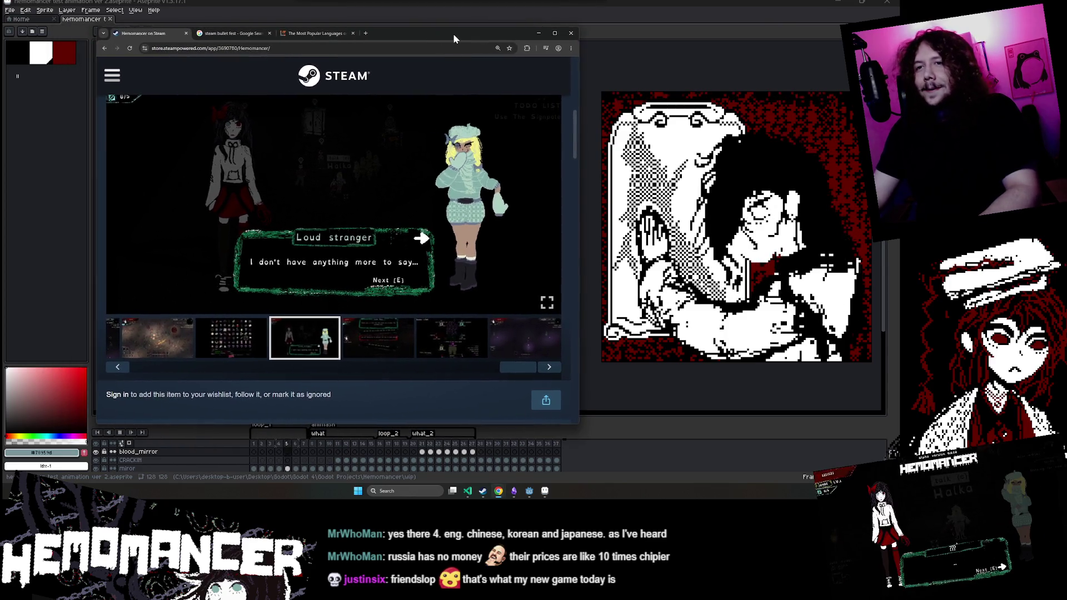
pyautogui.click(223, 356)
pyautogui.click(554, 191)
pyautogui.click(554, 191)
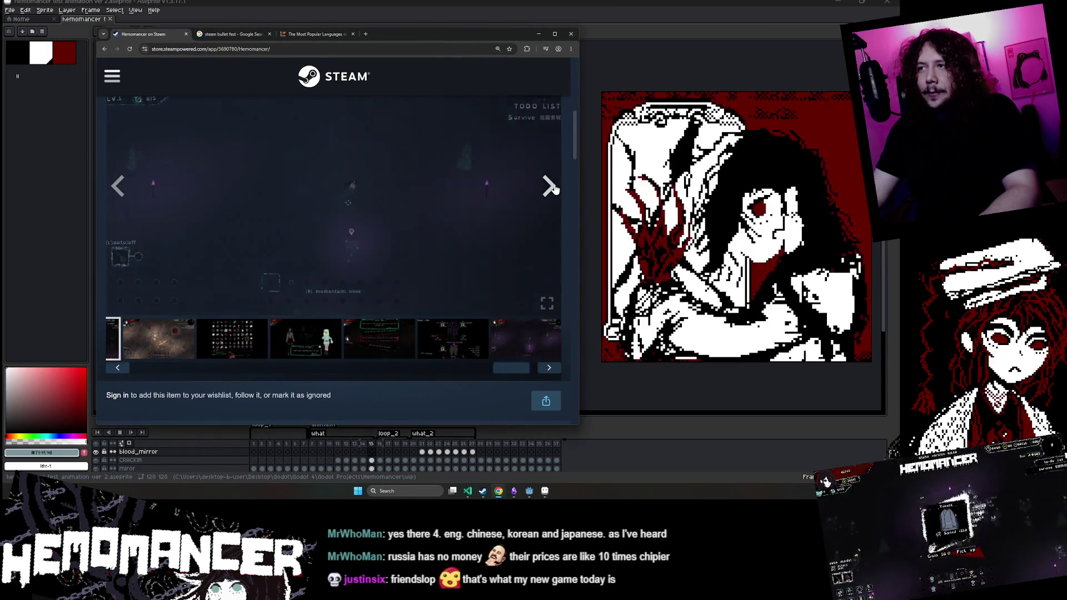
pyautogui.click(554, 190)
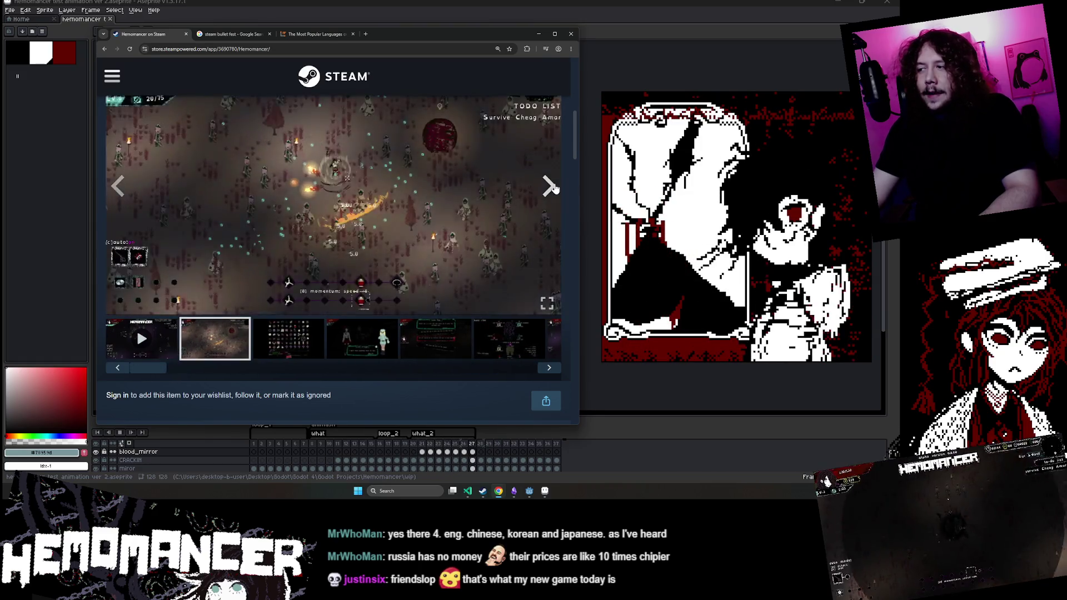
# Step: Go back to the item-grid shot, advance to the Lone Tree dialogue, then minimize the browser
pyautogui.click(288, 339)
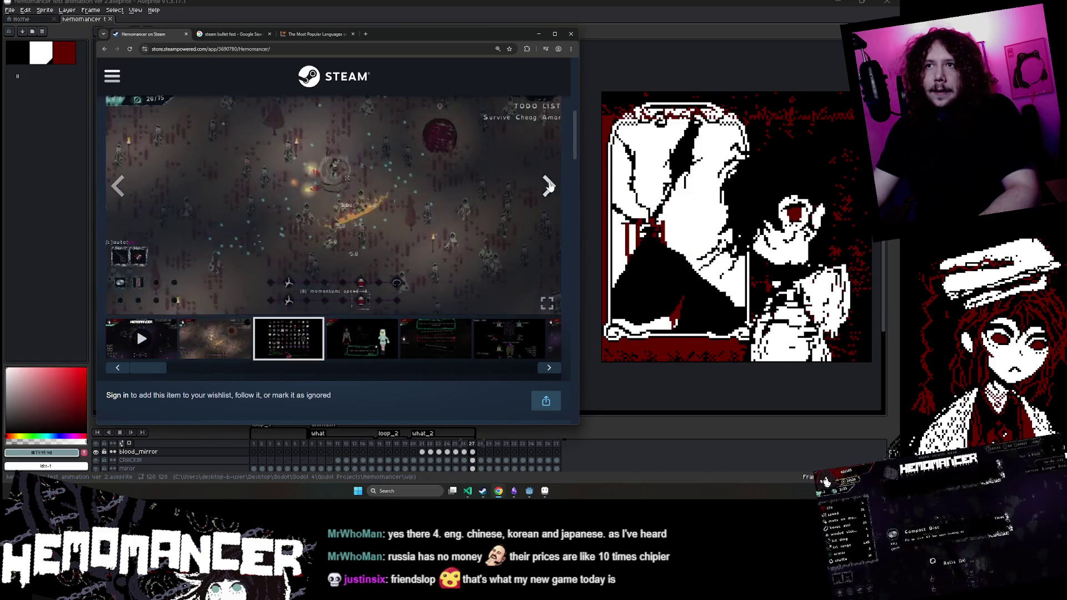
pyautogui.scroll(1, 441, 273)
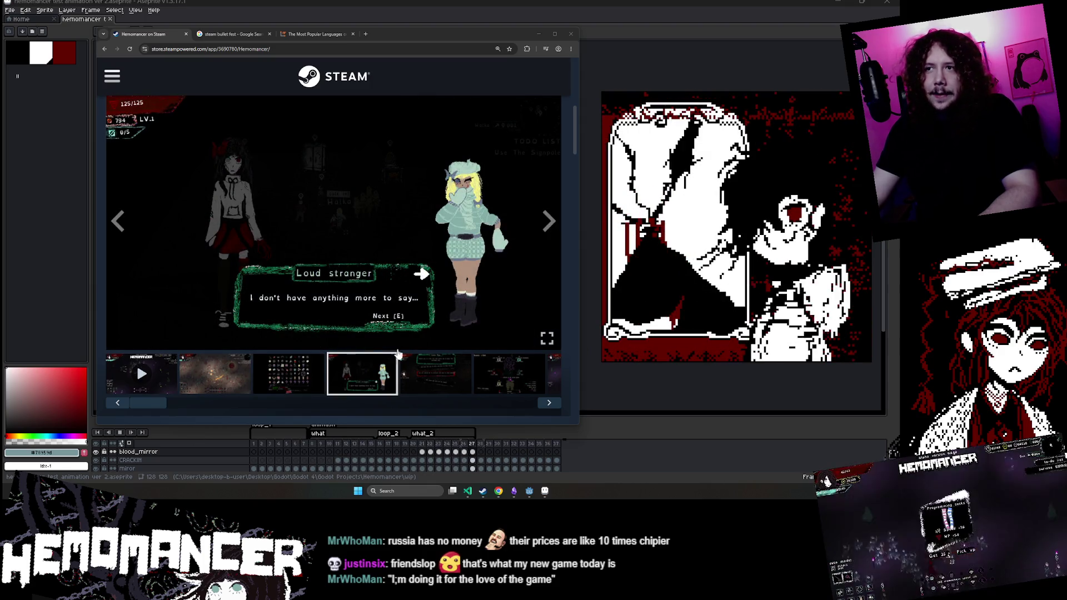
pyautogui.click(429, 257)
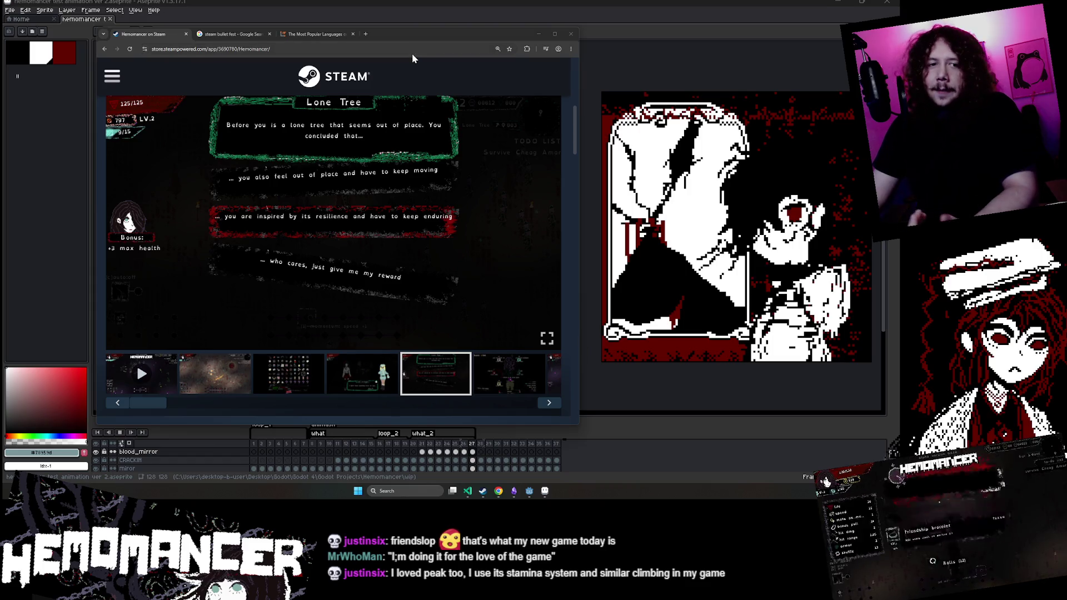
pyautogui.click(538, 35)
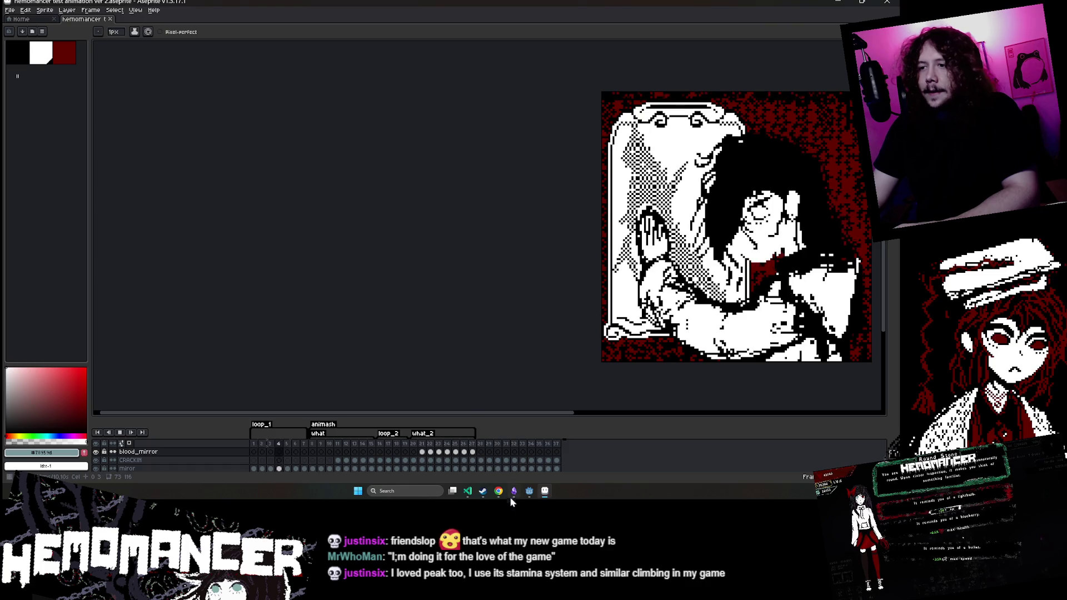
# Step: Bring the Bluesky window with Hemomancer's Posts tab in front of Aseprite
pyautogui.moveTo(492, 495)
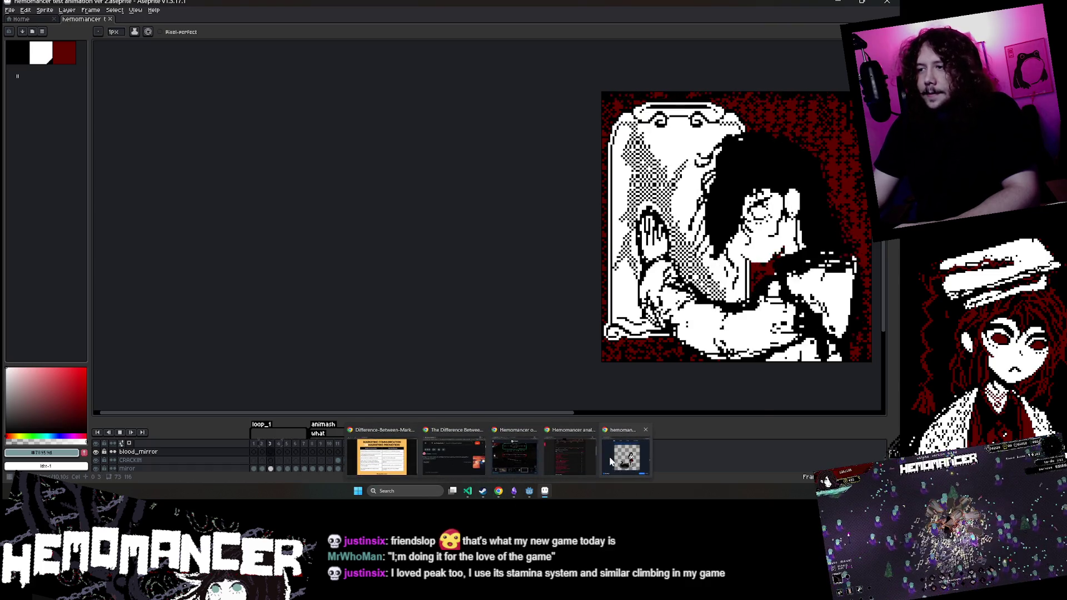
pyautogui.click(611, 460)
pyautogui.click(610, 460)
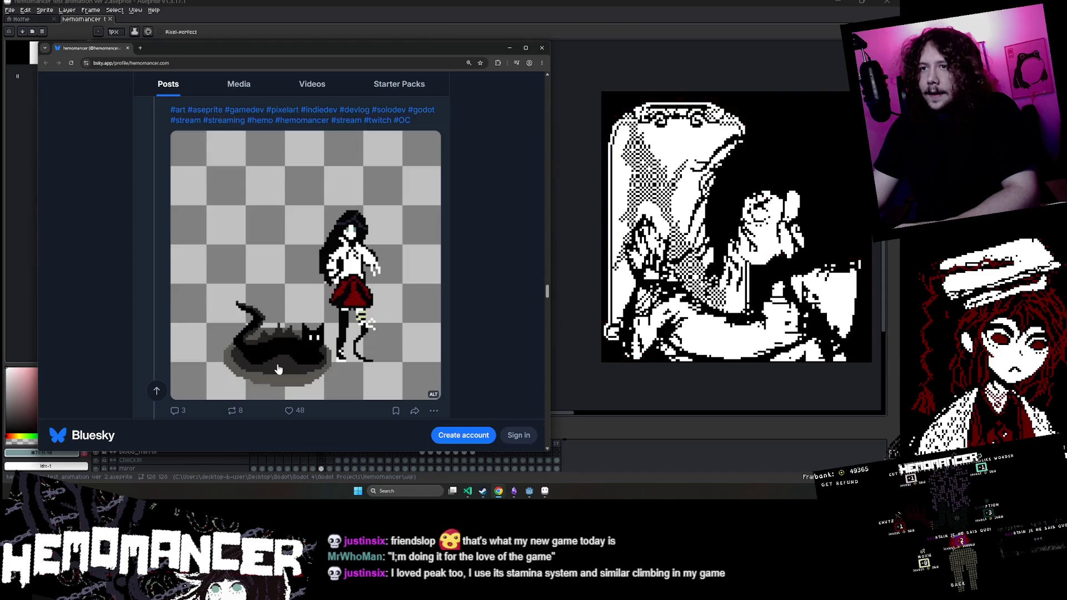
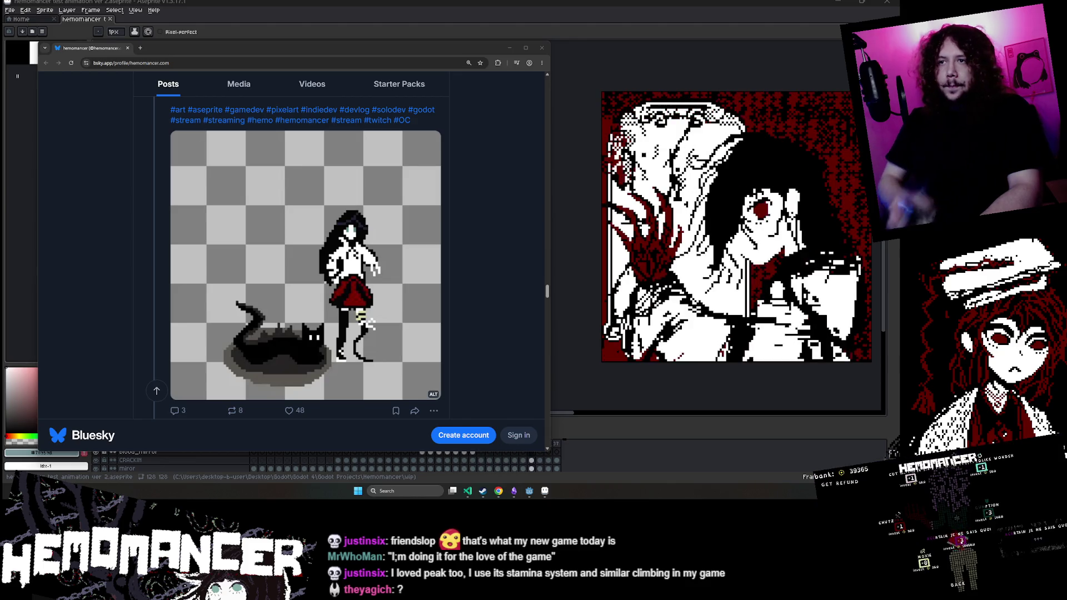
# Step: Minimize the Bluesky profile window and bring the Hemomancer Steam store page back to the front
pyautogui.click(505, 48)
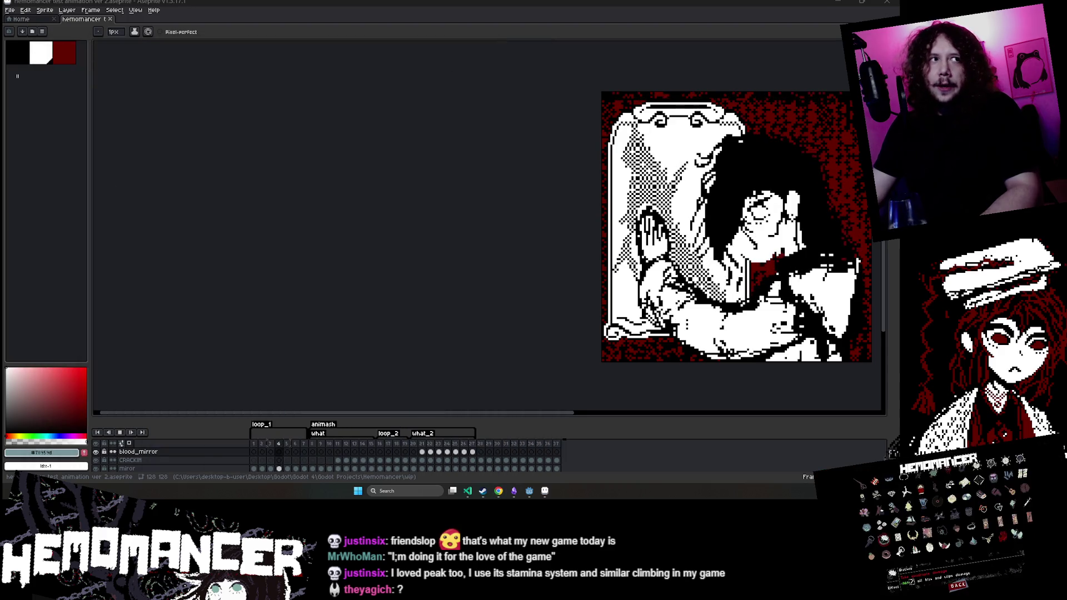
pyautogui.moveTo(499, 492)
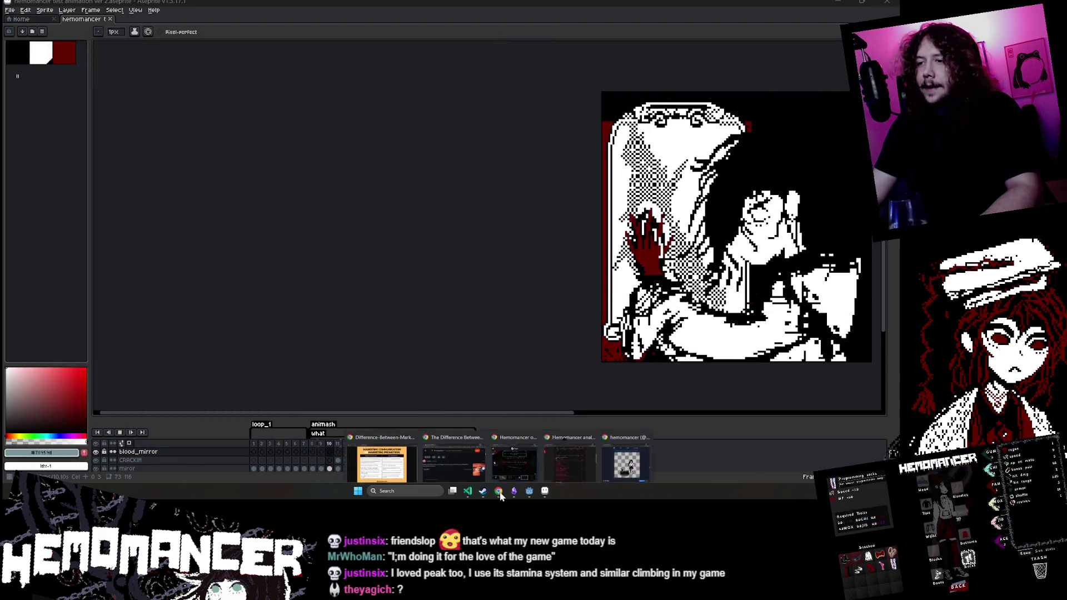
pyautogui.click(508, 455)
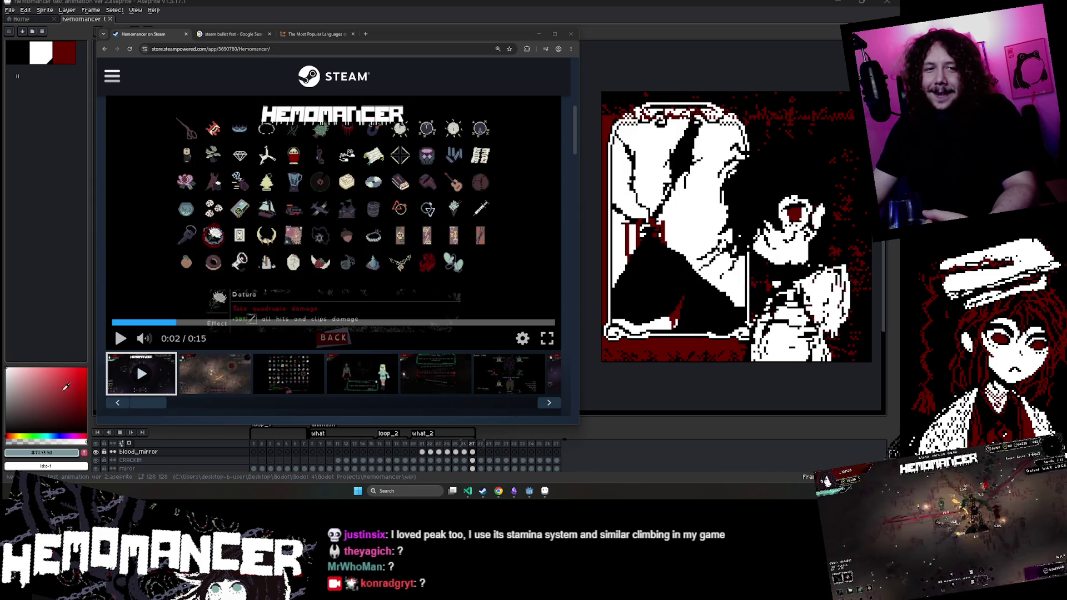
pyautogui.click(206, 387)
pyautogui.click(435, 383)
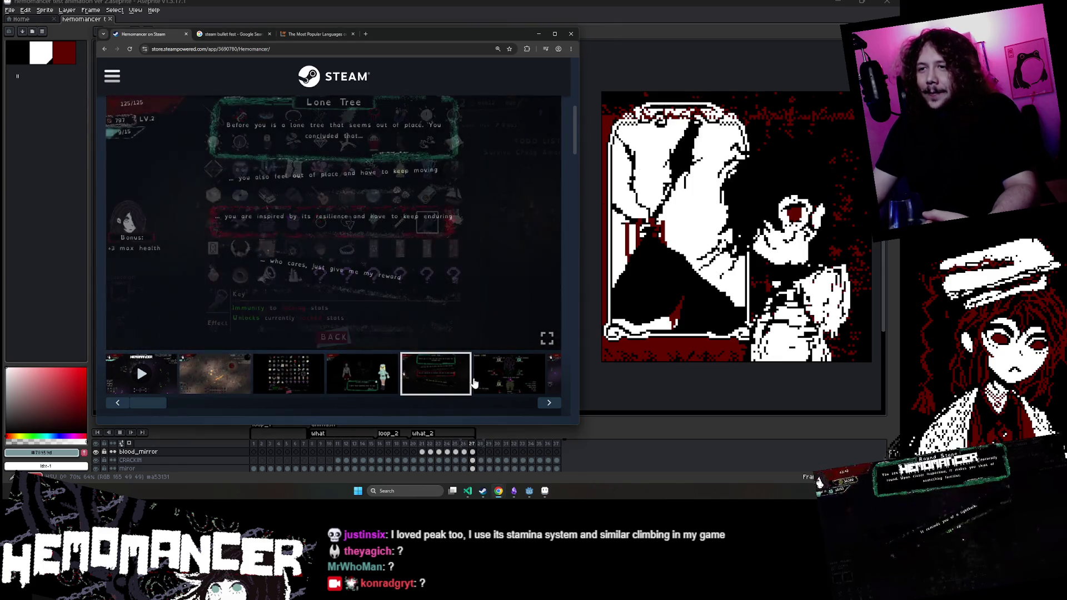
pyautogui.click(508, 386)
pyautogui.click(542, 407)
pyautogui.click(542, 408)
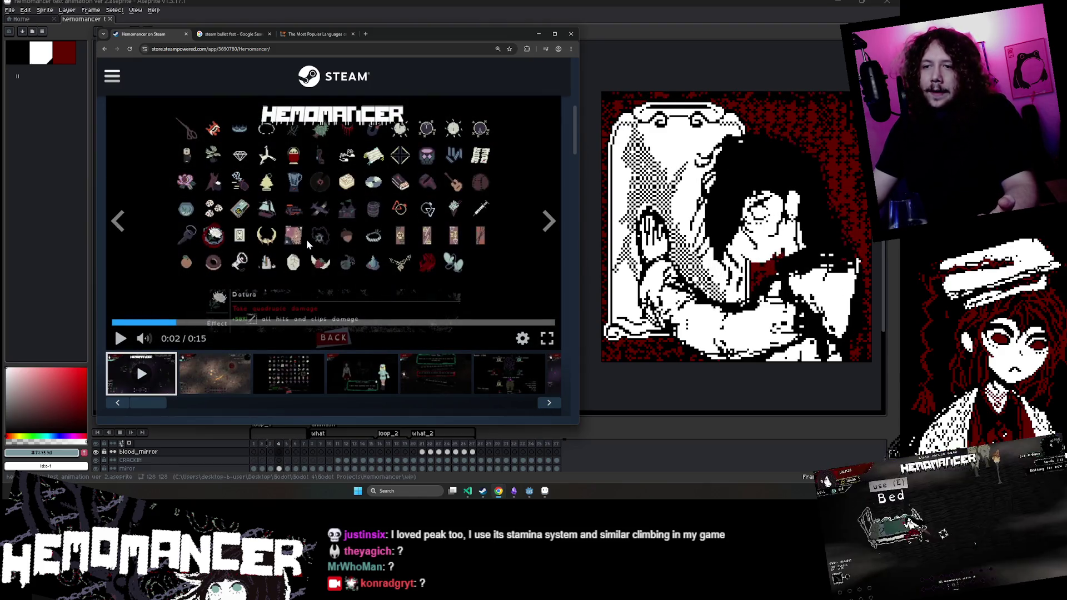
pyautogui.click(266, 372)
pyautogui.click(436, 374)
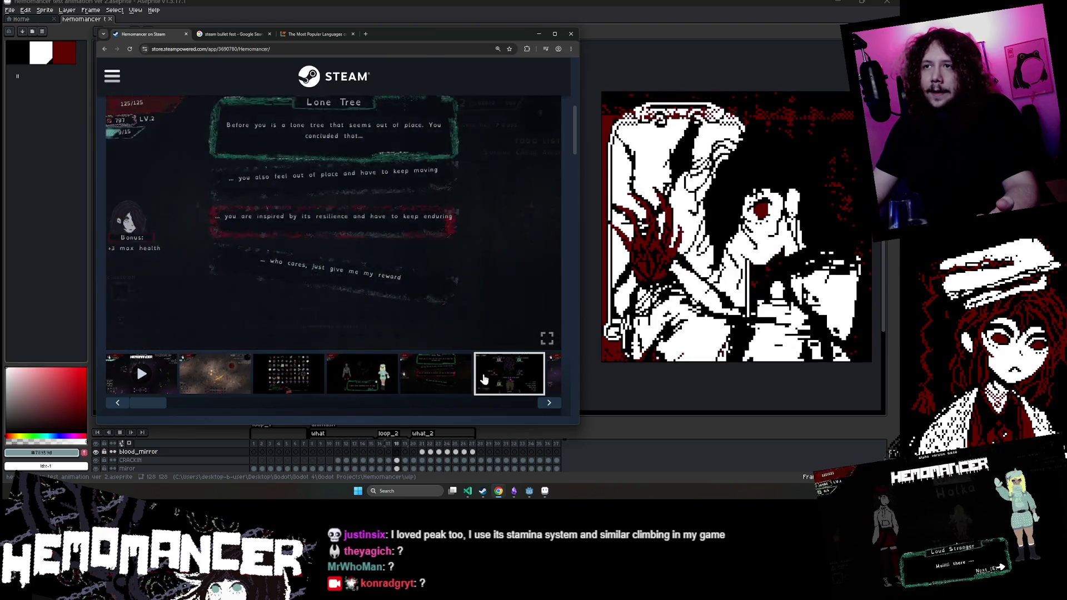
pyautogui.click(549, 402)
pyautogui.click(549, 402)
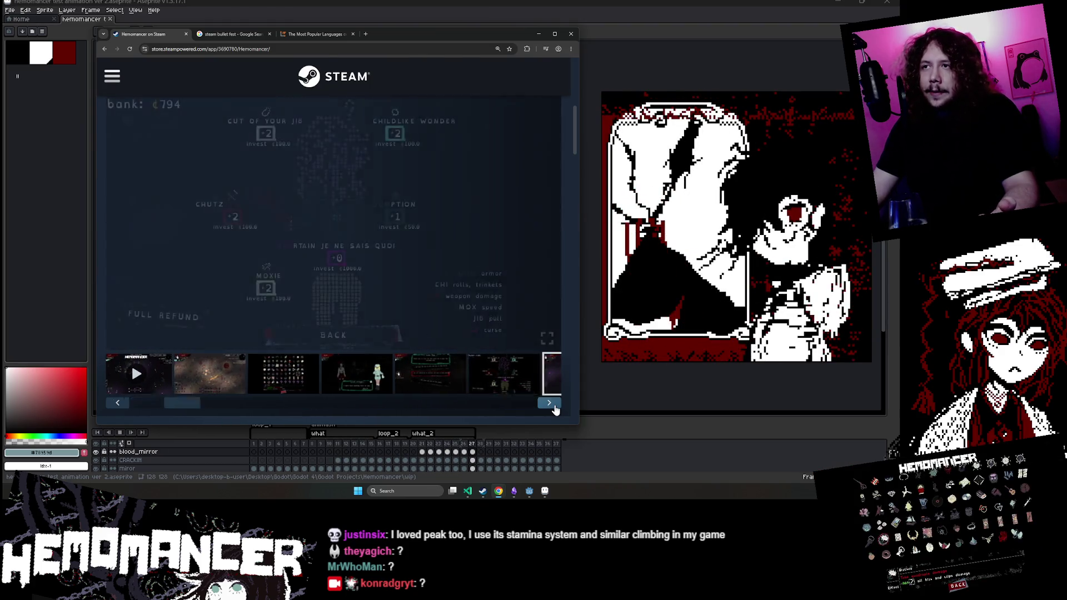
pyautogui.click(549, 402)
pyautogui.click(553, 406)
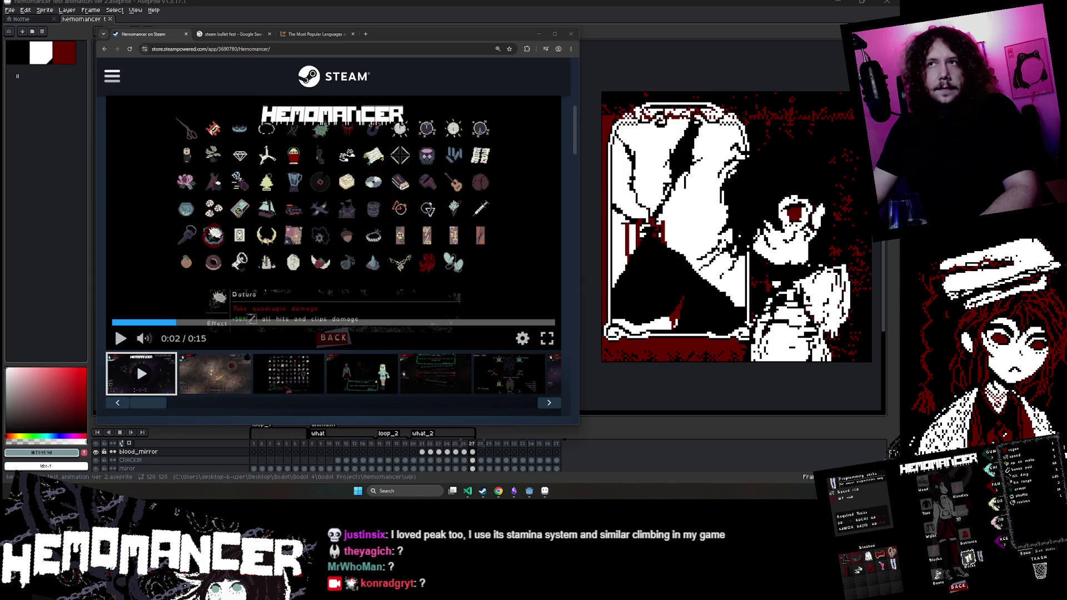
pyautogui.moveTo(473, 34)
pyautogui.mouseDown()
pyautogui.moveTo(472, 63)
pyautogui.moveTo(460, 22)
pyautogui.moveTo(428, 15)
pyautogui.mouseUp()
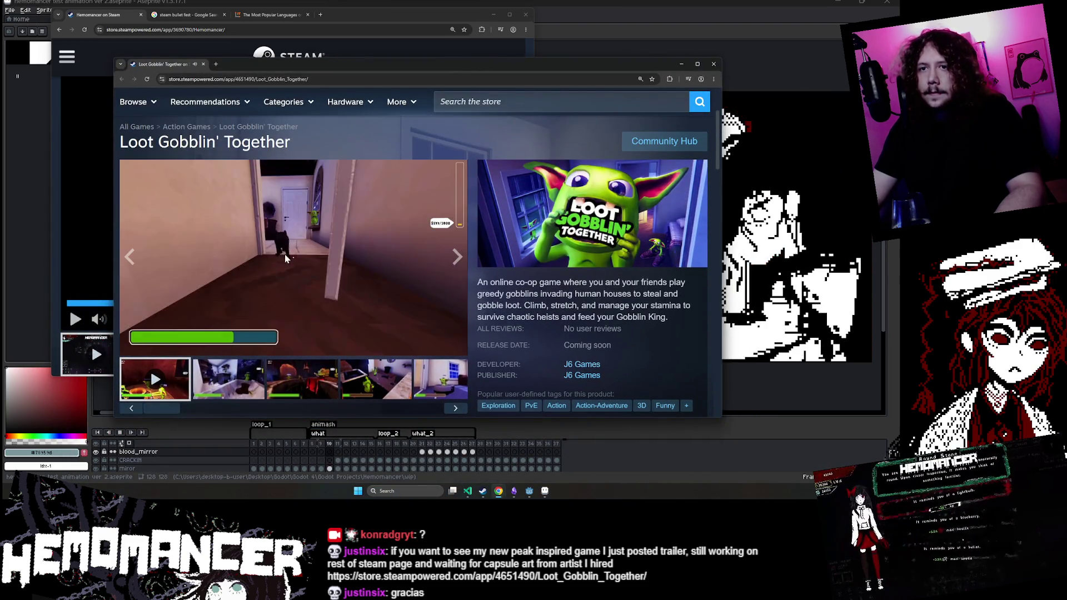
# Step: Reposition the Loot Gobblin' Together store window, scrub its trailer back, then shift it left and narrow it
pyautogui.scroll(-1, 295, 272)
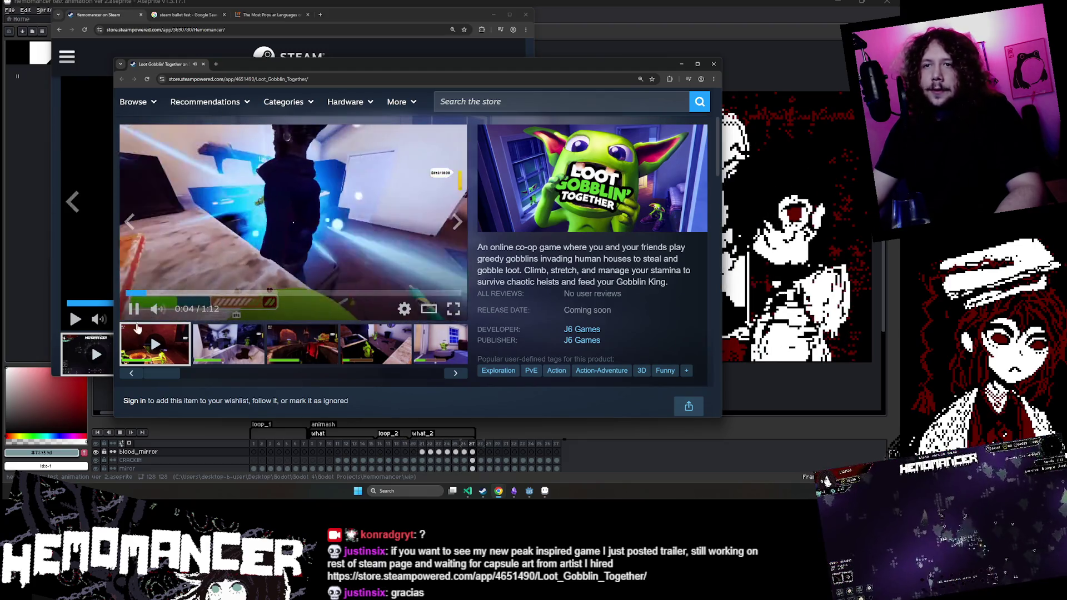
pyautogui.scroll(2, 574, 296)
pyautogui.scroll(-1, 574, 296)
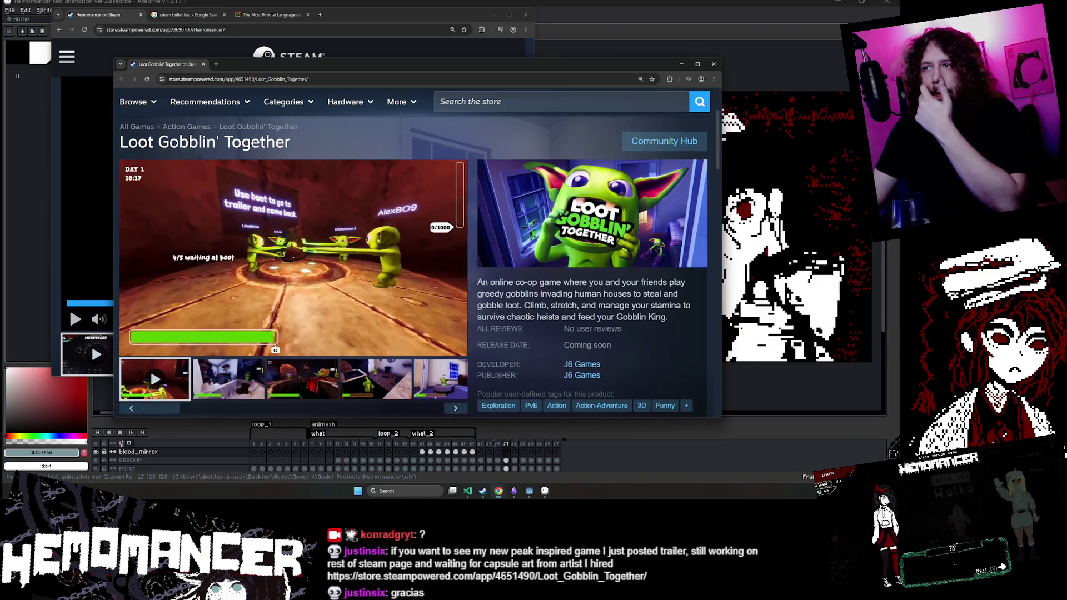
pyautogui.moveTo(608, 72)
pyautogui.mouseDown()
pyautogui.moveTo(553, 57)
pyautogui.moveTo(566, 48)
pyautogui.mouseUp()
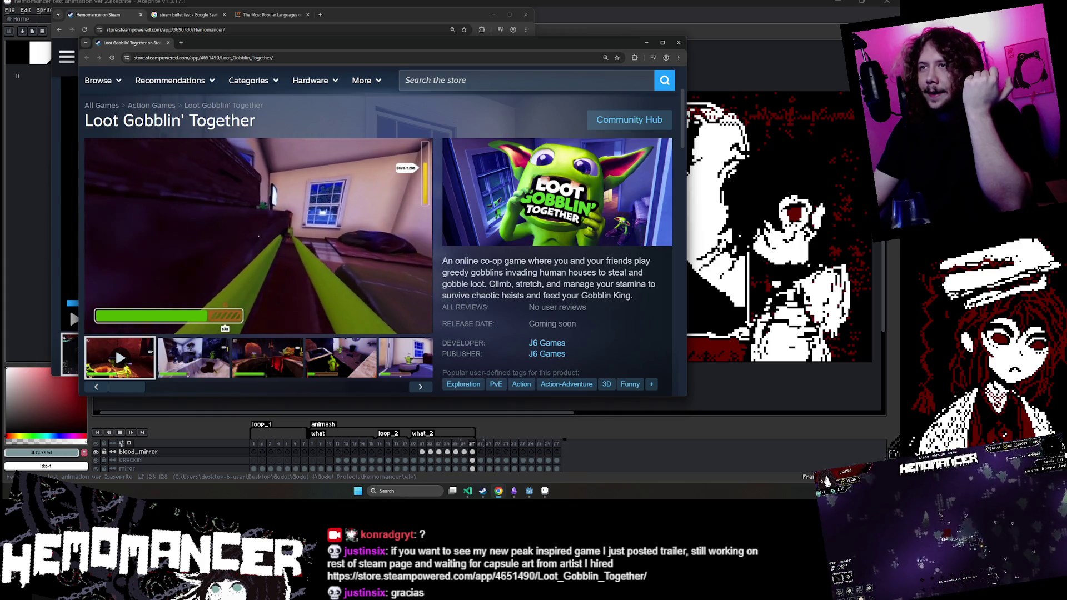
pyautogui.moveTo(145, 121); pyautogui.dragTo(167, 120)
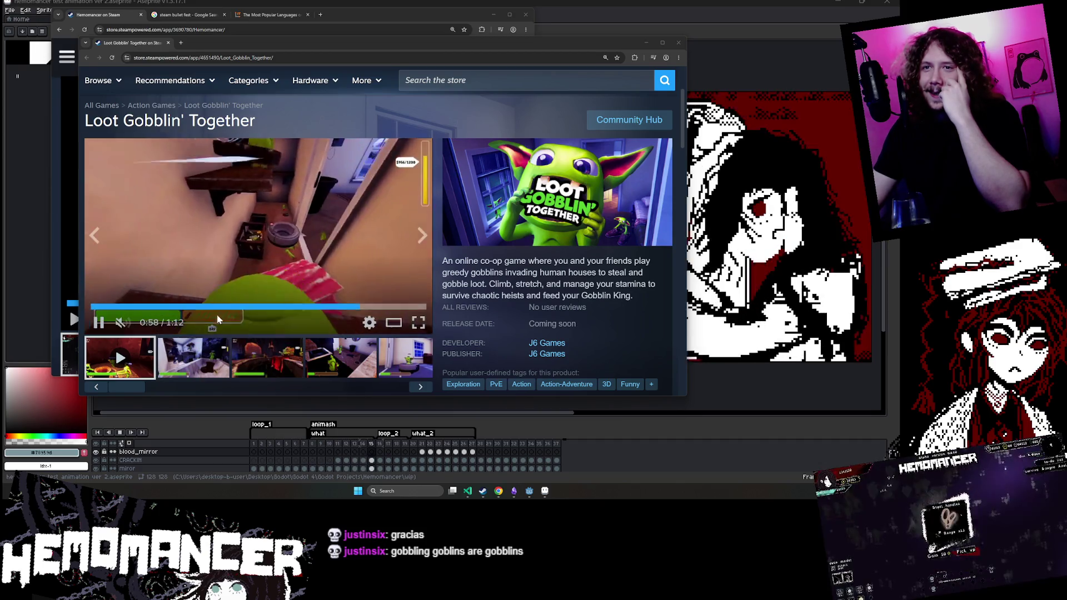
pyautogui.click(339, 307)
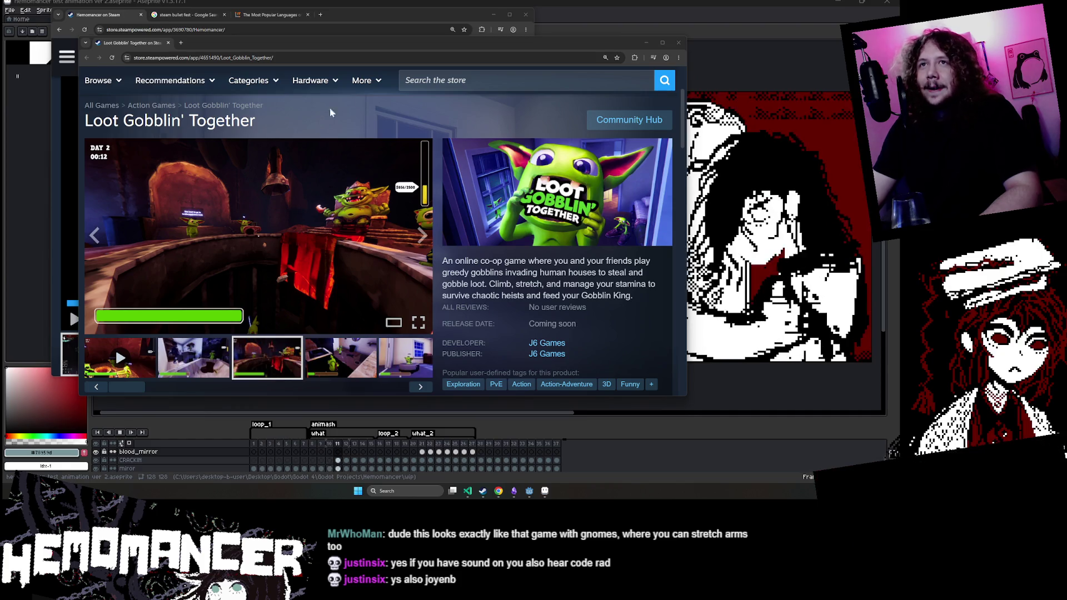
pyautogui.moveTo(478, 41); pyautogui.dragTo(428, 42)
pyautogui.moveTo(638, 397); pyautogui.dragTo(599, 406)
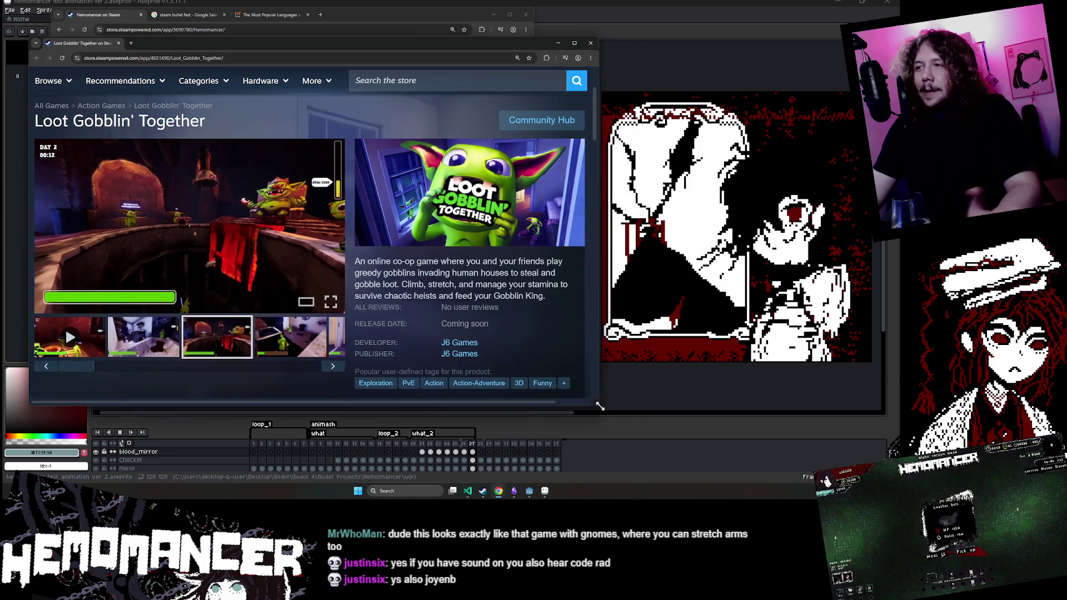
# Step: Close the Loot Gobblin' Together window, nudge the Hemomancer Steam window, and bring the Trello board over it
pyautogui.click(118, 43)
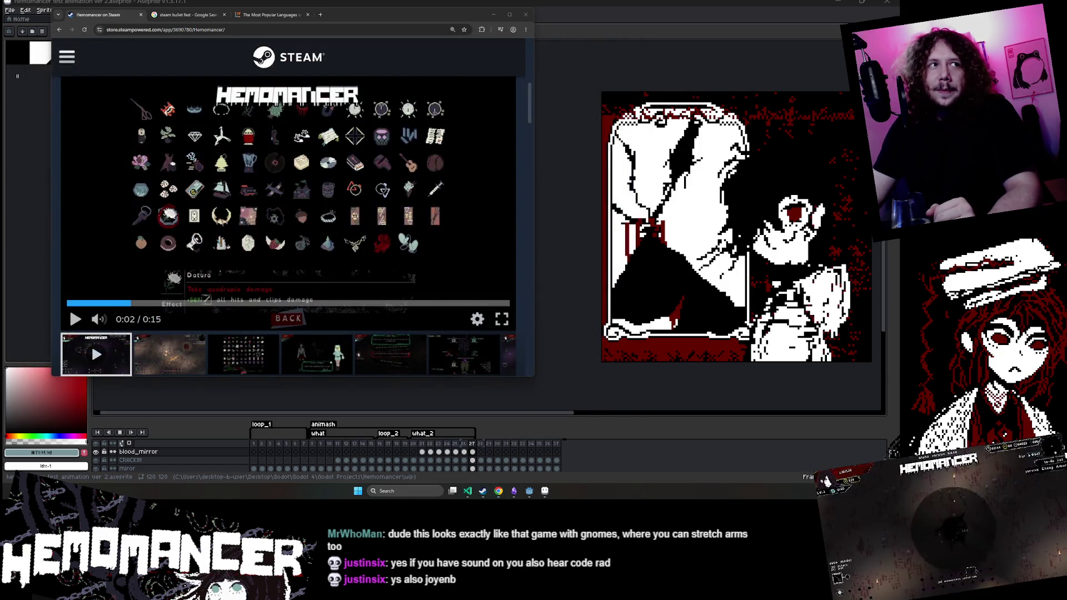
pyautogui.moveTo(346, 15); pyautogui.dragTo(371, 29)
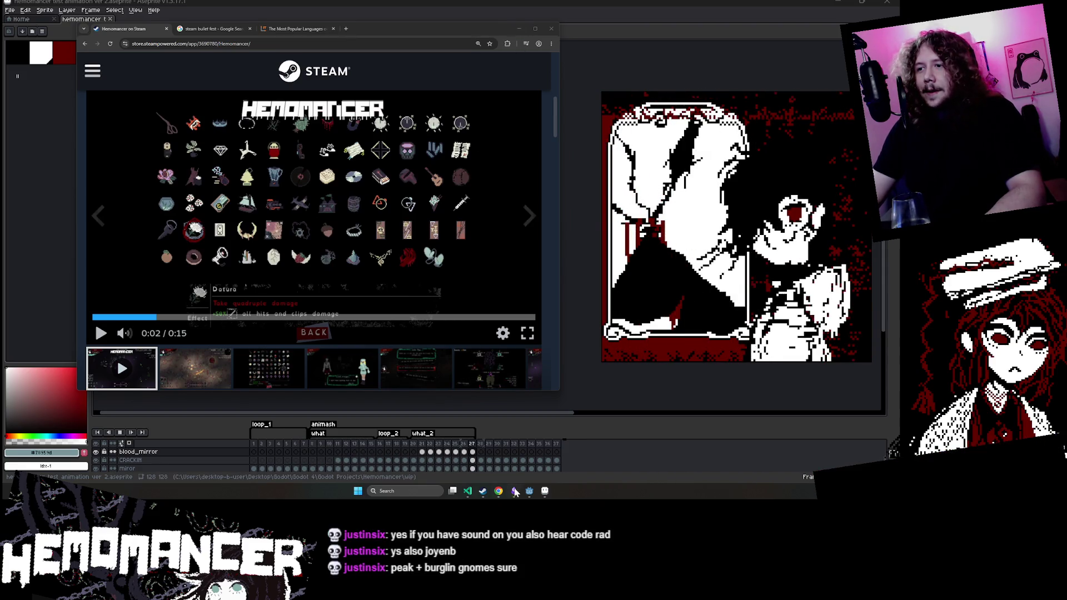
pyautogui.moveTo(491, 492)
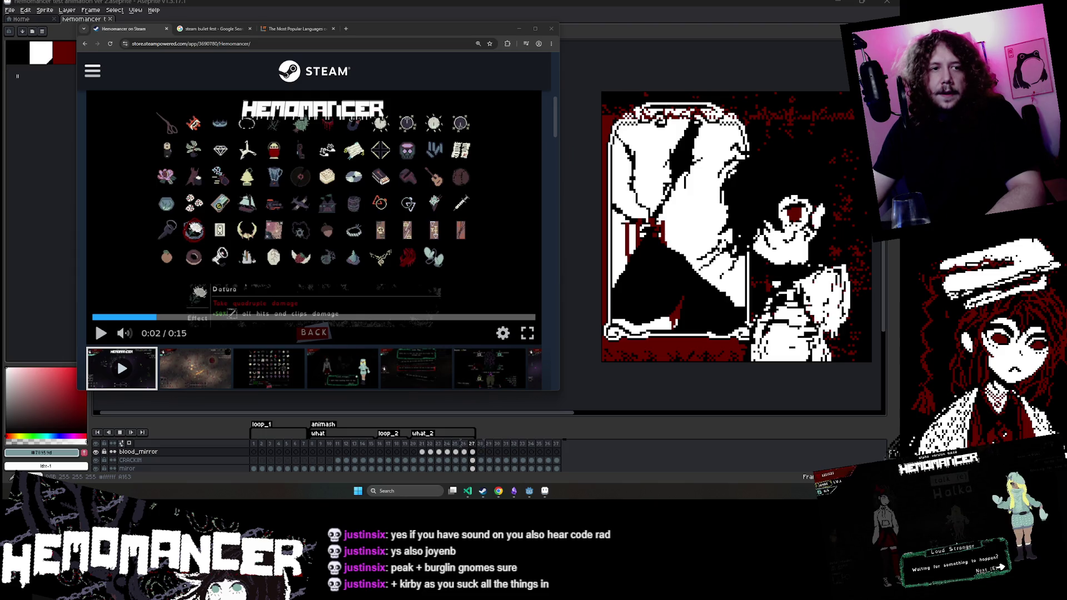
pyautogui.moveTo(3, 345)
pyautogui.mouseDown()
pyautogui.moveTo(335, 325)
pyautogui.moveTo(476, 170)
pyautogui.moveTo(435, 163)
pyautogui.mouseUp()
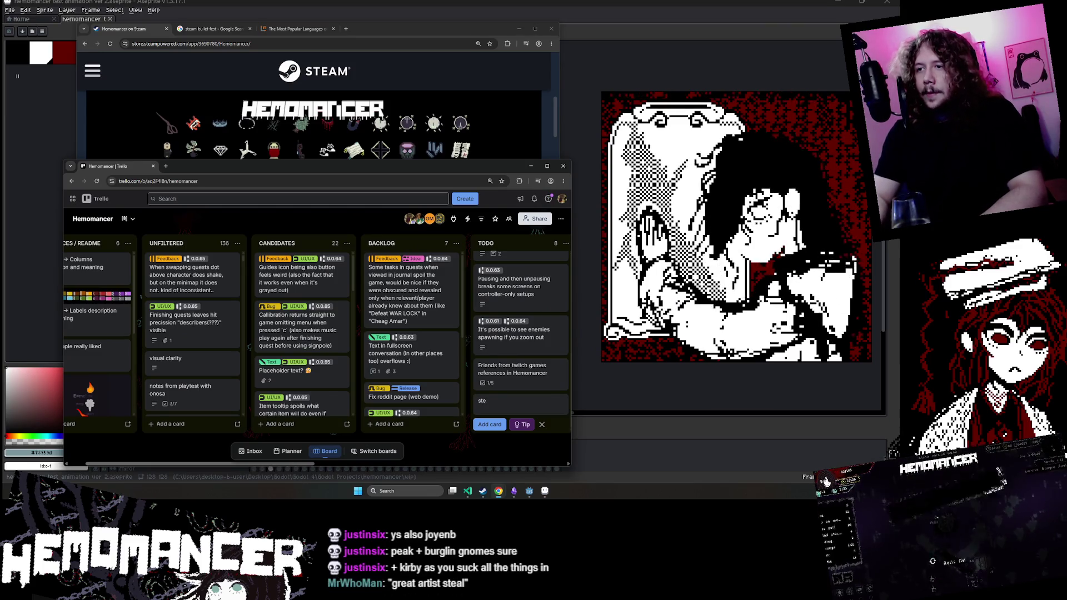
# Step: Add a 'Bullet fest todo list' card to TODO and tag it with the Critical and Release labels
pyautogui.write('B')
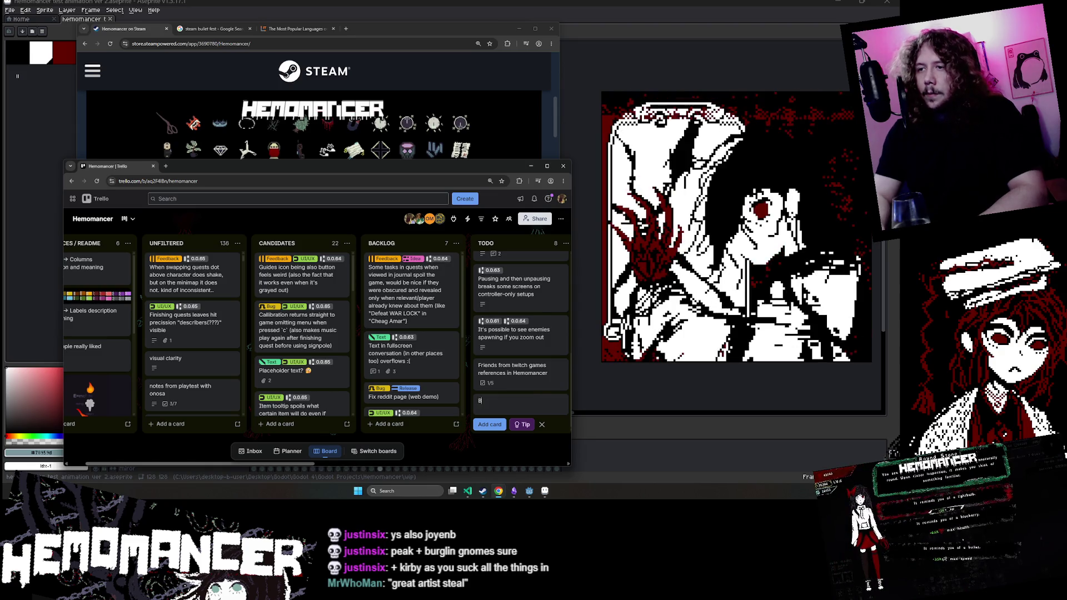
pyautogui.write('ullet fest todo list')
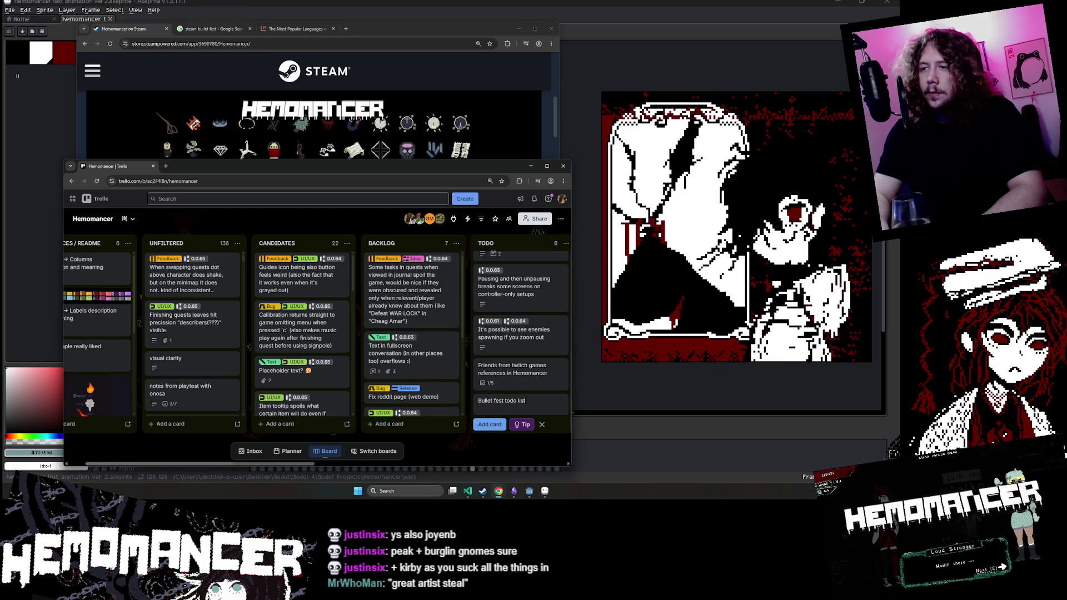
pyautogui.press('Return')
pyautogui.click(512, 385)
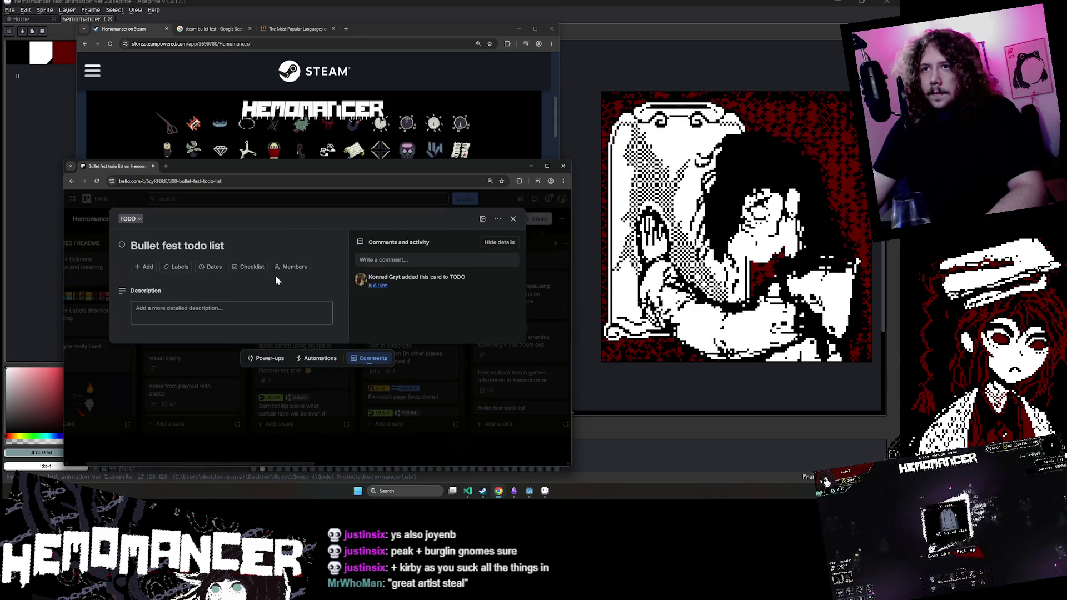
pyautogui.click(177, 267)
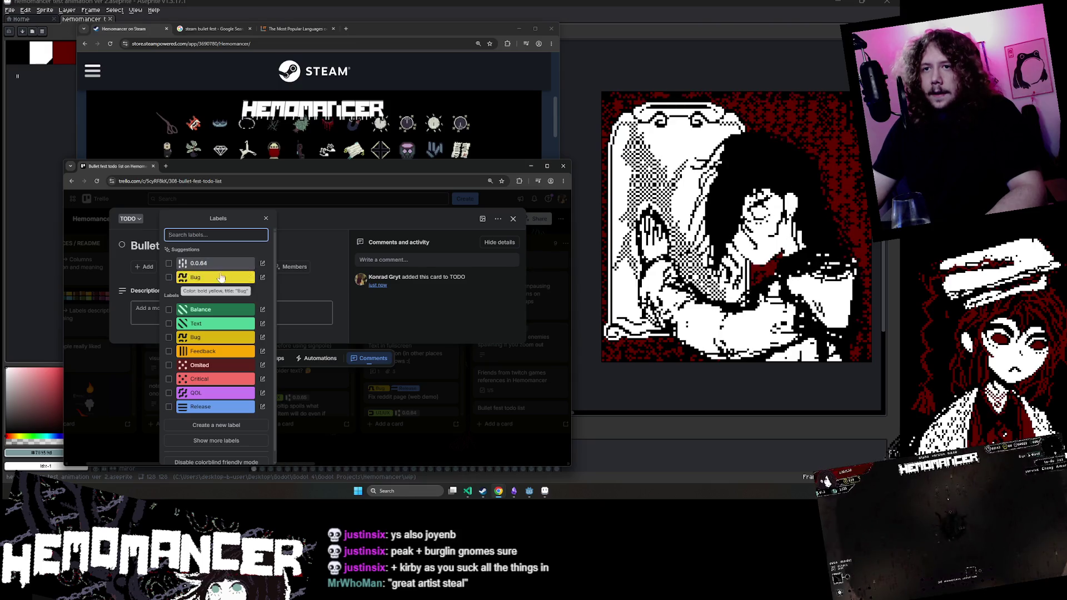
pyautogui.click(172, 406)
pyautogui.click(169, 380)
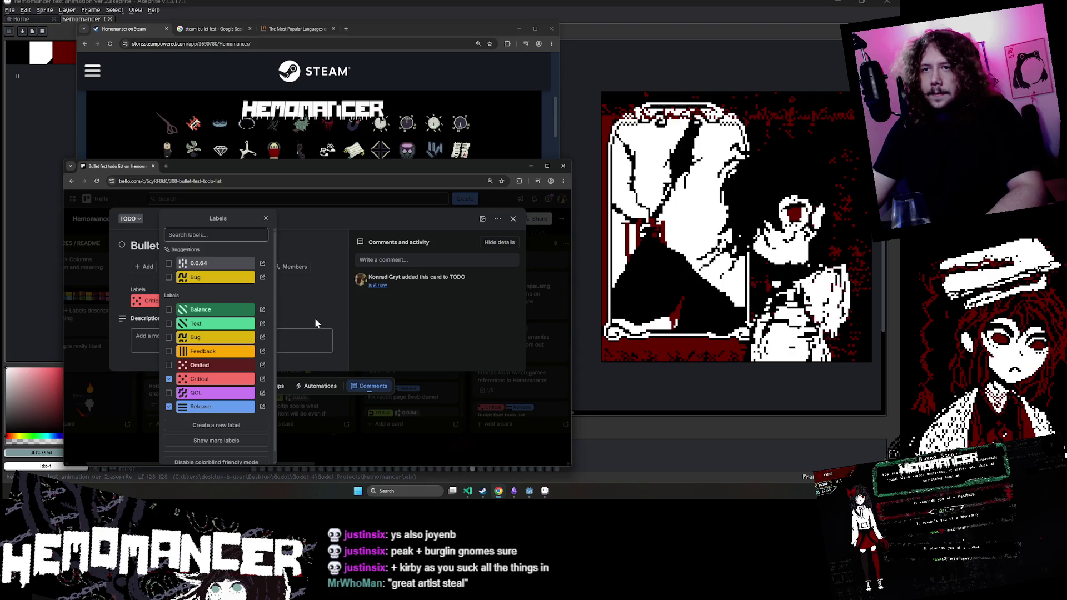
pyautogui.click(392, 333)
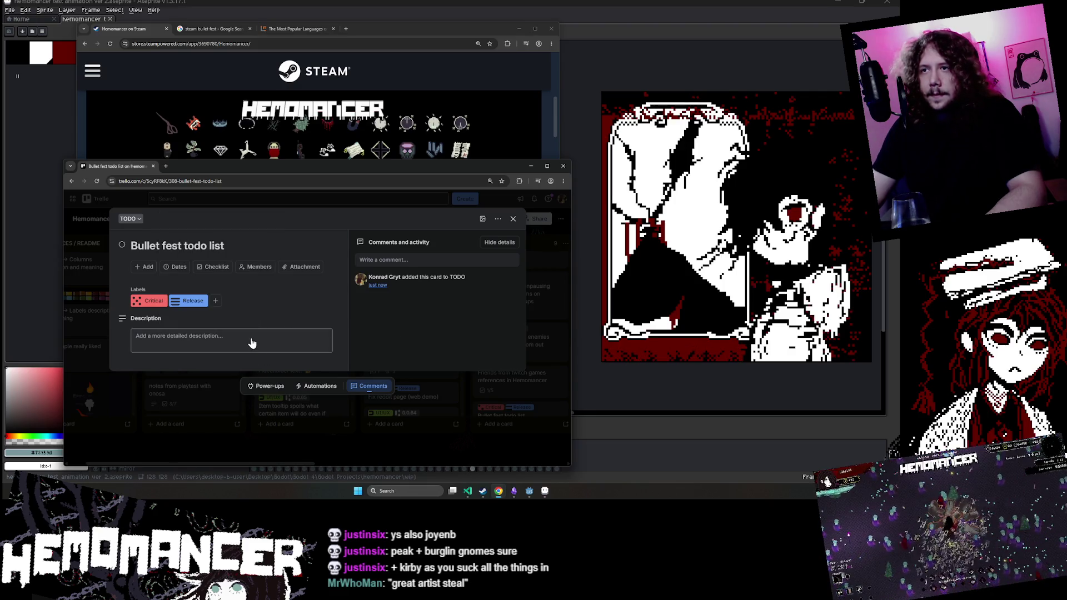
# Step: Check the Bullet Fest date in the Steam search results and set the card's due date to June 8
pyautogui.click(174, 268)
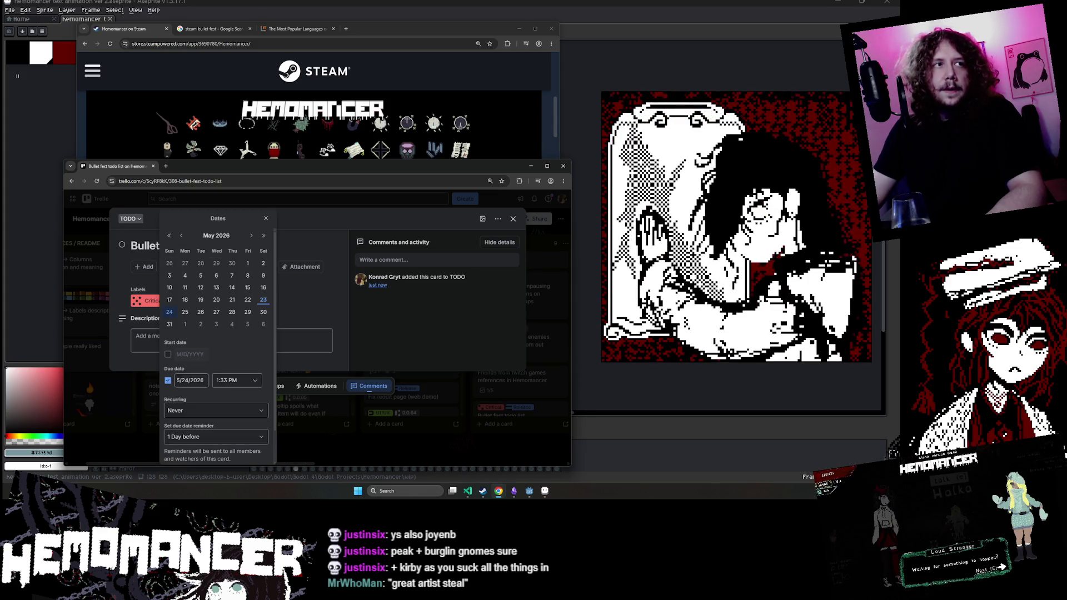
pyautogui.click(198, 29)
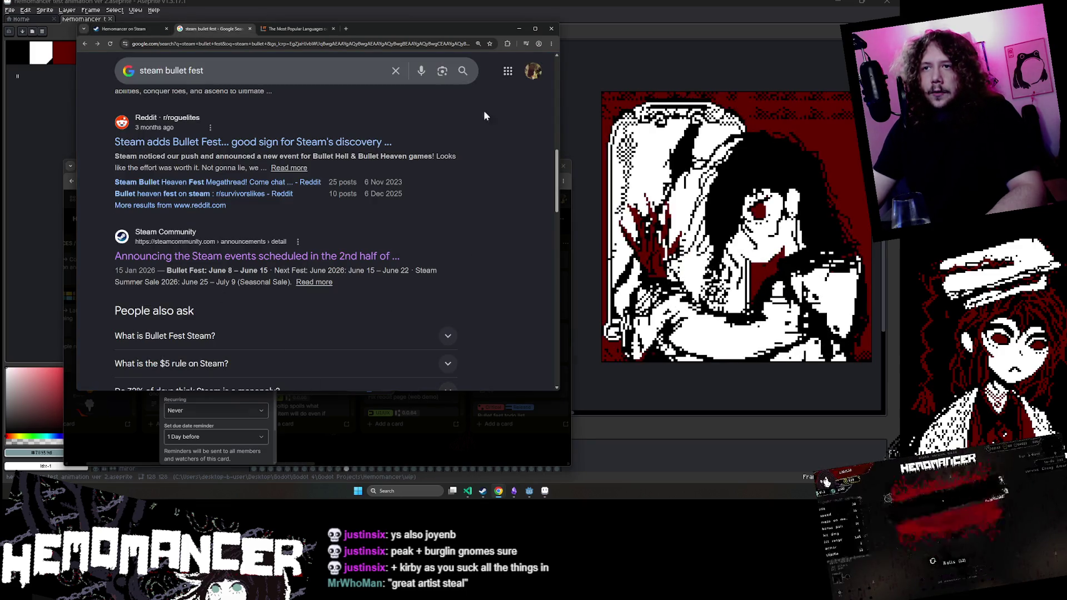
pyautogui.click(568, 177)
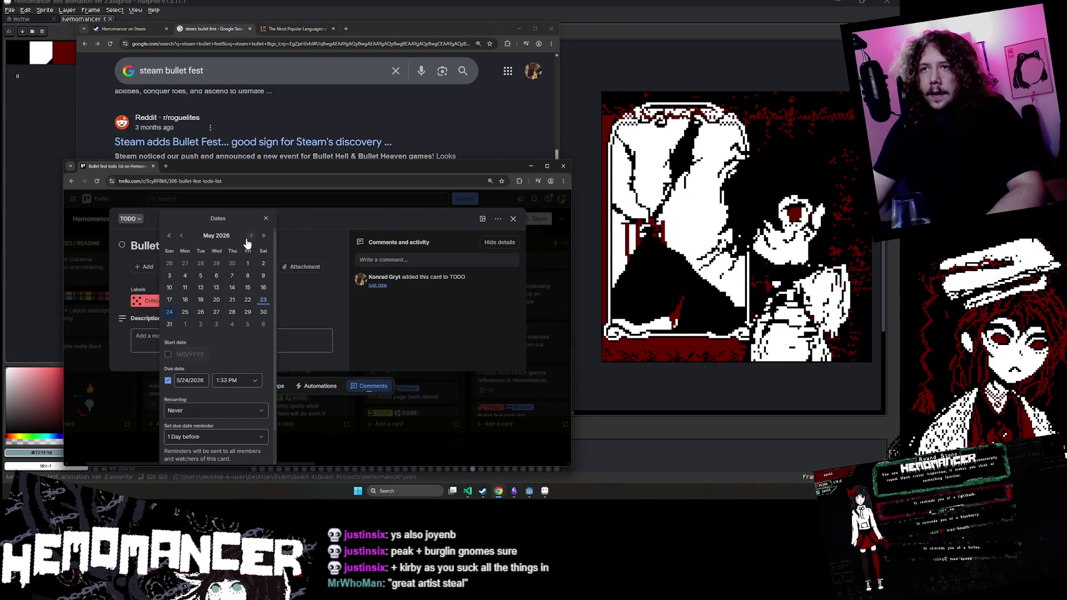
pyautogui.click(473, 129)
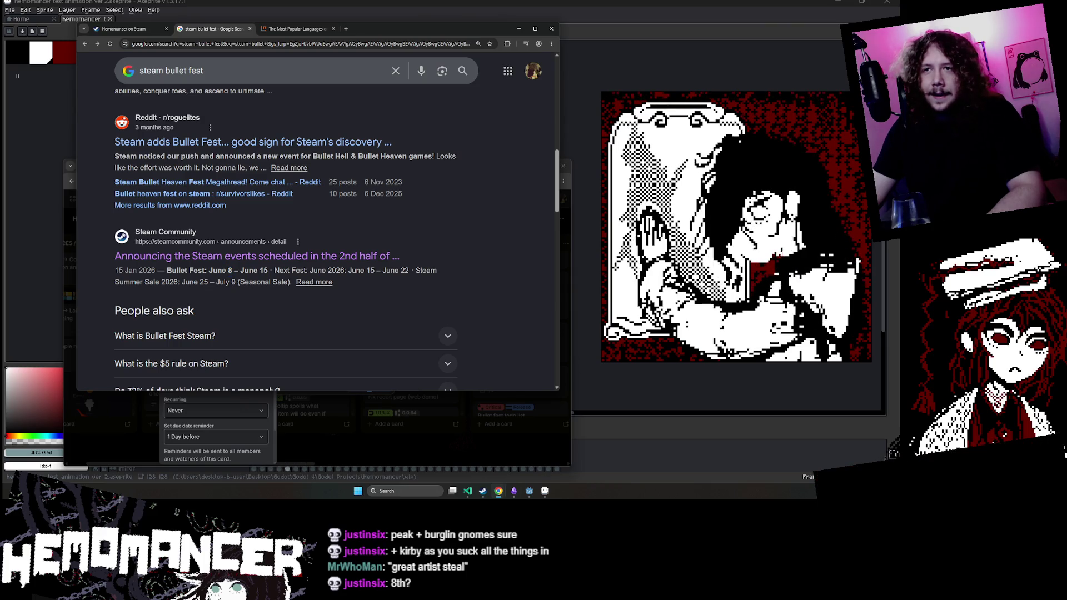
pyautogui.doubleClick(230, 271)
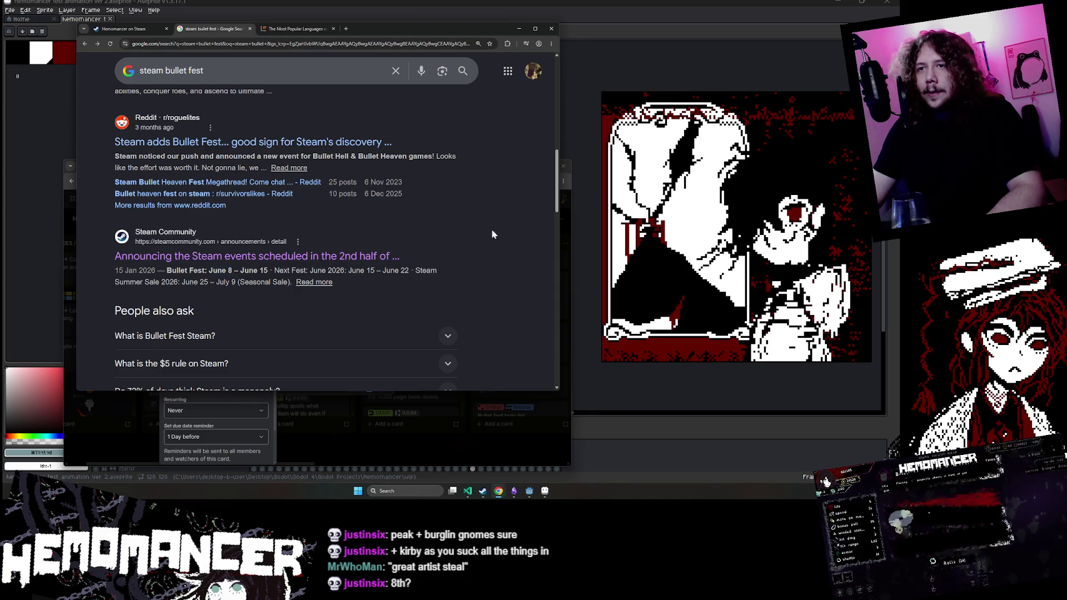
pyautogui.click(565, 175)
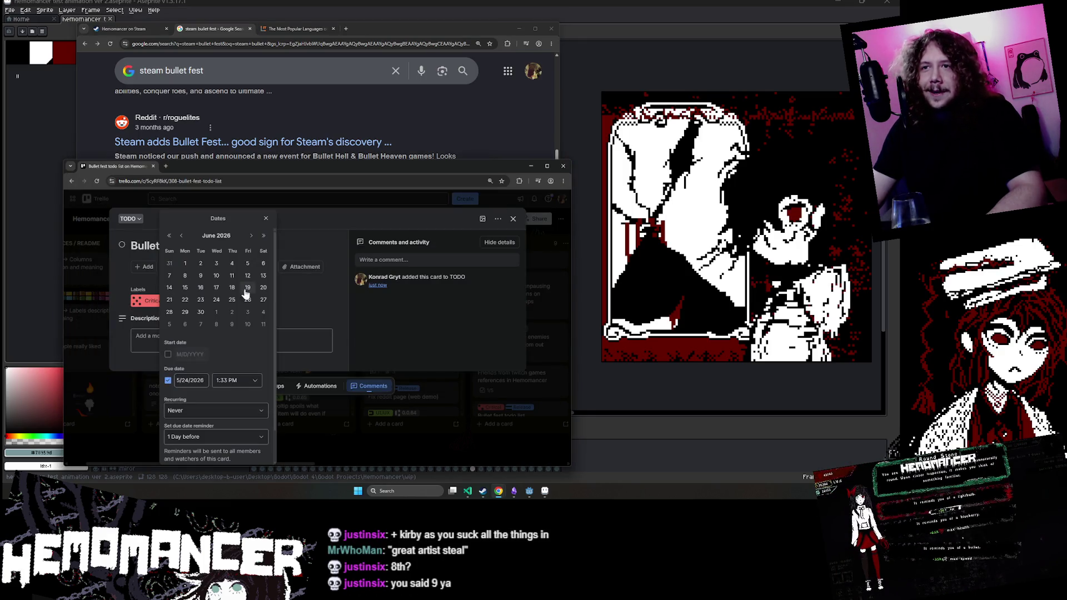
pyautogui.click(185, 276)
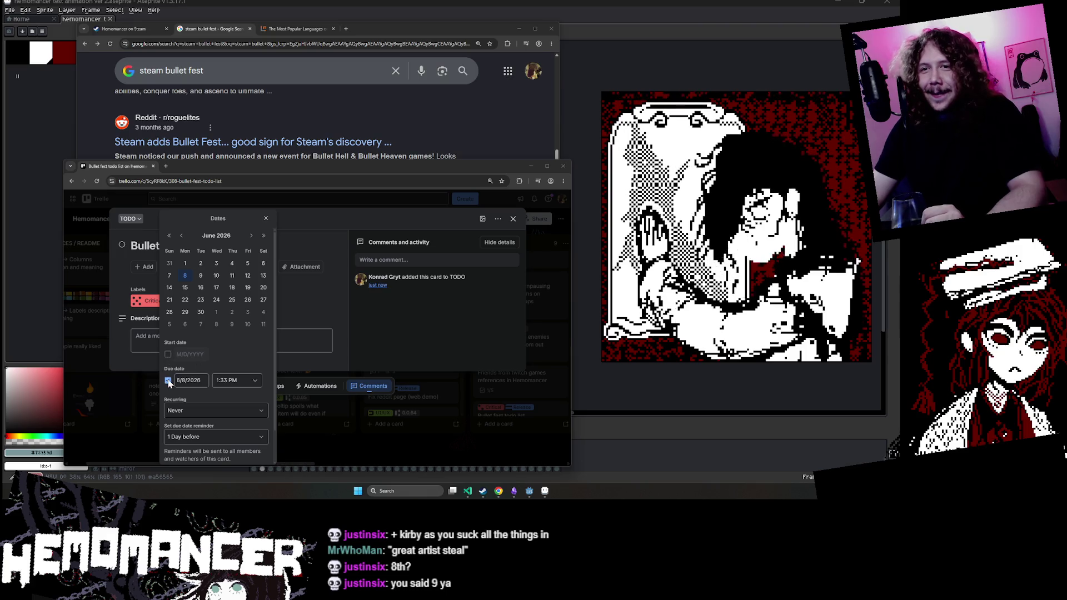
# Step: Add a June 8 start date, move the due date to Jun 15, keep the 1-day reminder, and save
pyautogui.click(168, 354)
pyautogui.click(185, 275)
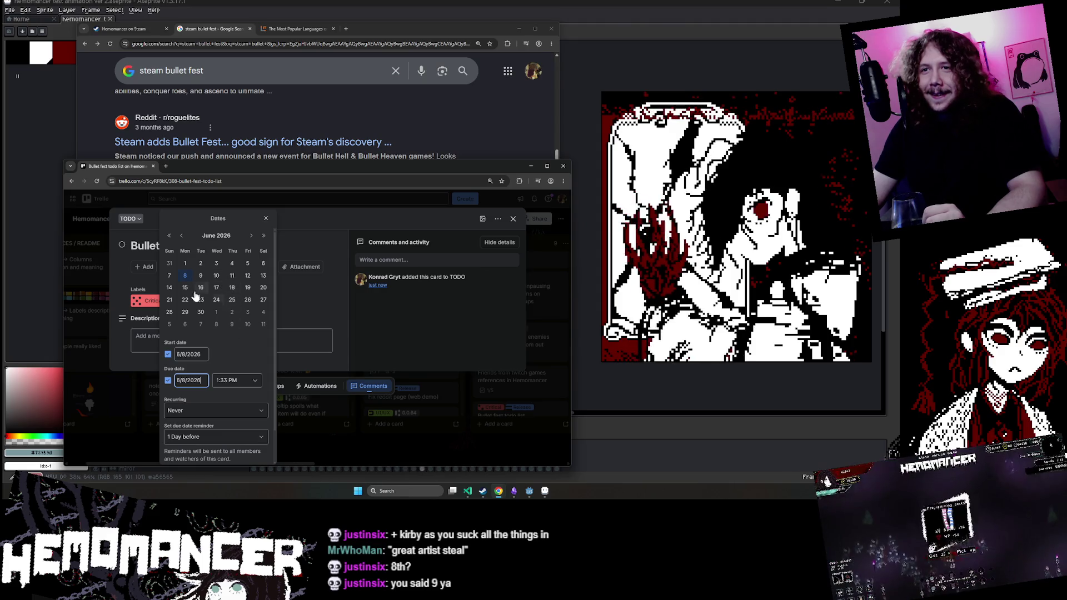
pyautogui.click(508, 135)
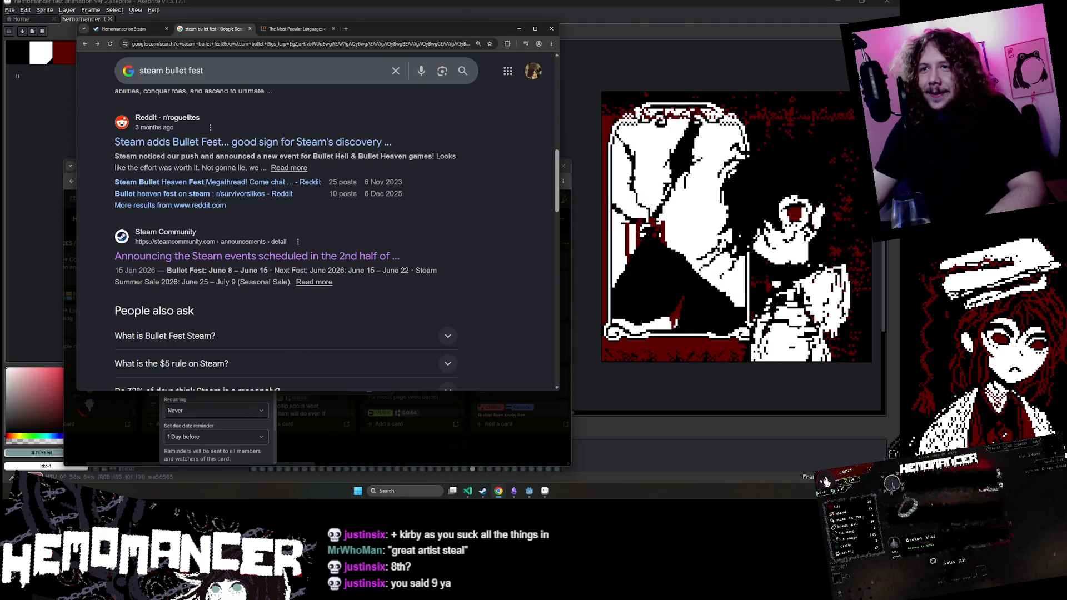
pyautogui.hotkey('alt', 'Tab')
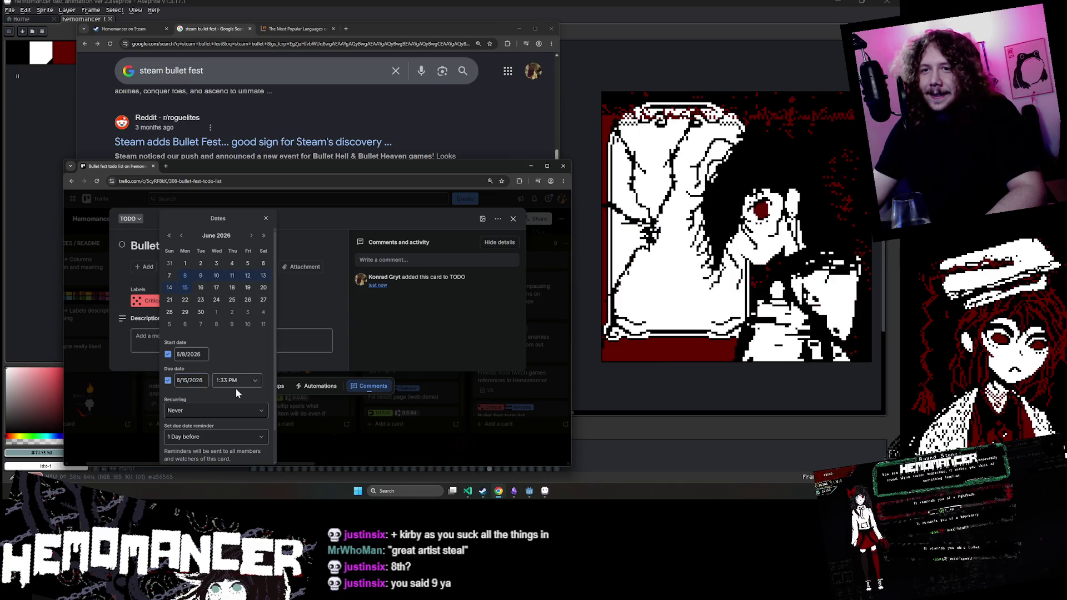
pyautogui.scroll(-2, 214, 389)
pyautogui.click(216, 402)
pyautogui.click(195, 370)
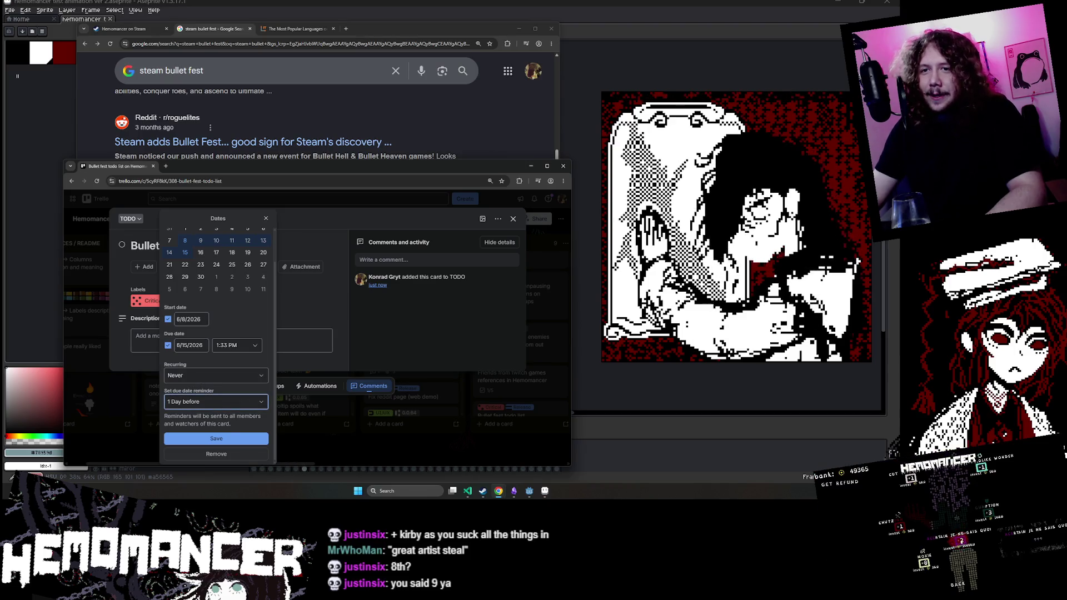
pyautogui.click(216, 438)
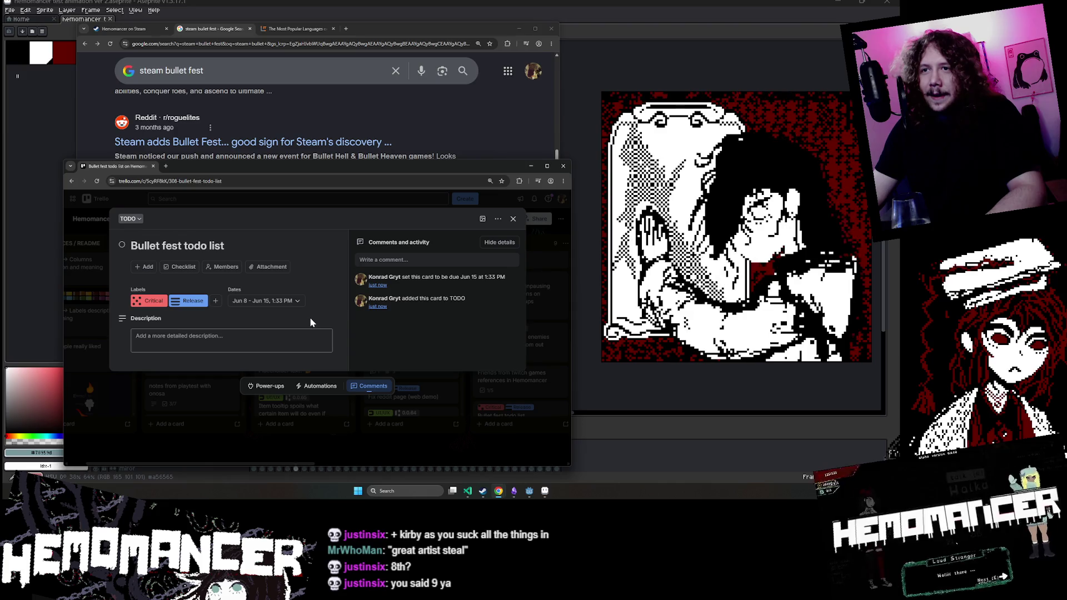
# Step: Retitle the card 'Bullet fest todo list (8th of June)' and start a new checklist
pyautogui.click(222, 246)
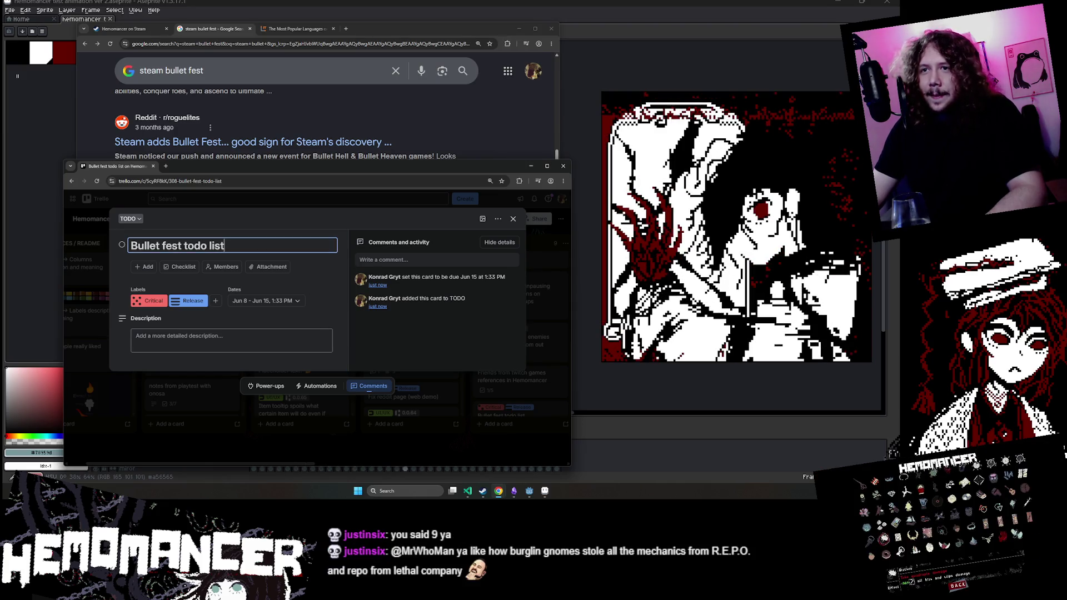
pyautogui.write(' (8th of June')
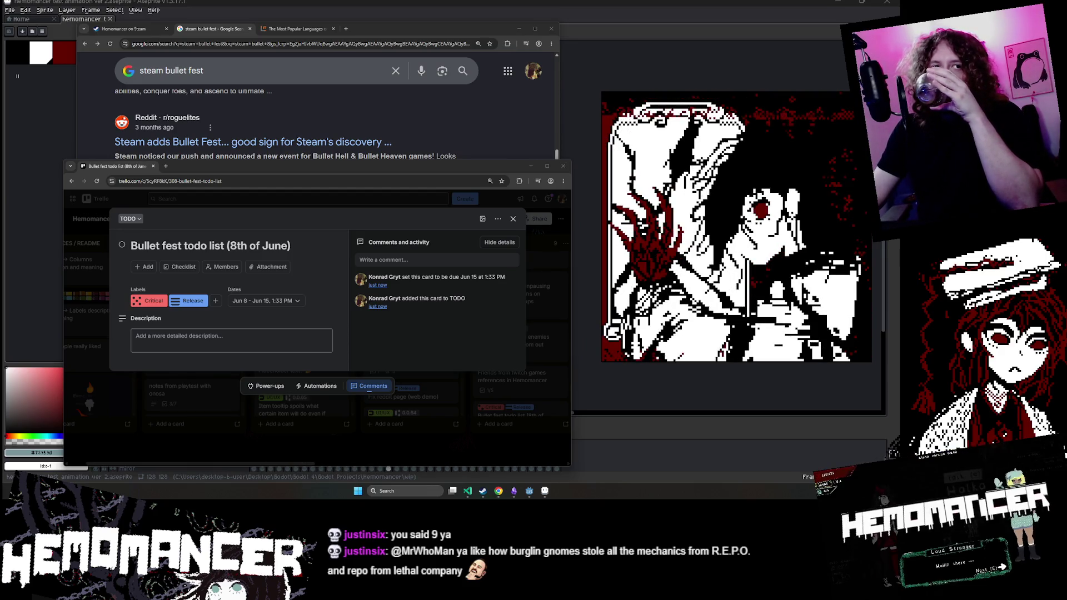
pyautogui.click(181, 269)
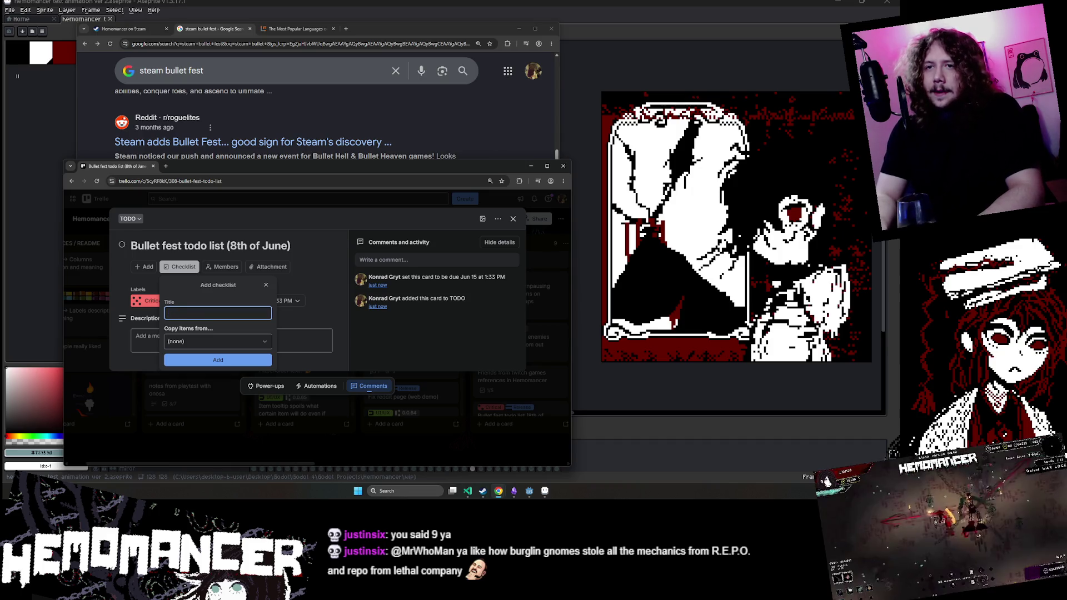
# Step: Add a checklist named 'Mandatry' to the card
pyautogui.write('Must')
pyautogui.press('BackSpace')
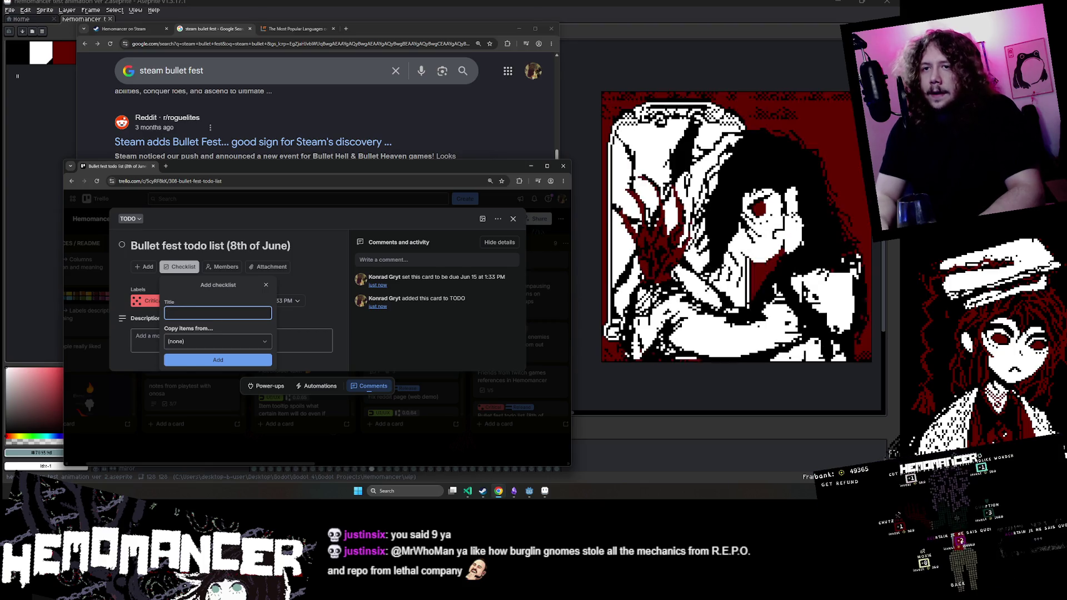
pyautogui.write('Mandatry')
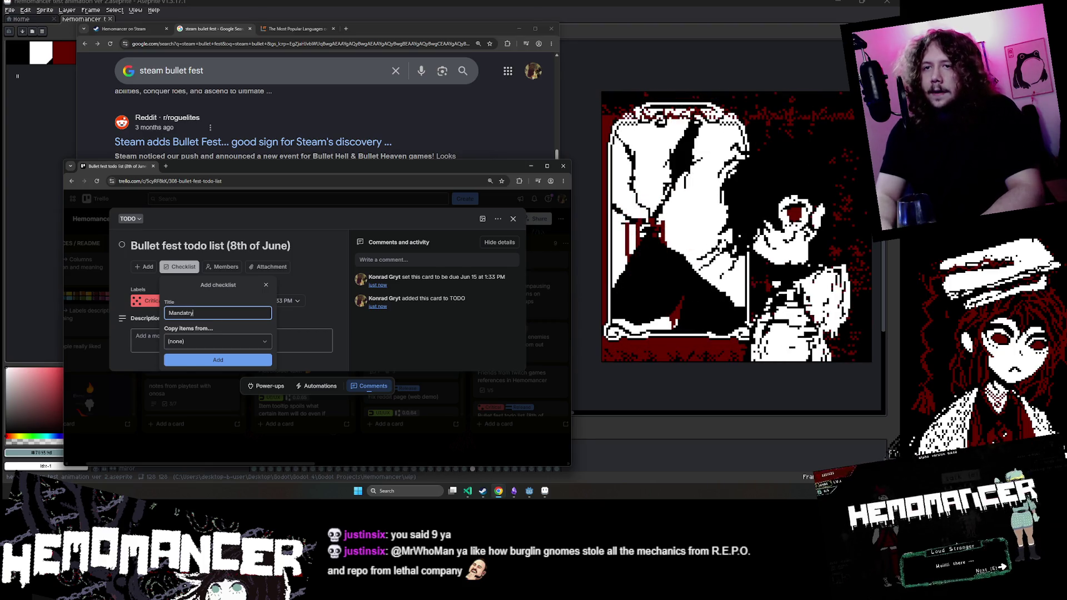
pyautogui.click(211, 360)
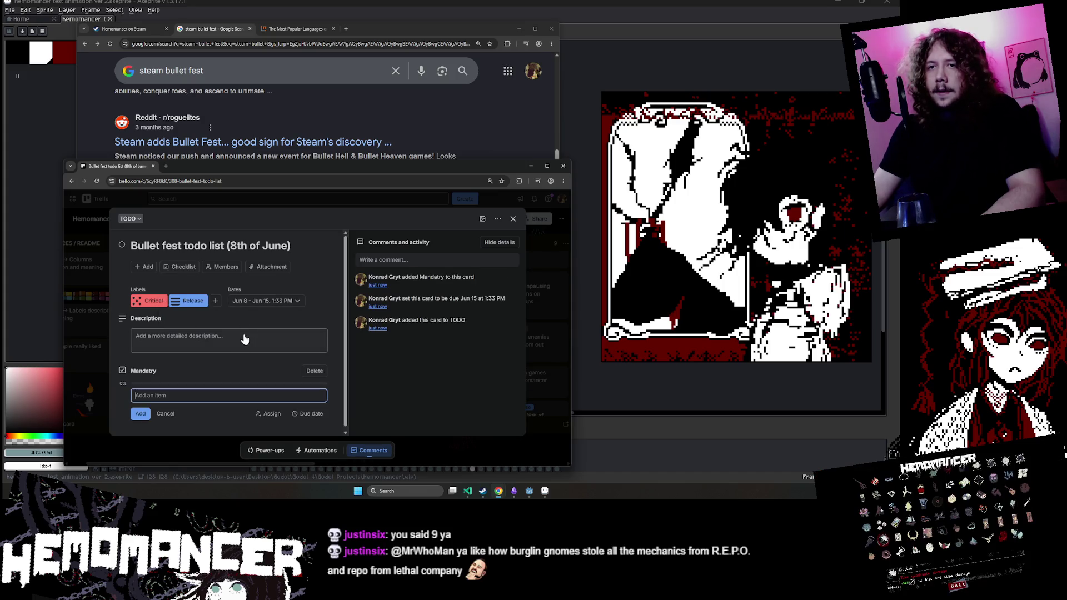
# Step: Add a second, empty checklist named 'god to have'
pyautogui.click(177, 267)
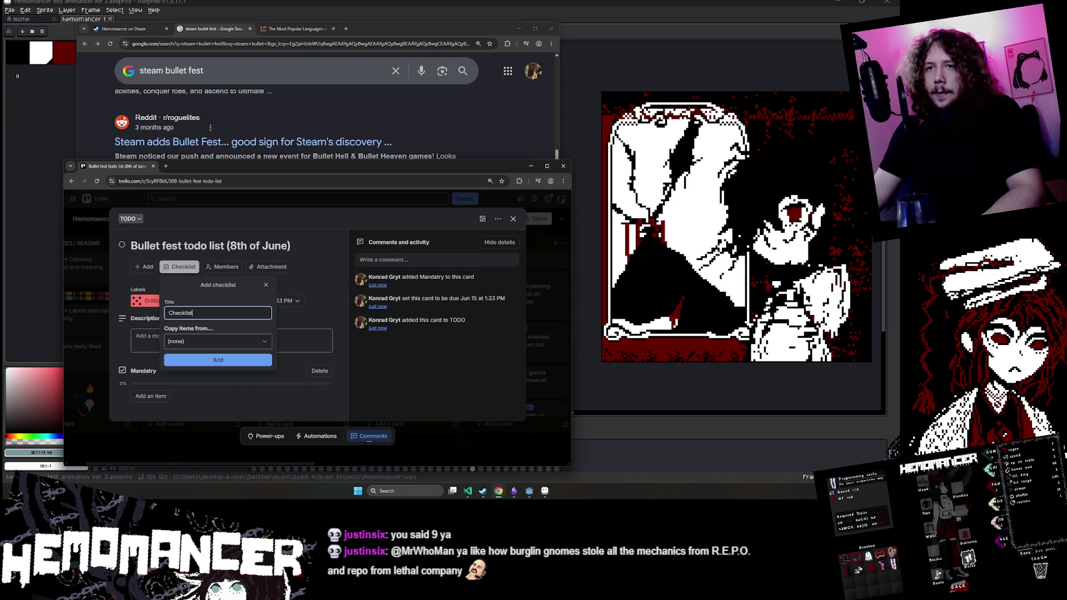
pyautogui.write('god to have')
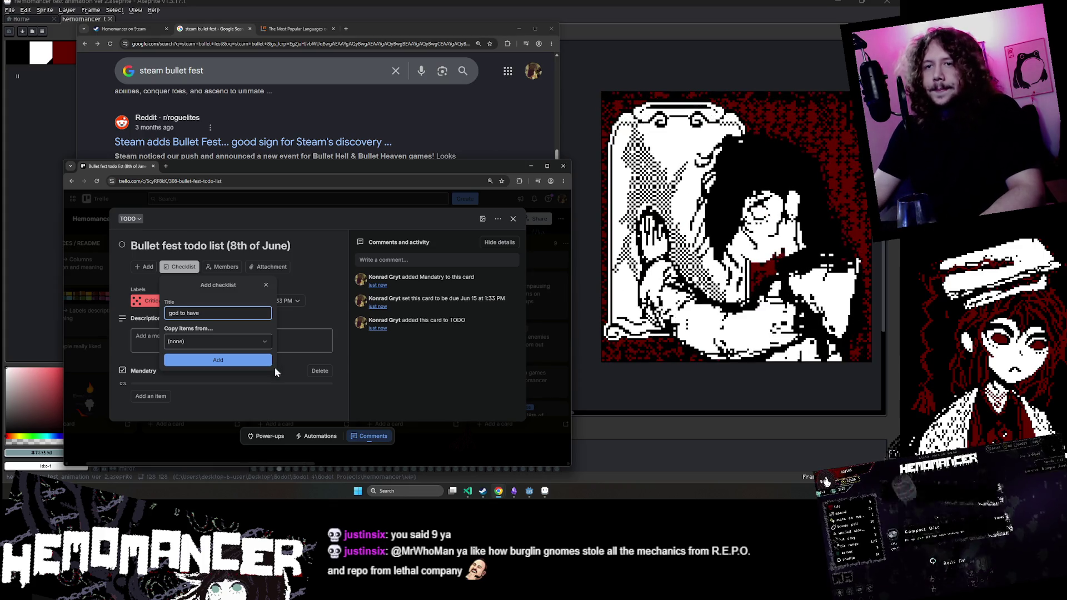
pyautogui.click(269, 361)
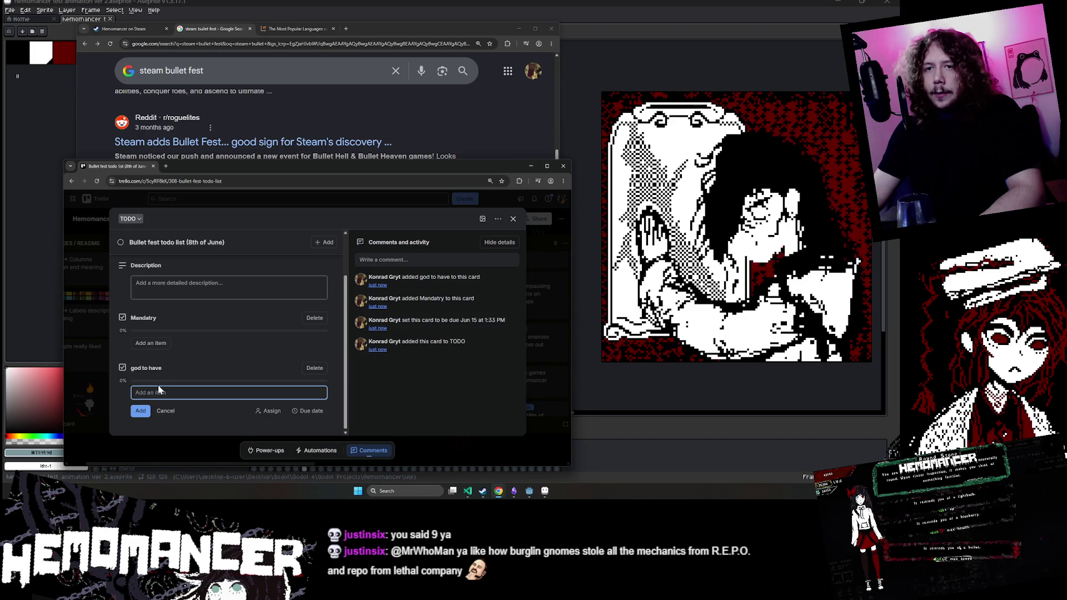
pyautogui.click(225, 378)
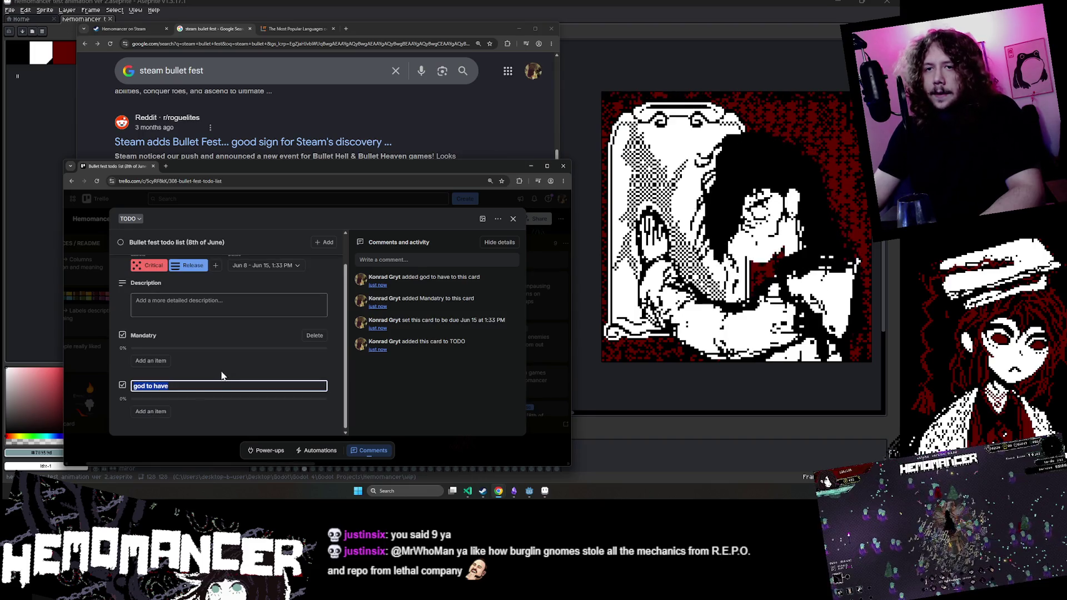
# Step: Rename the checklists to 'god to have (optional0' and 'Mandatry (have to have)'
pyautogui.click(196, 390)
pyautogui.write('(optional')
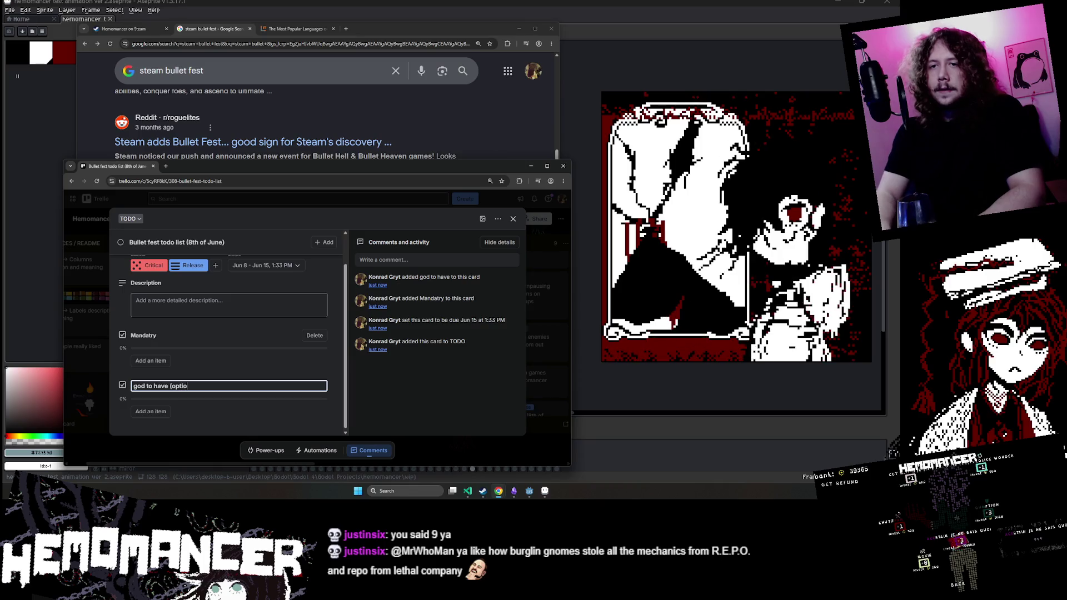
pyautogui.write('0')
pyautogui.press('Return')
pyautogui.click(220, 336)
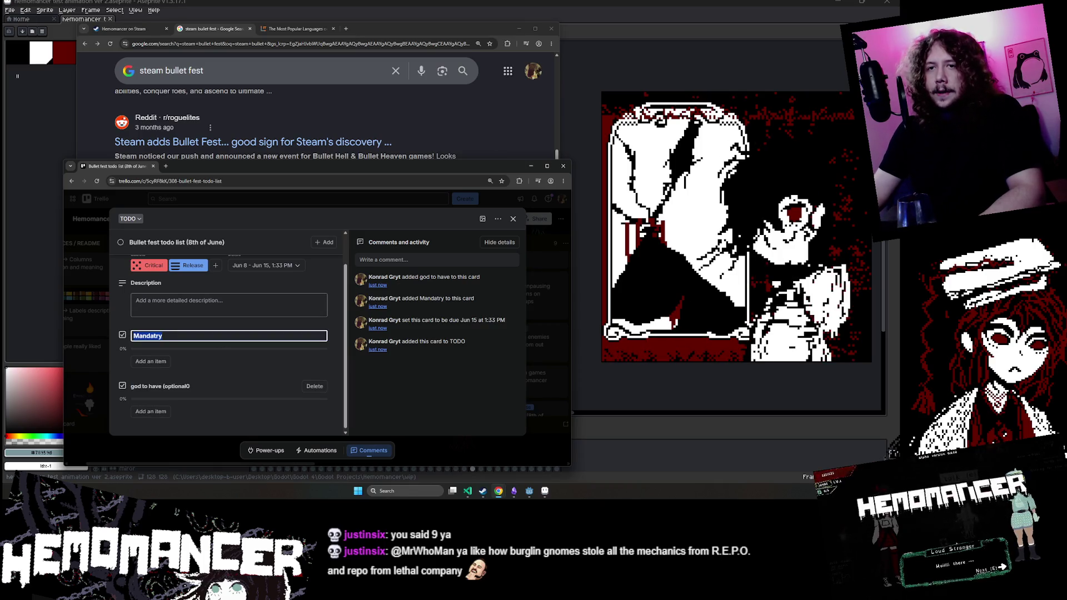
pyautogui.write('(have to have)')
pyautogui.press('Return')
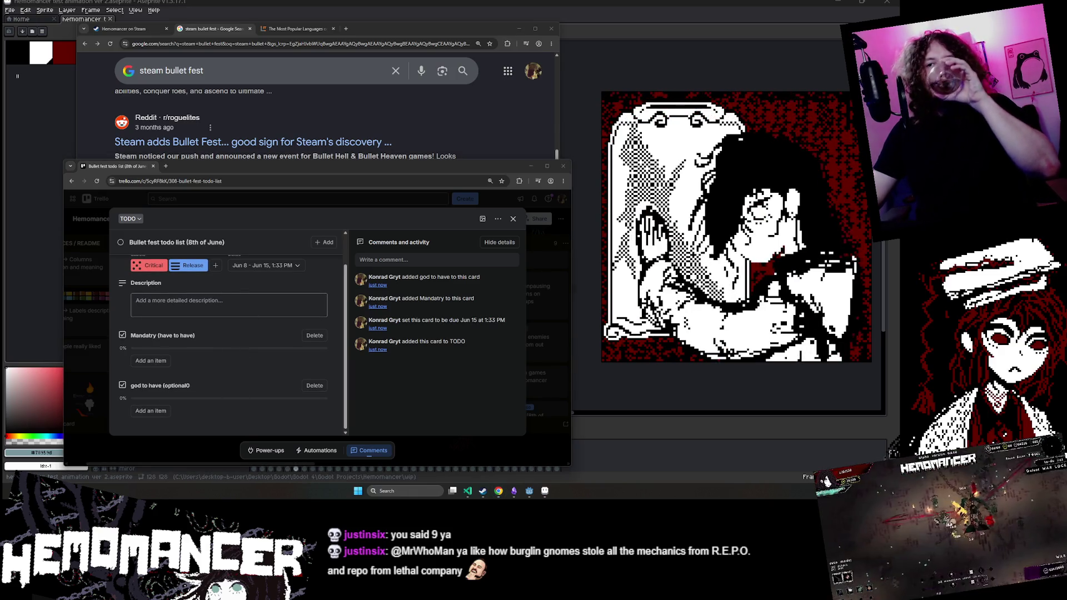
# Step: Zoom the browser to 150% and scroll down through the card
pyautogui.hotkey('ctrl', '+')
pyautogui.hotkey('ctrl', '+')
pyautogui.scroll(-1, 295, 365)
pyautogui.hotkey('ctrl', '+')
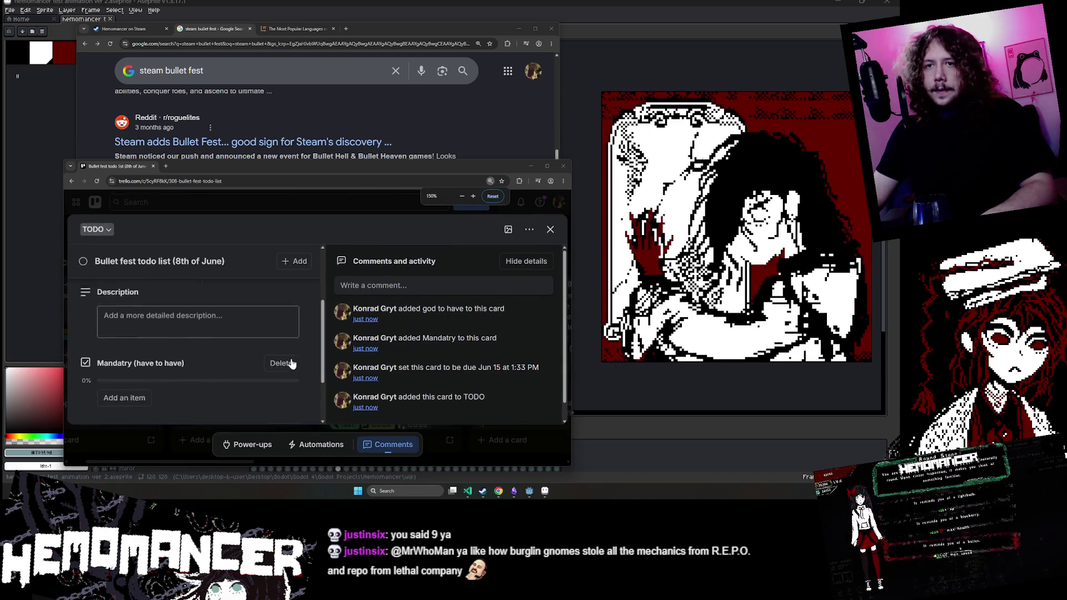
pyautogui.scroll(-2, 275, 361)
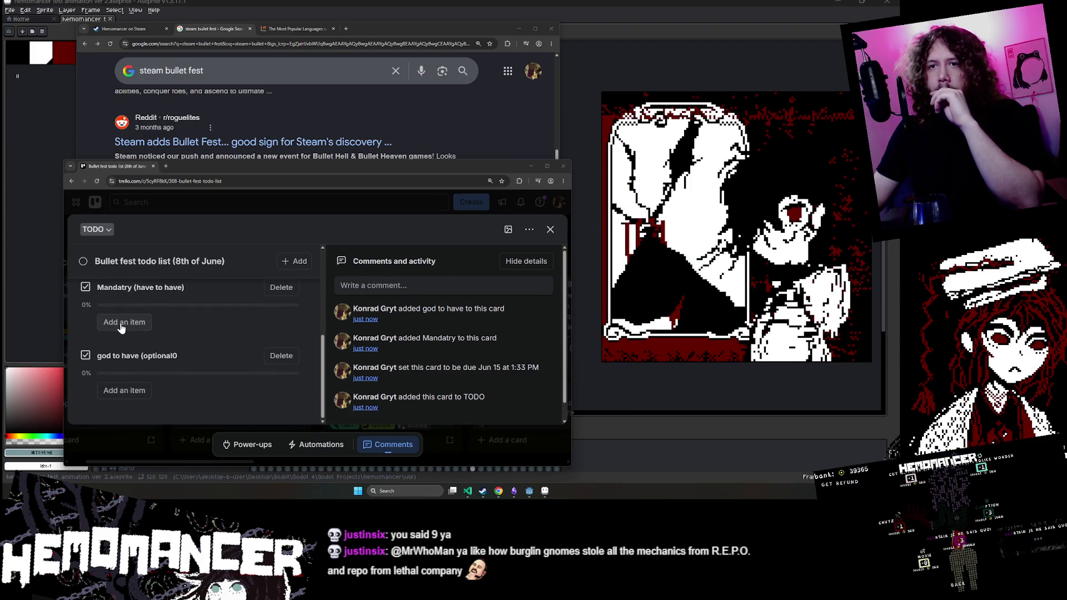
# Step: Add 'Localized screenshots' and 'Localized trailer' as items in the god to have checklist
pyautogui.click(132, 388)
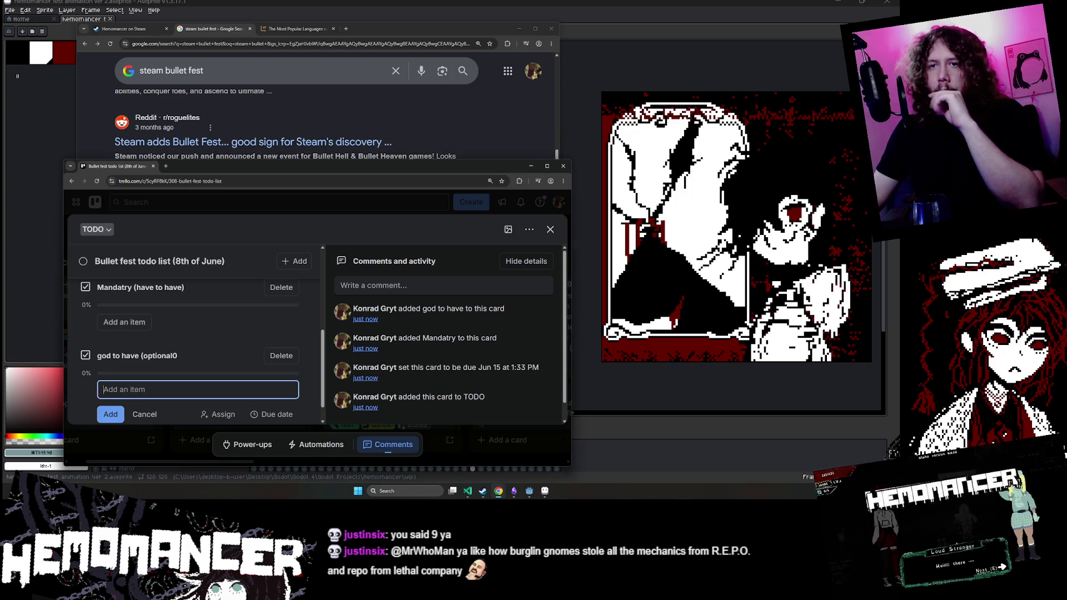
pyautogui.write('Lo')
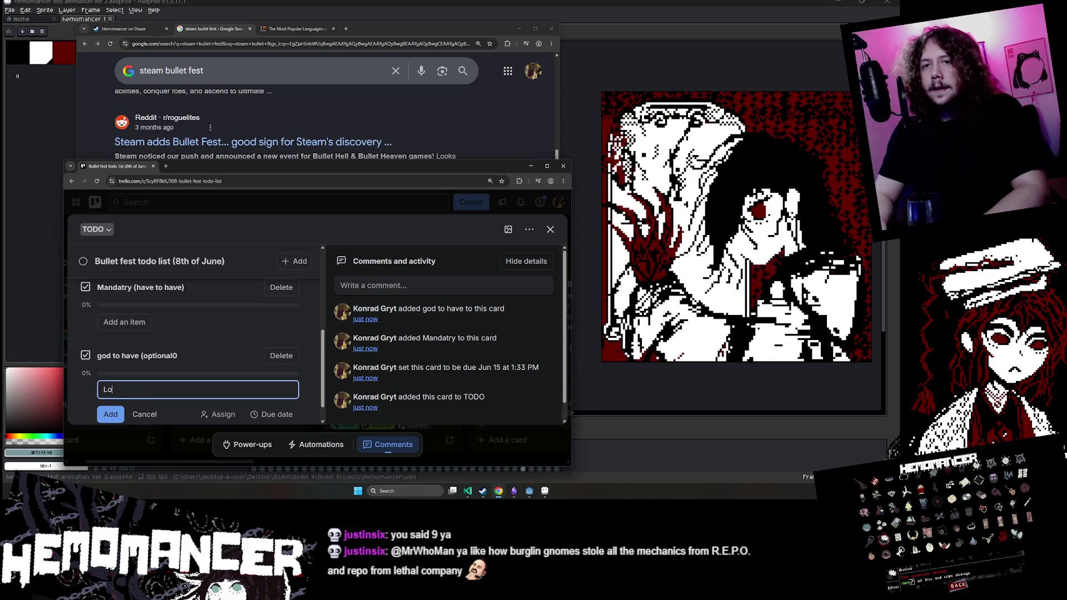
pyautogui.write('calized screenshots')
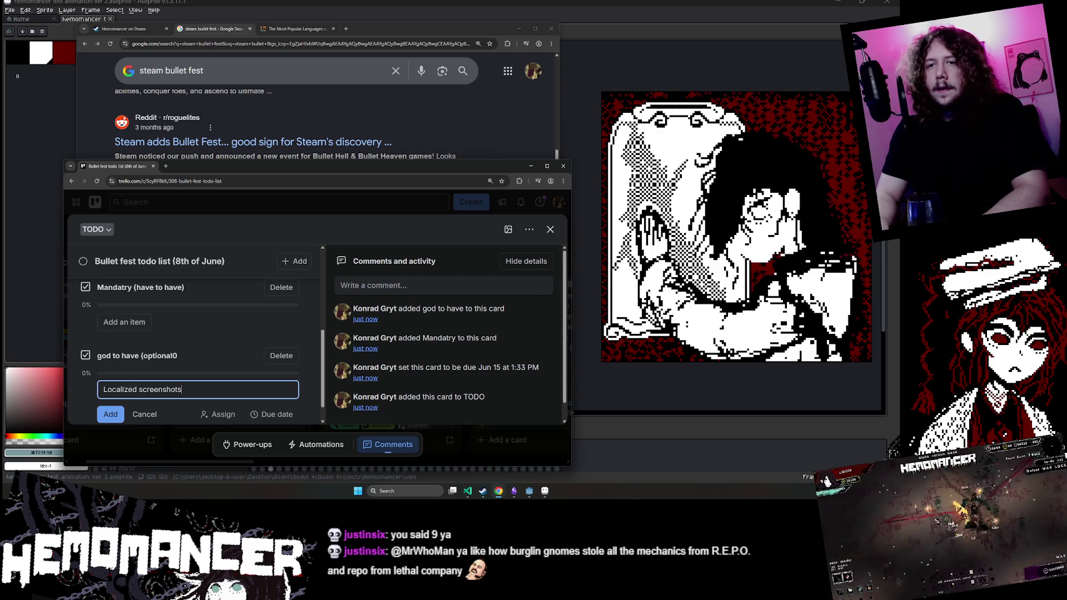
pyautogui.press('Return')
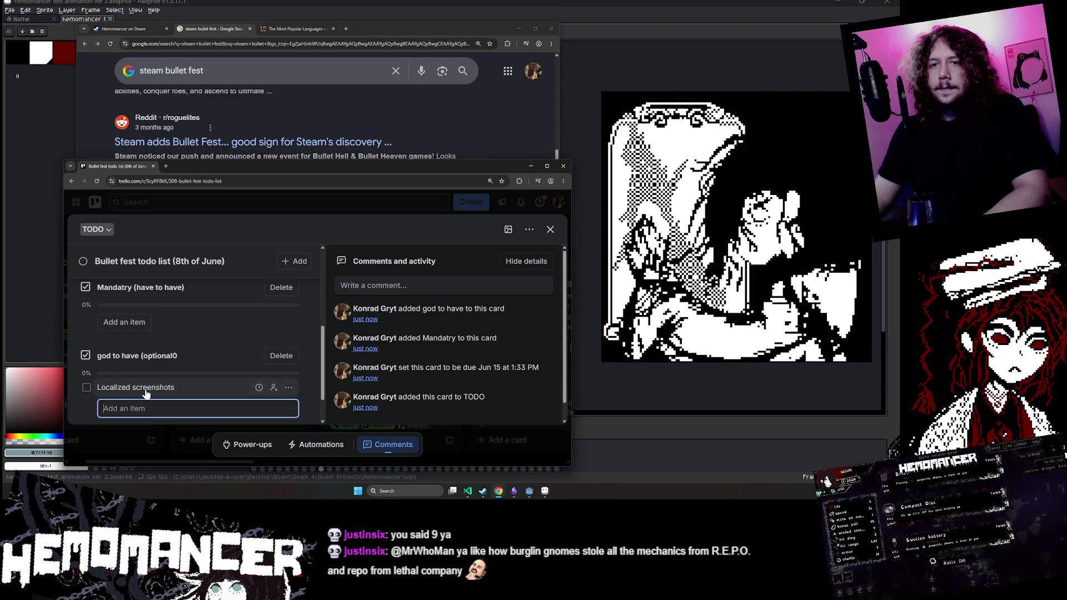
pyautogui.write('Localized trai')
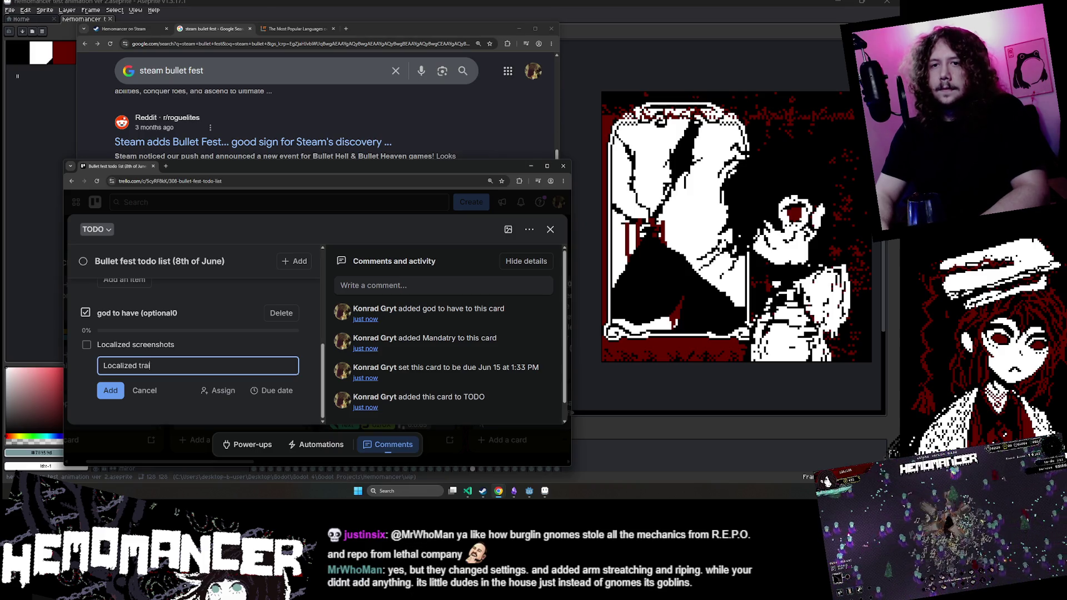
pyautogui.press('Return')
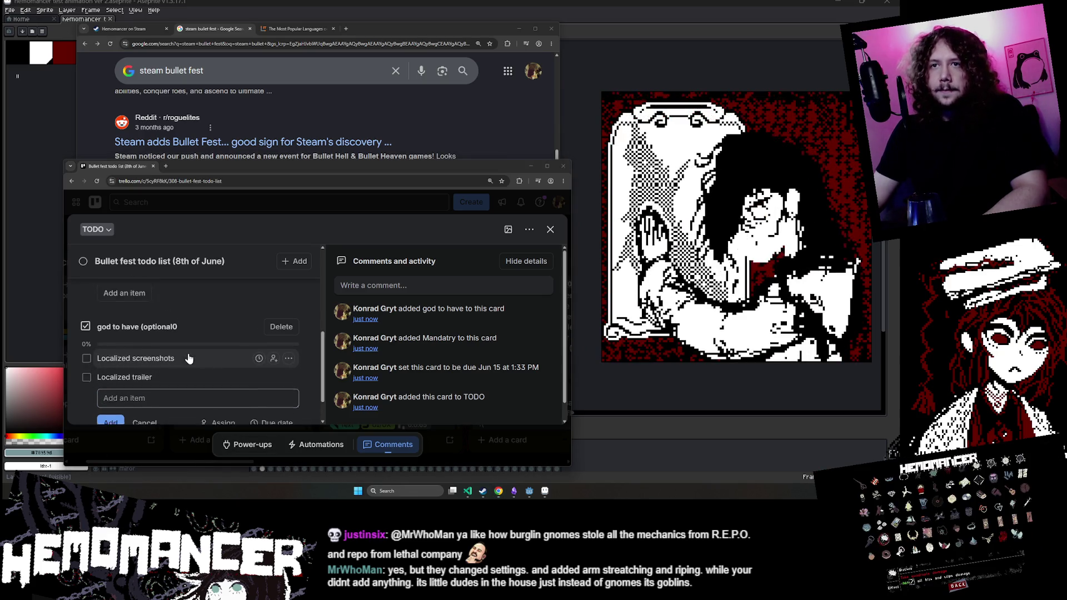
# Step: Discard a partly typed optional item and begin a new item in the Mandatry checklist
pyautogui.scroll(2, 166, 339)
pyautogui.click(125, 347)
pyautogui.click(143, 372)
pyautogui.scroll(-1, 139, 367)
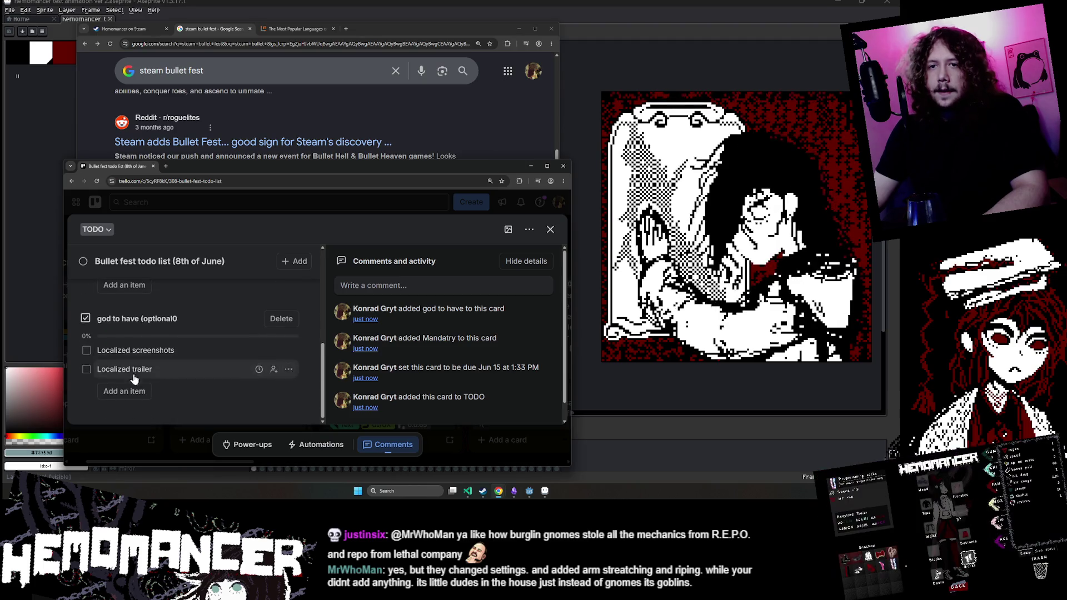
pyautogui.click(119, 389)
pyautogui.write('Upda')
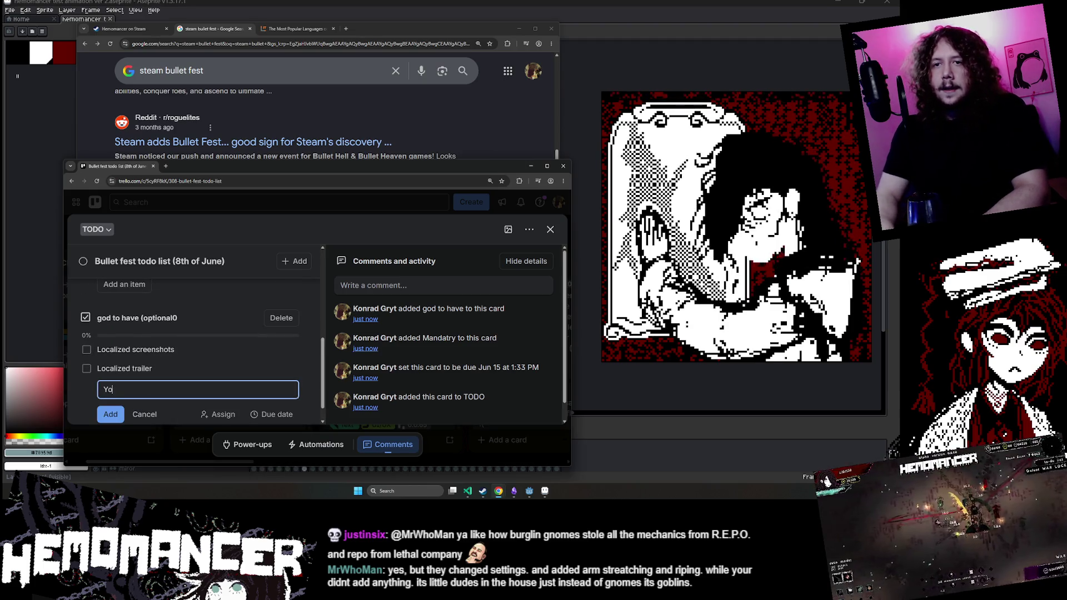
pyautogui.press('BackSpace')
pyautogui.press('BackSpace')
pyautogui.press('BackSpace')
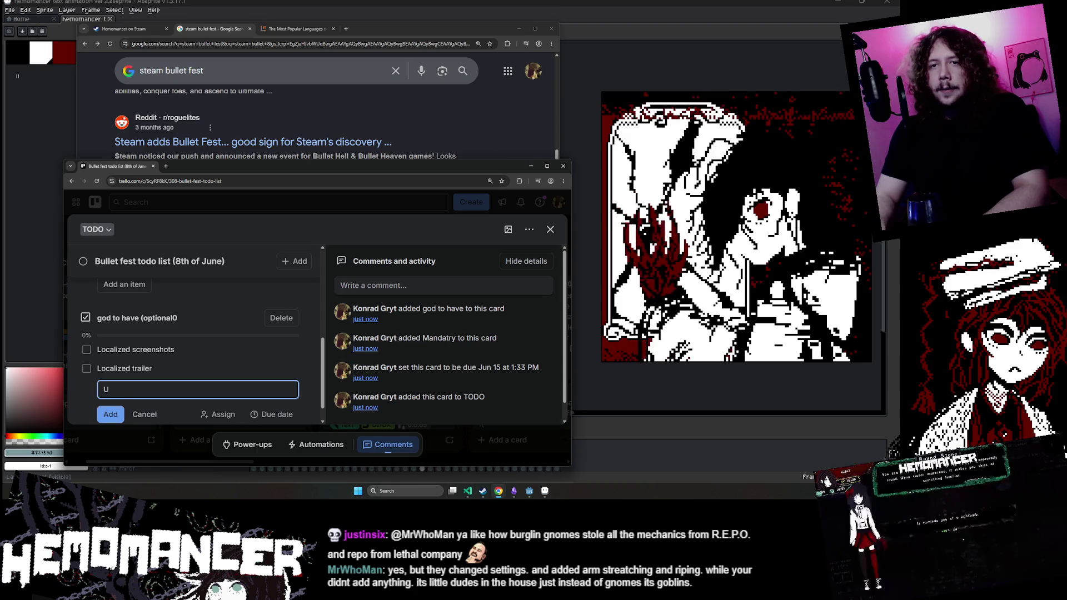
pyautogui.scroll(1, 121, 320)
pyautogui.click(122, 320)
pyautogui.write('Updated screen')
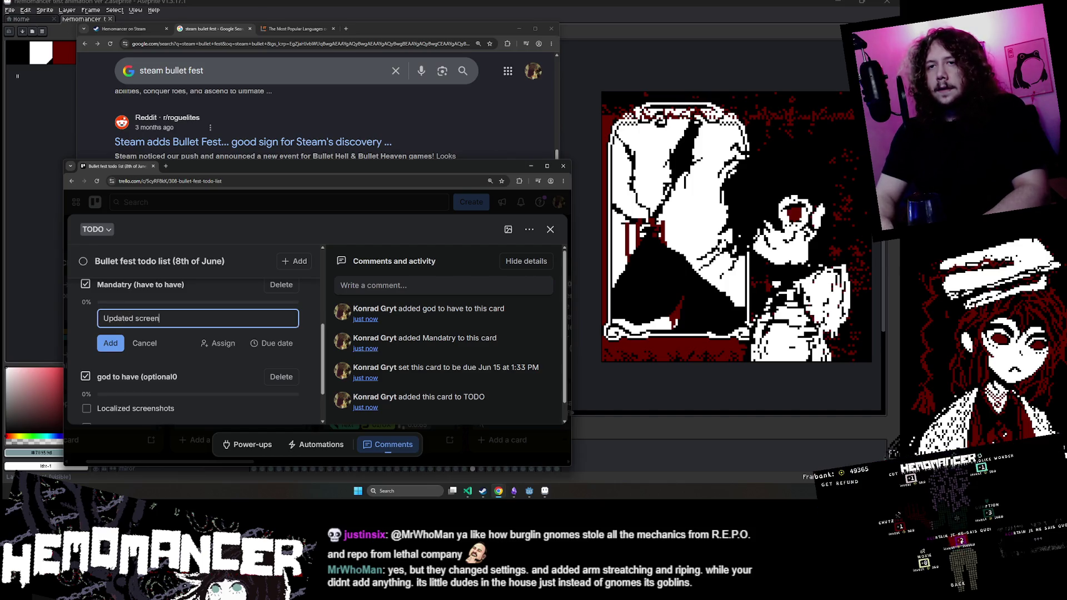
# Step: Add 'Updated screenshots' and 'Updated tags' as items in the Mandatry checklist
pyautogui.write('shots')
pyautogui.press('Return')
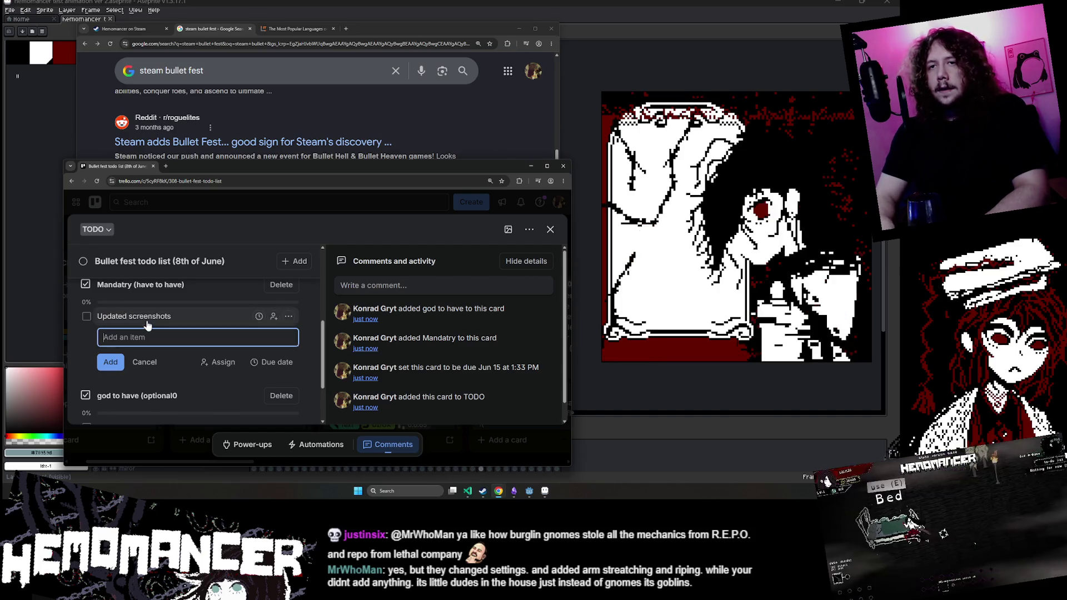
pyautogui.write('UY')
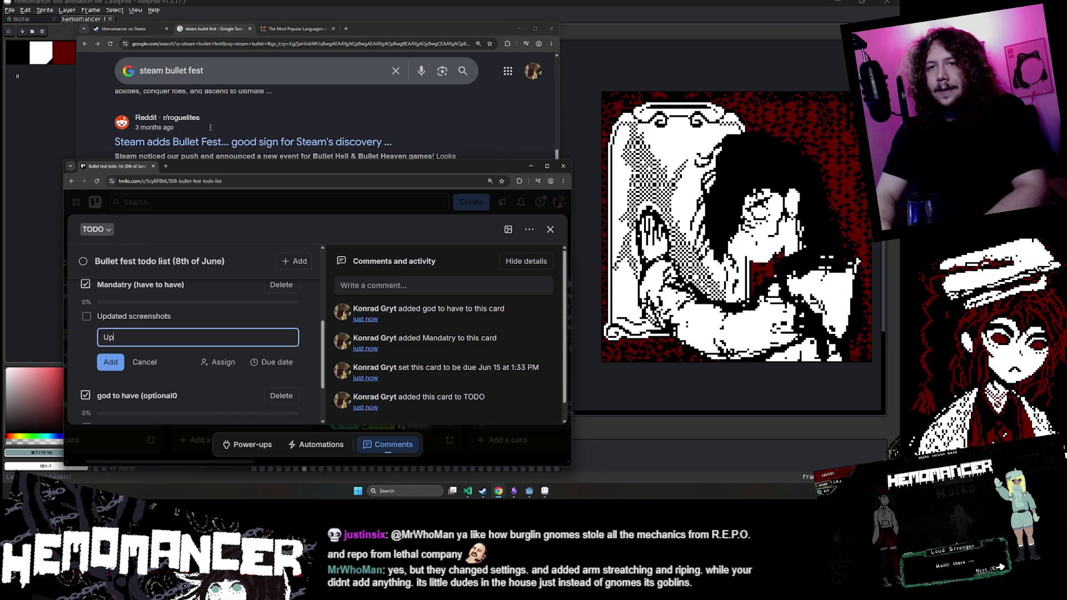
pyautogui.write('d tags')
pyautogui.press('Return')
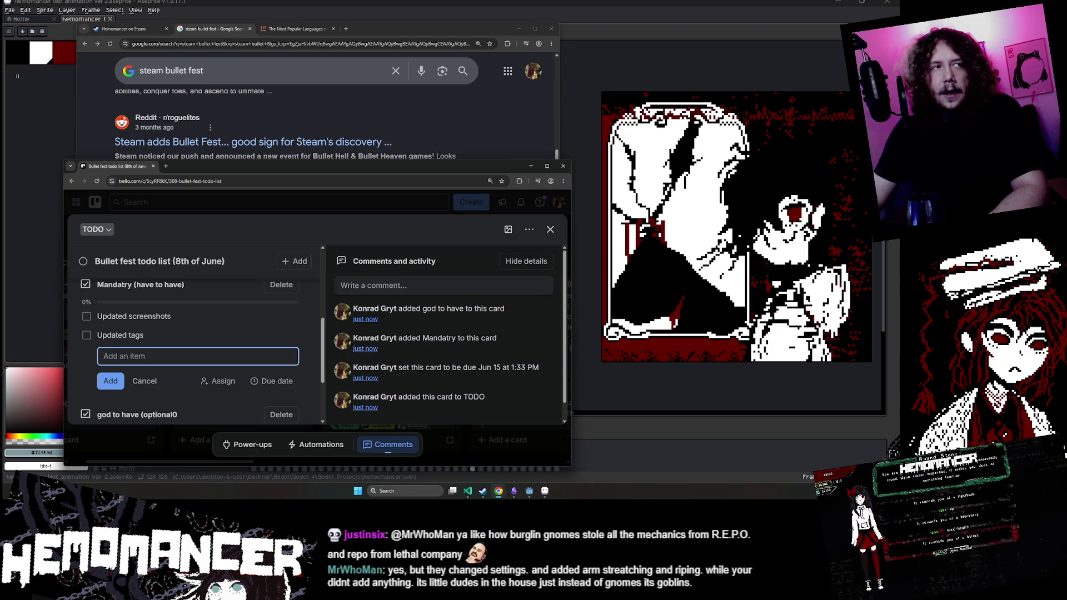
pyautogui.scroll(-2, 161, 333)
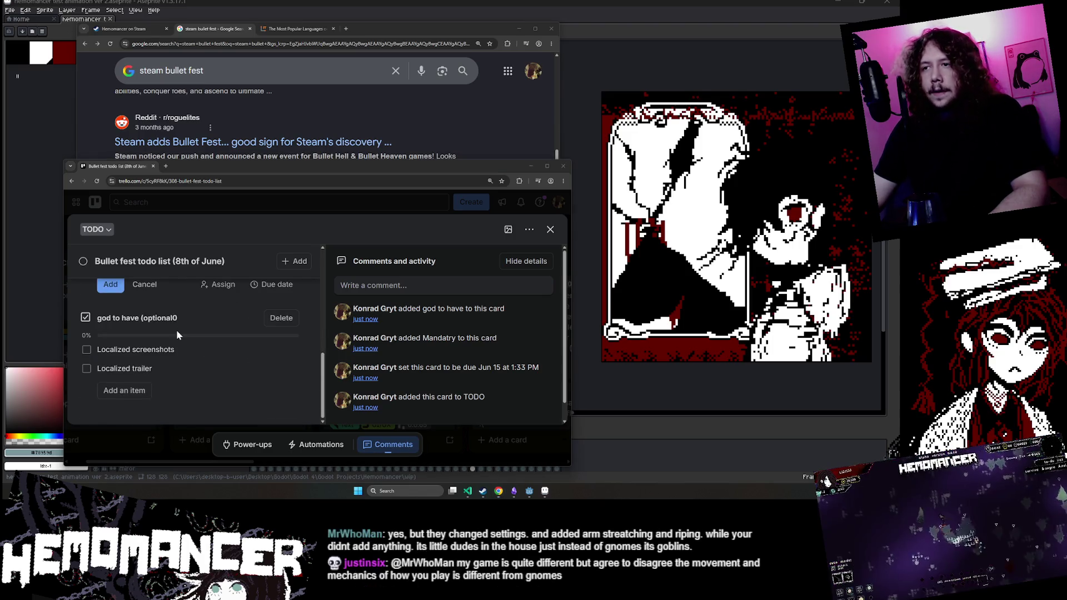
pyautogui.scroll(2, 161, 348)
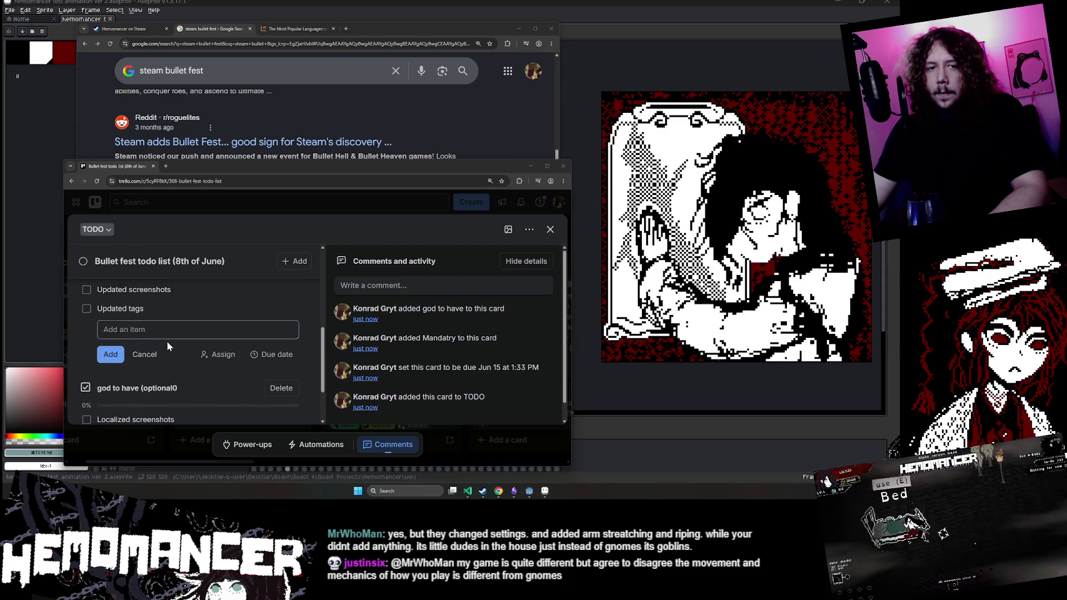
pyautogui.scroll(1, 164, 342)
pyautogui.scroll(-2, 164, 342)
pyautogui.scroll(3, 165, 348)
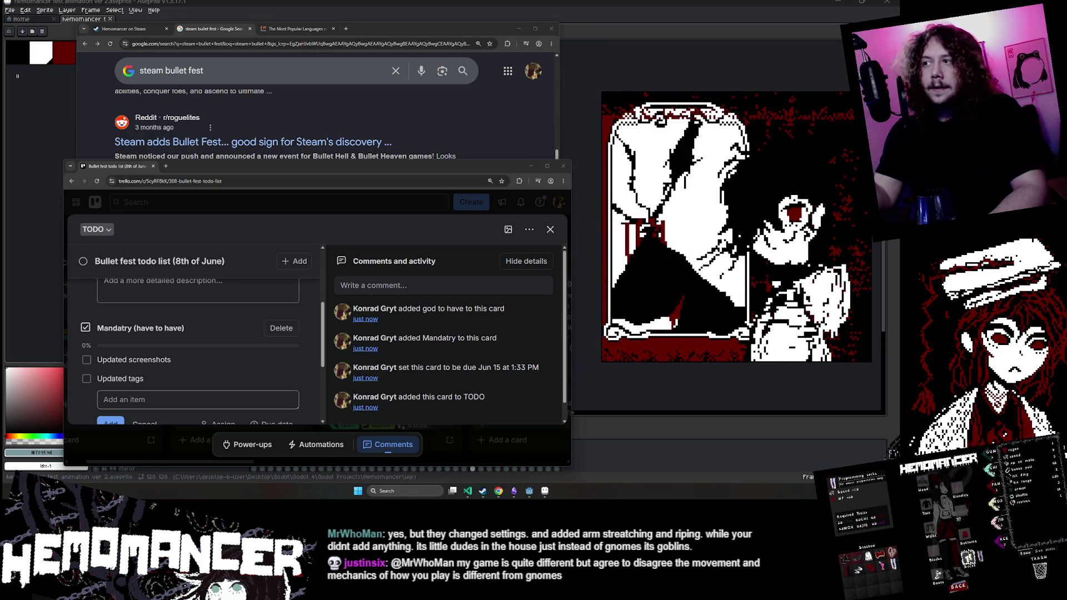
pyautogui.scroll(3, 257, 340)
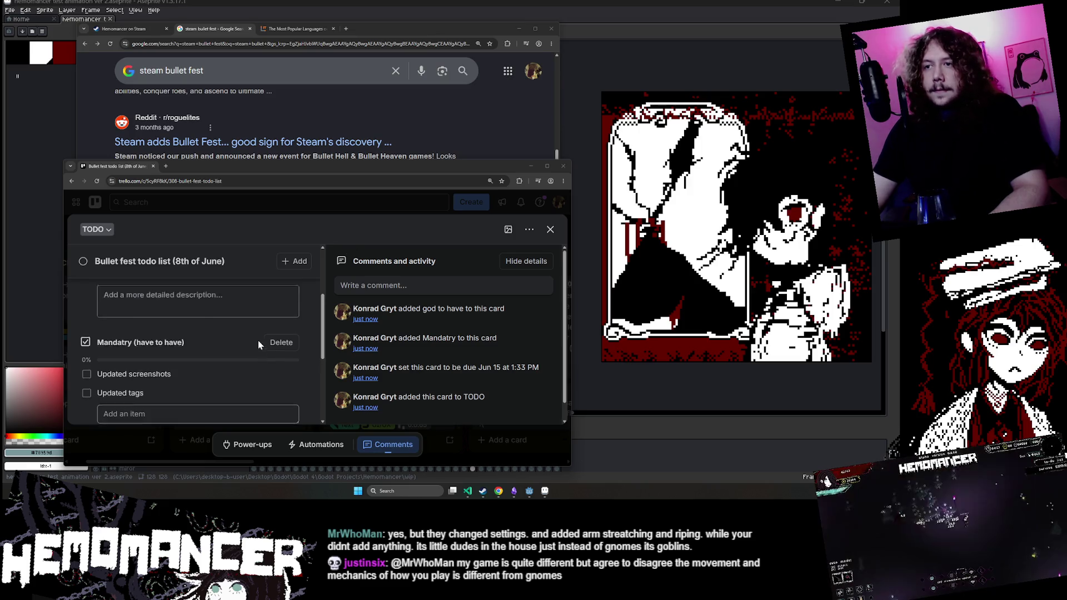
pyautogui.scroll(-4, 258, 340)
pyautogui.moveTo(258, 344)
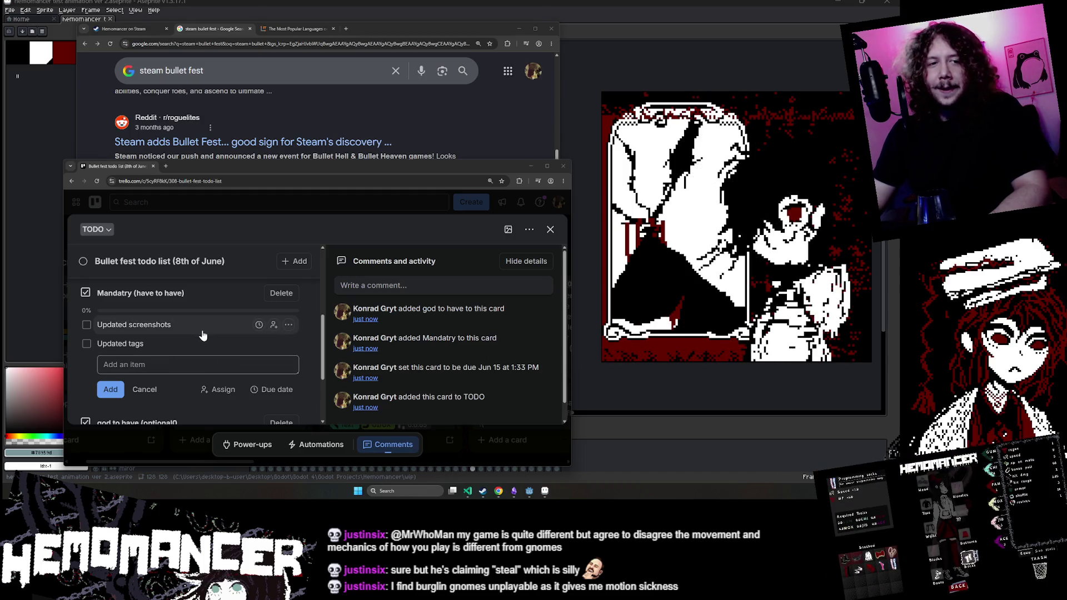
pyautogui.scroll(1, 204, 330)
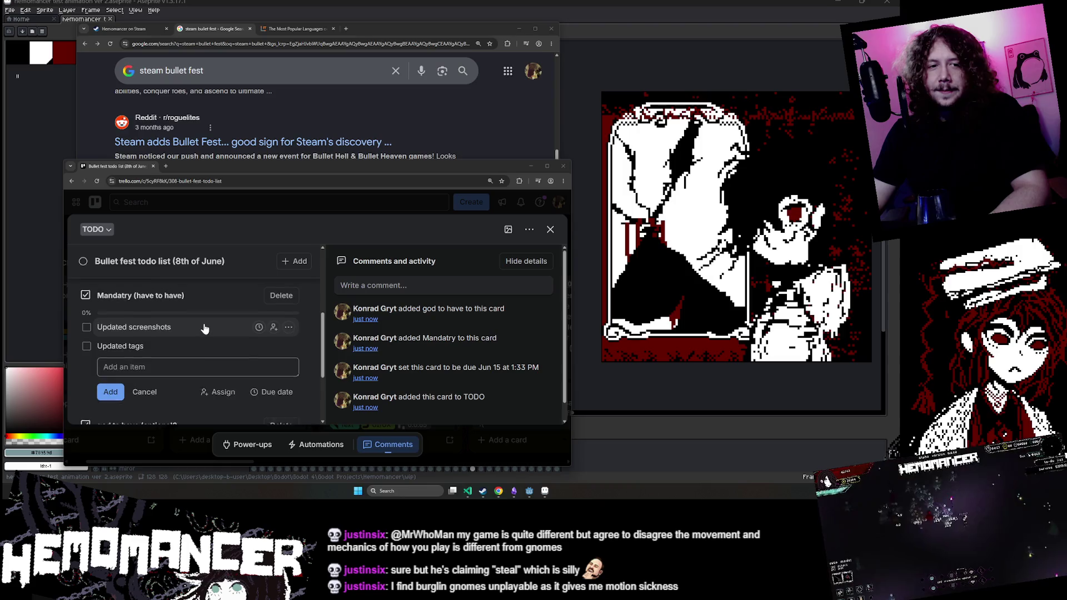
pyautogui.scroll(-3, 205, 330)
pyautogui.scroll(1, 204, 330)
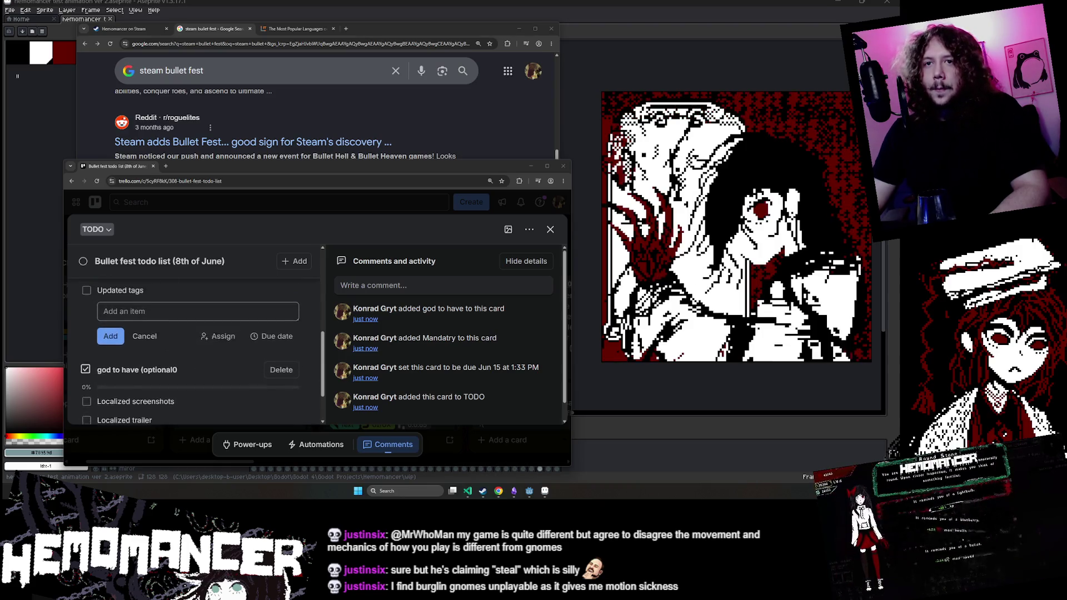
pyautogui.hotkey('alt', 'Tab')
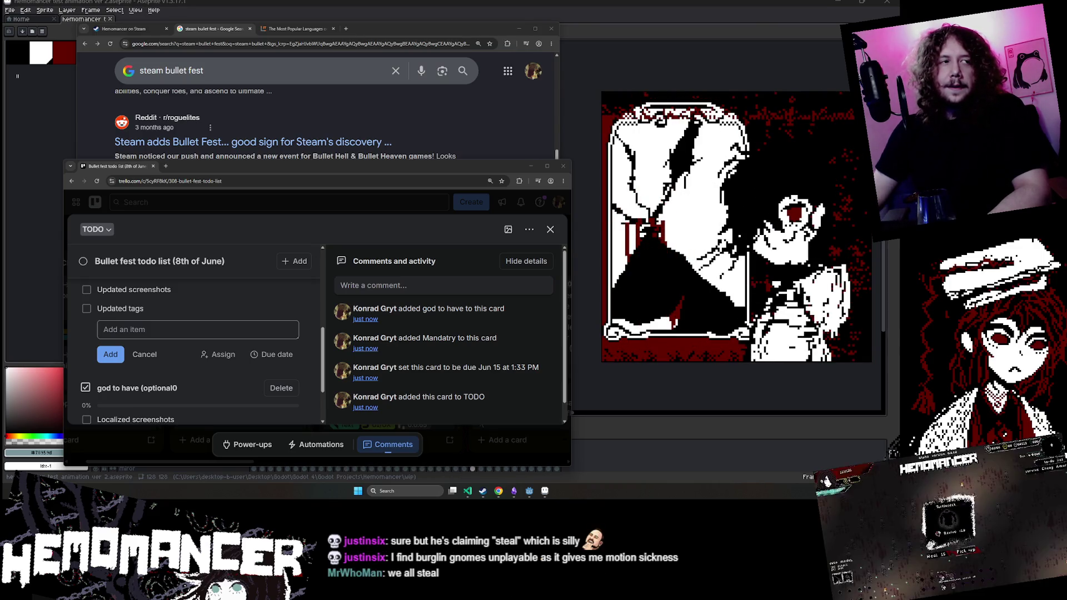
pyautogui.click(198, 329)
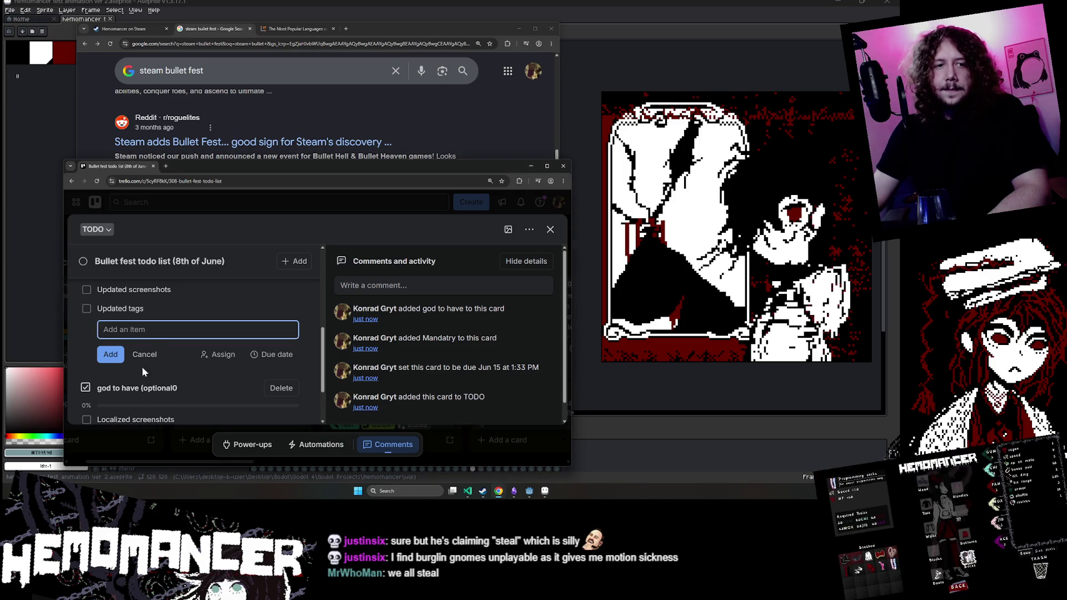
pyautogui.scroll(-2, 195, 344)
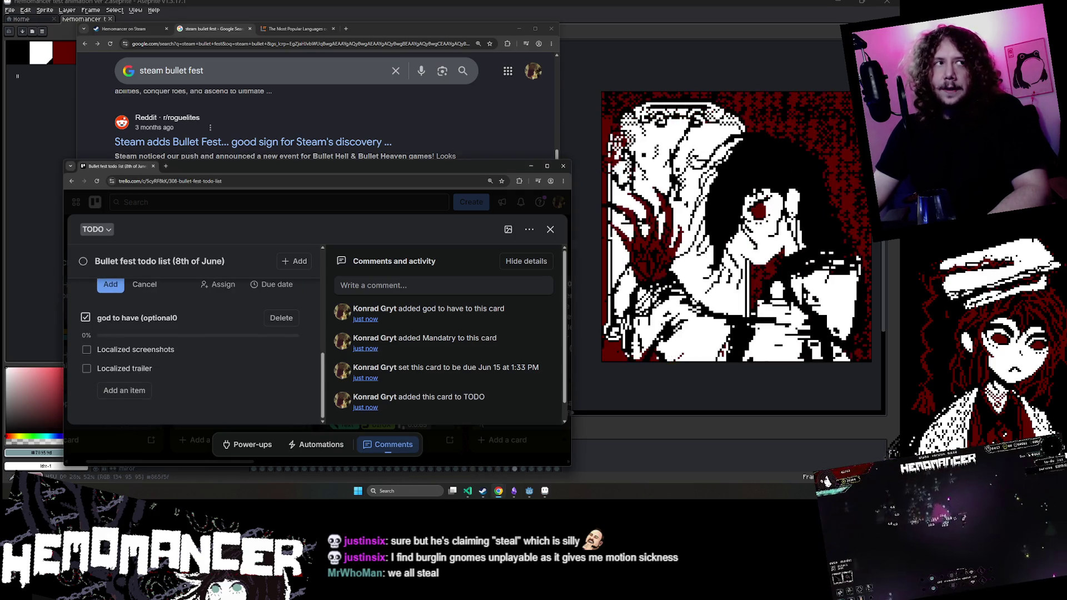
pyautogui.scroll(2, 203, 324)
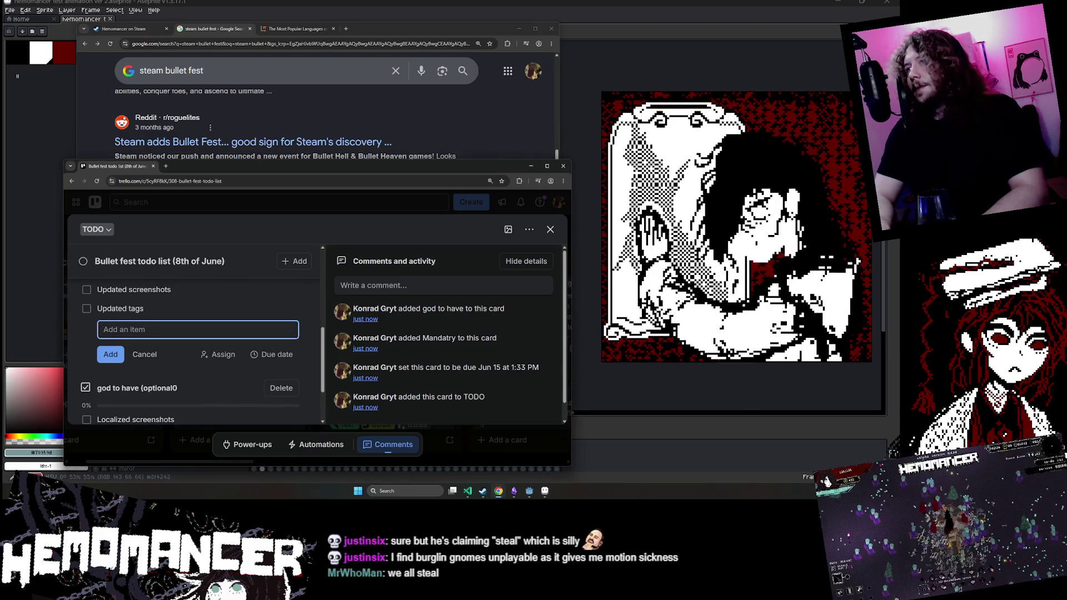
pyautogui.scroll(1, 136, 334)
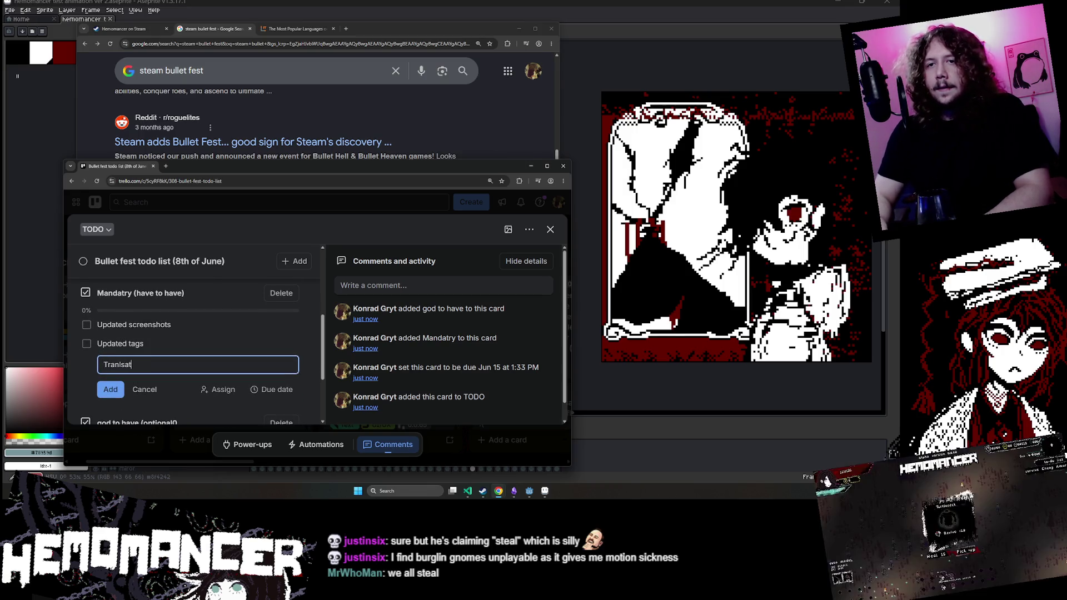
# Step: Fix the typo and add 'Translation to portugese' as the third Mandatry checklist item
pyautogui.press('BackSpace')
pyautogui.press('BackSpace')
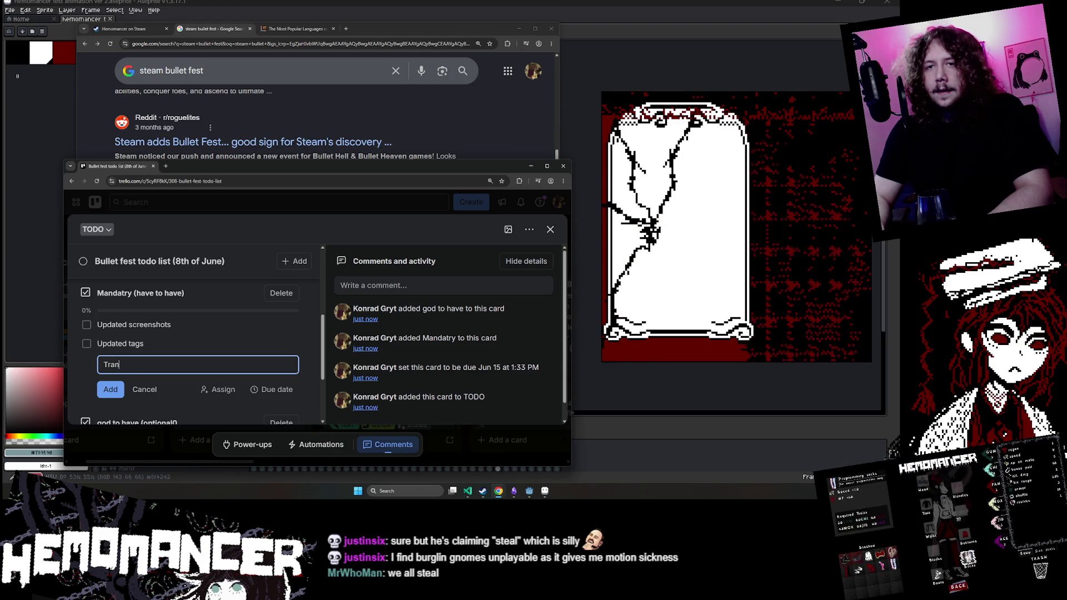
pyautogui.write('slati')
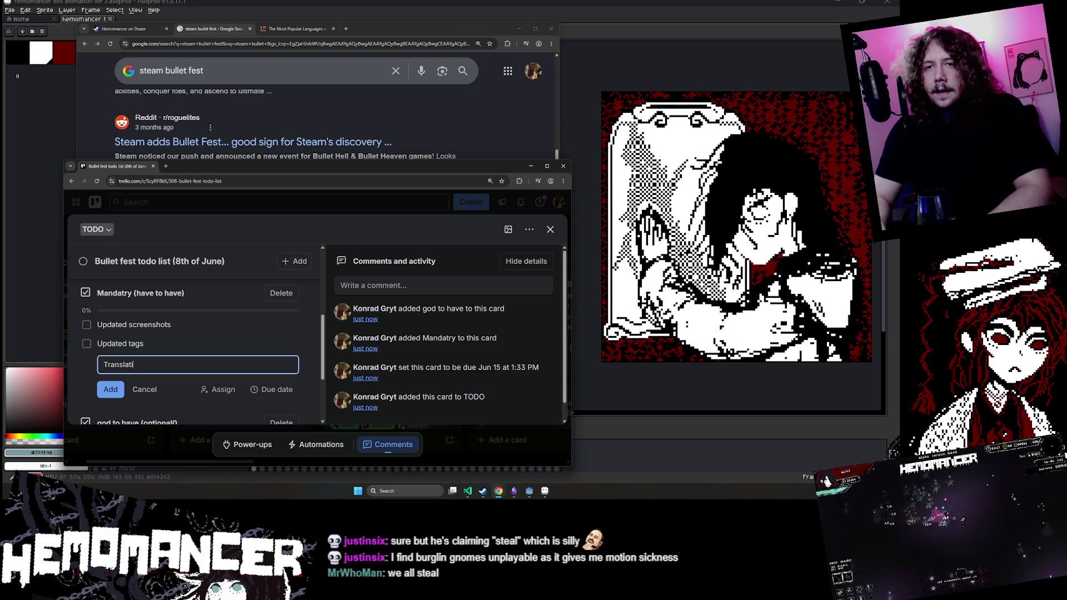
pyautogui.write('on to')
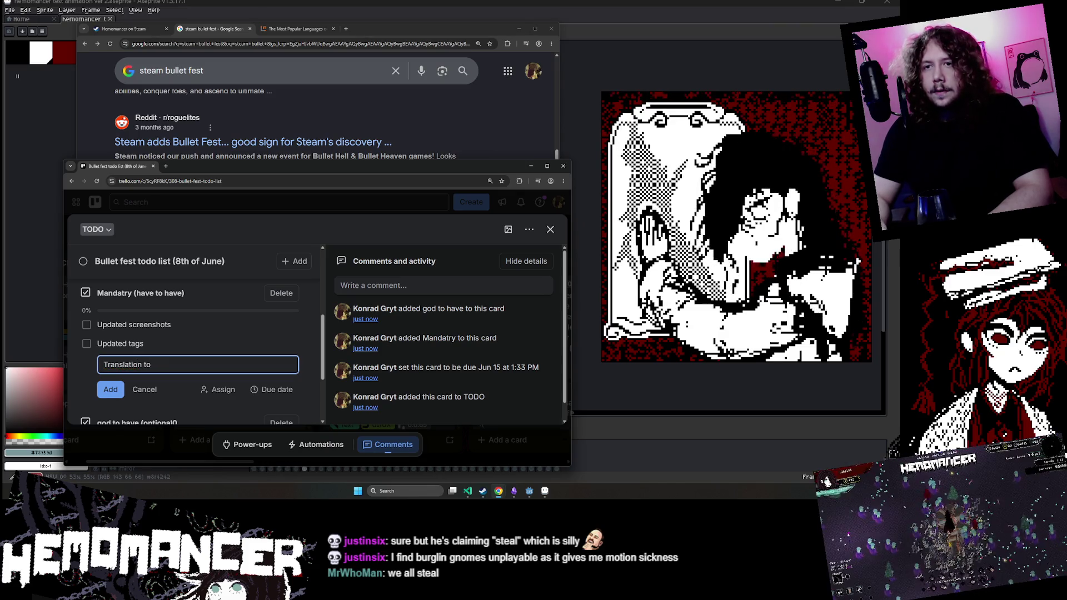
pyautogui.write(' portugese')
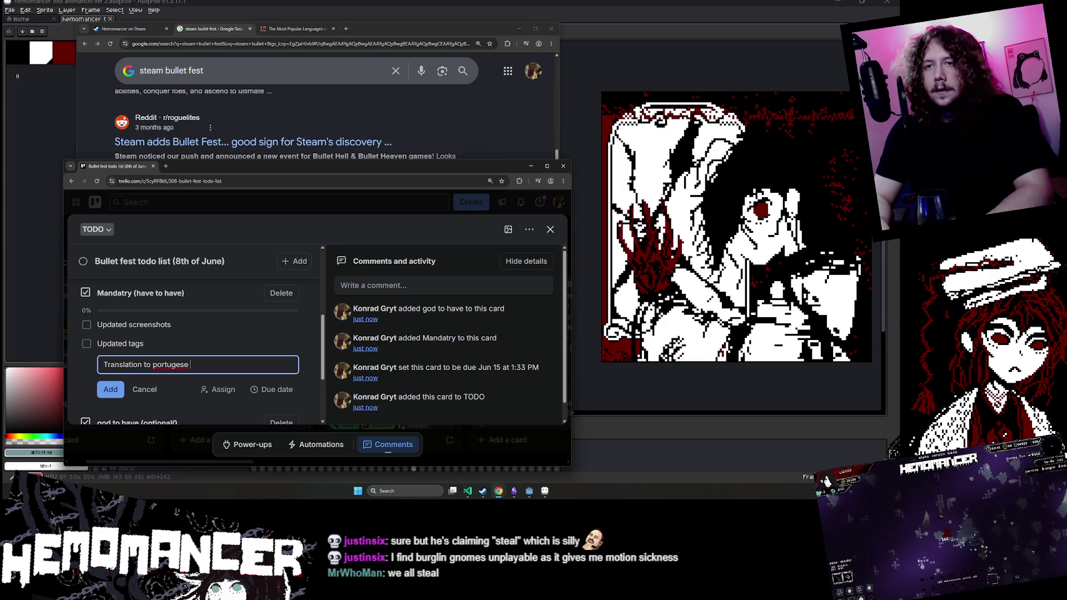
pyautogui.press('Return')
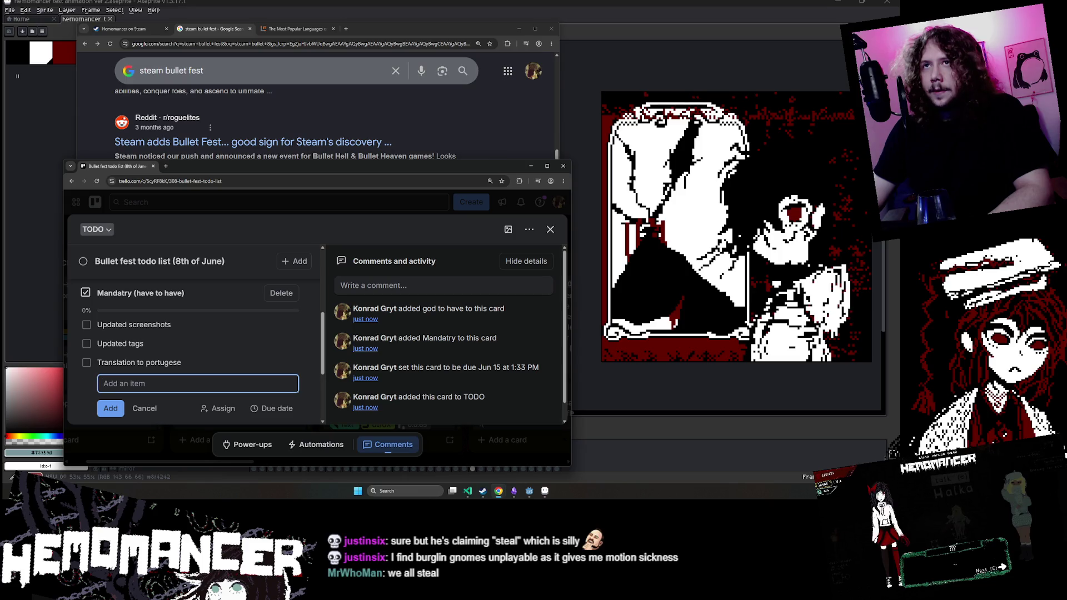
pyautogui.click(125, 29)
# Step: Rename the Portuguese checklist item to 'Translation to French'
pyautogui.scroll(-5, 469, 325)
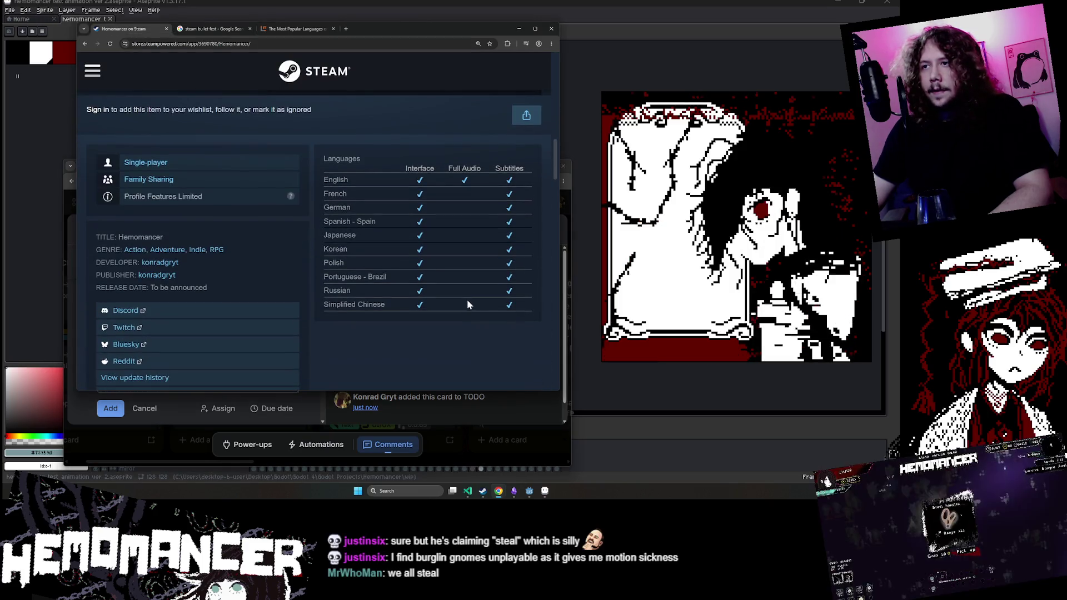
pyautogui.hotkey('alt', 'Tab')
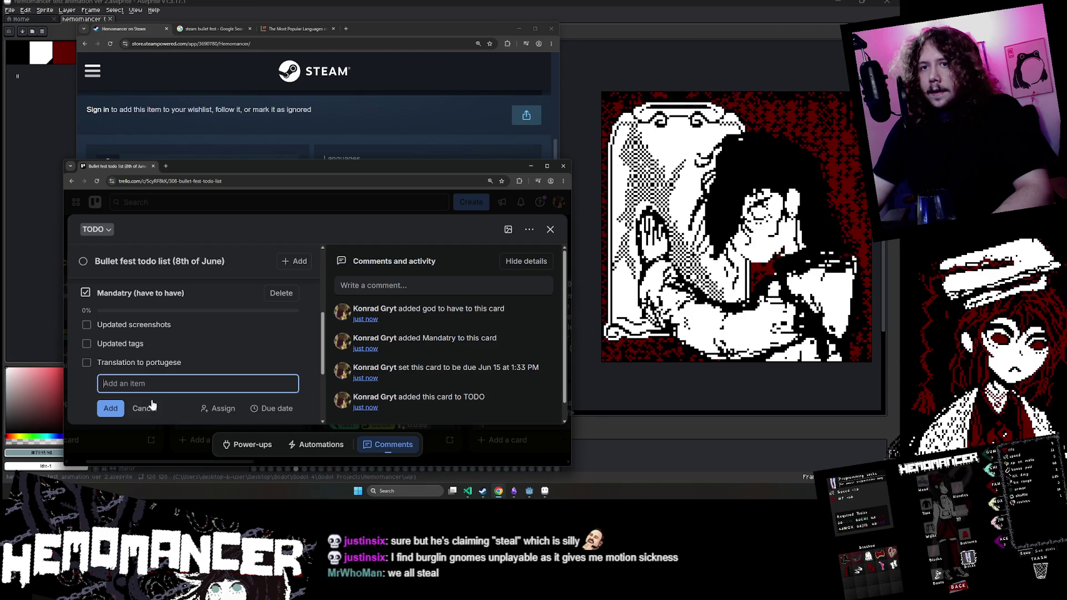
pyautogui.click(139, 363)
pyautogui.write('Translation to French')
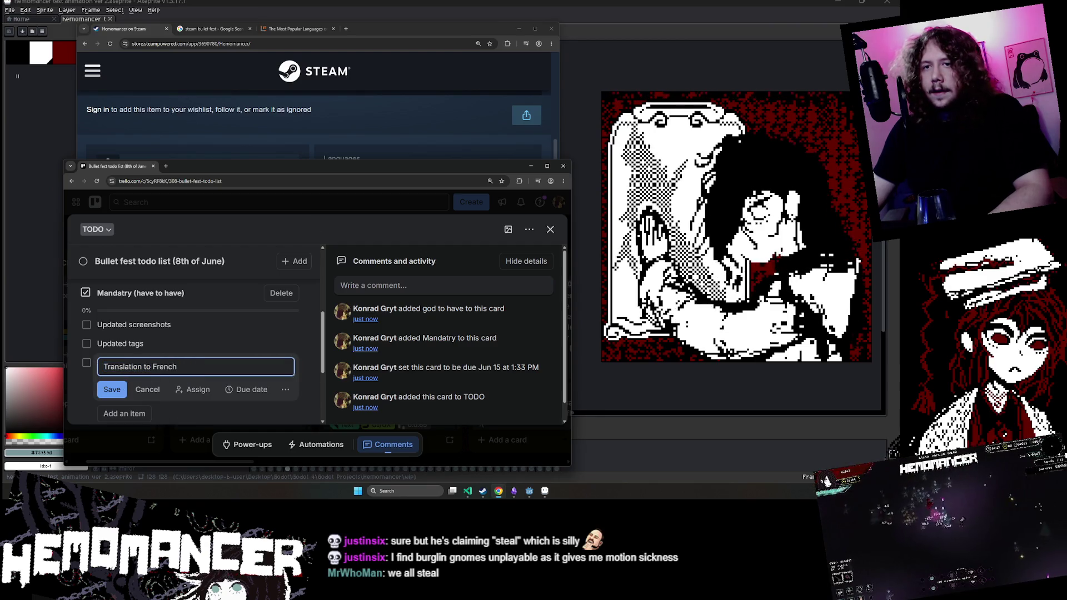
pyautogui.click(112, 389)
# Step: Add a 'Translation to German' item to the checklist
pyautogui.click(119, 382)
pyautogui.hotkey('alt', 'Tab')
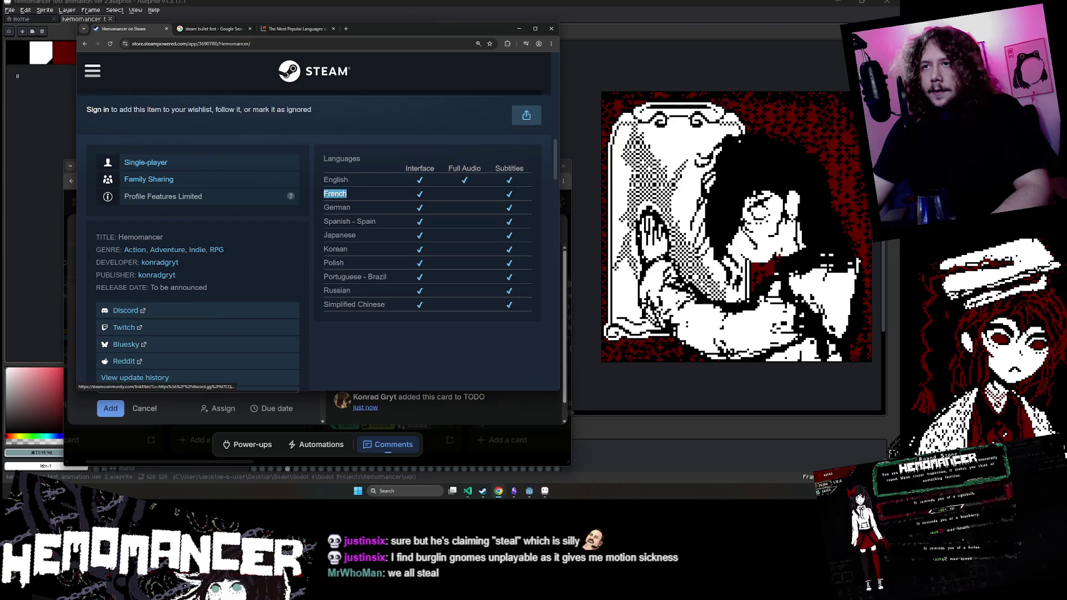
pyautogui.hotkey('alt', 'Tab')
pyautogui.write('Trans')
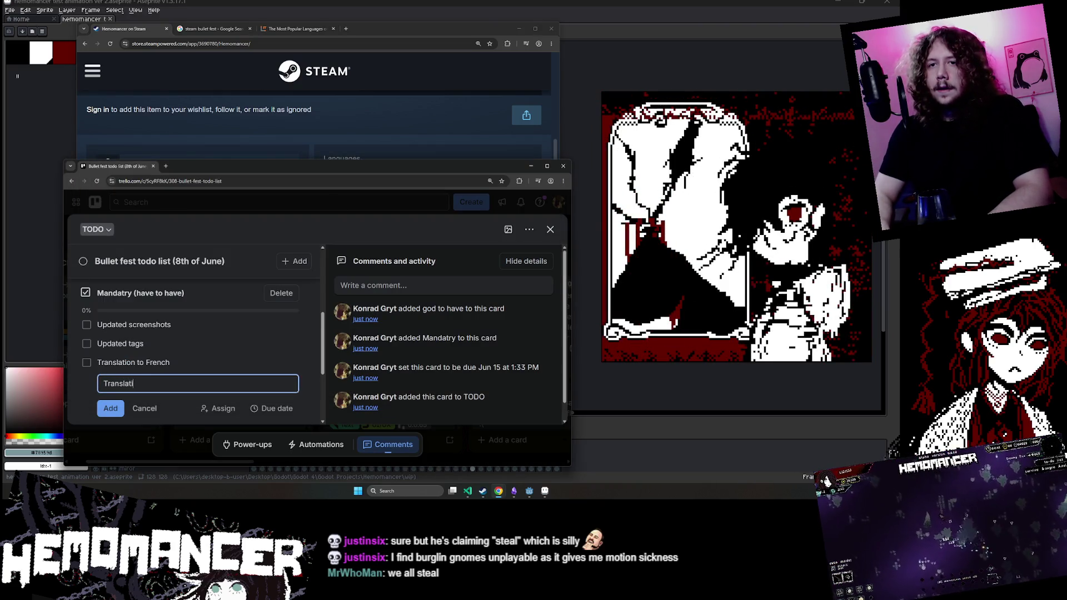
pyautogui.click(111, 408)
# Step: Add 'Translation to Spanish (Spain)', matching Steam's languages list
pyautogui.hotkey('alt', 'Tab')
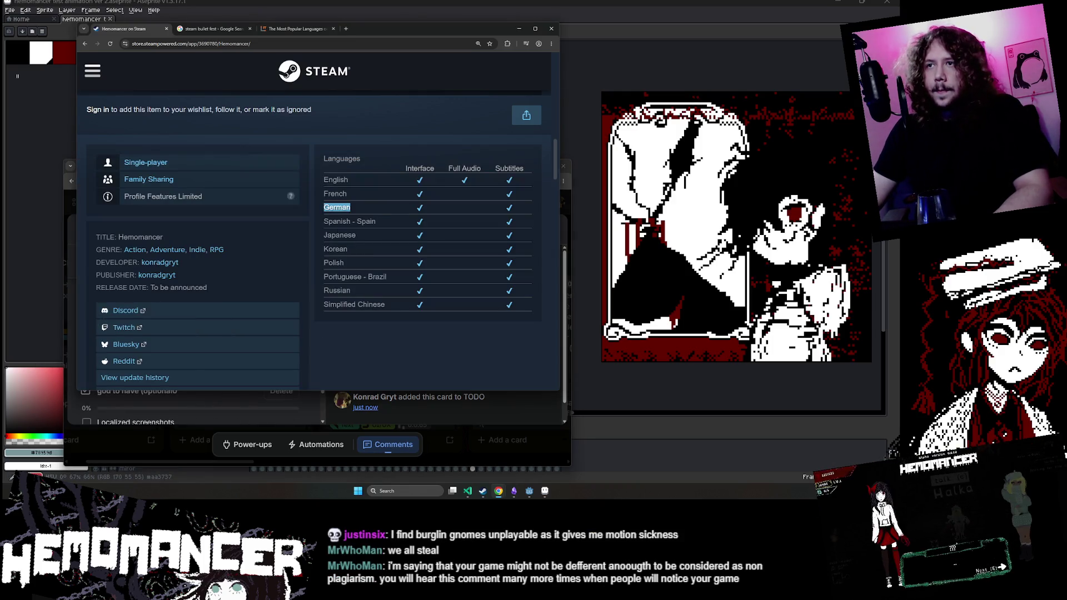
pyautogui.doubleClick(337, 221)
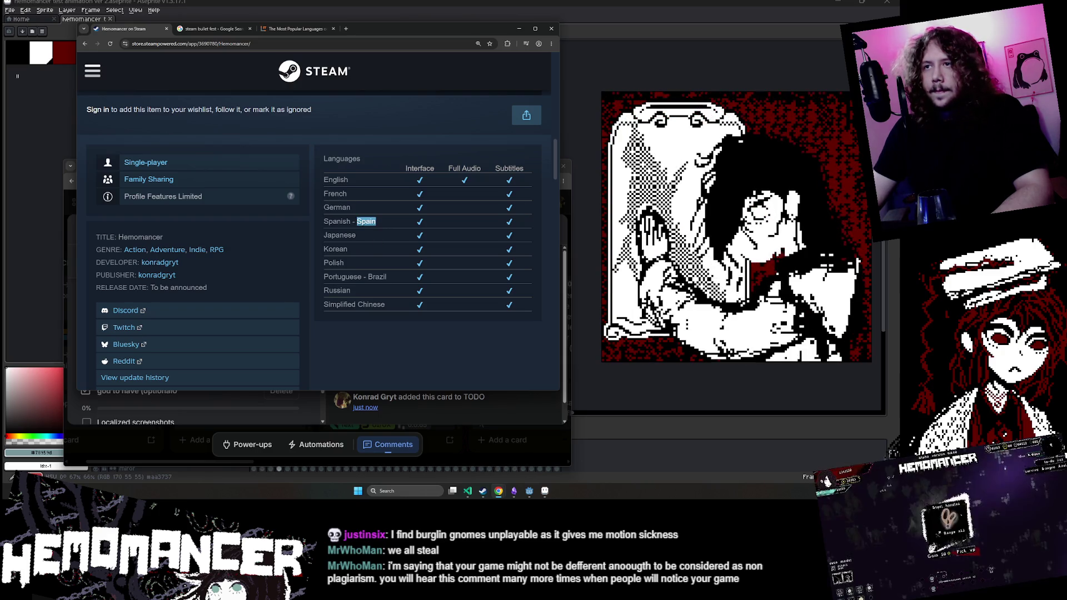
pyautogui.keyDown('shift'); pyautogui.click(163, 237); pyautogui.keyUp('shift')
pyautogui.click(164, 237)
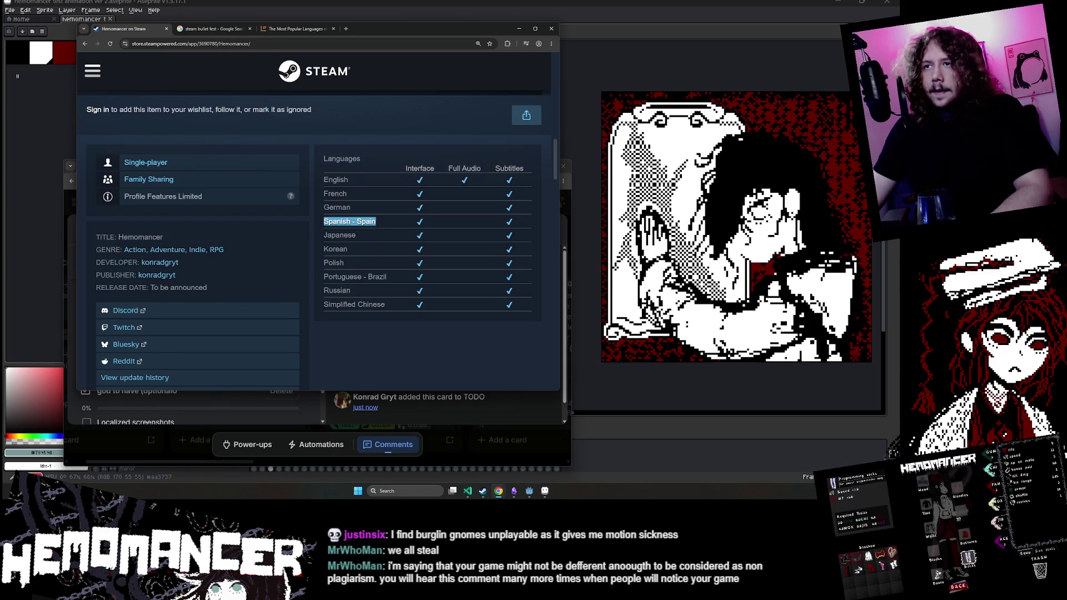
pyautogui.click(139, 404)
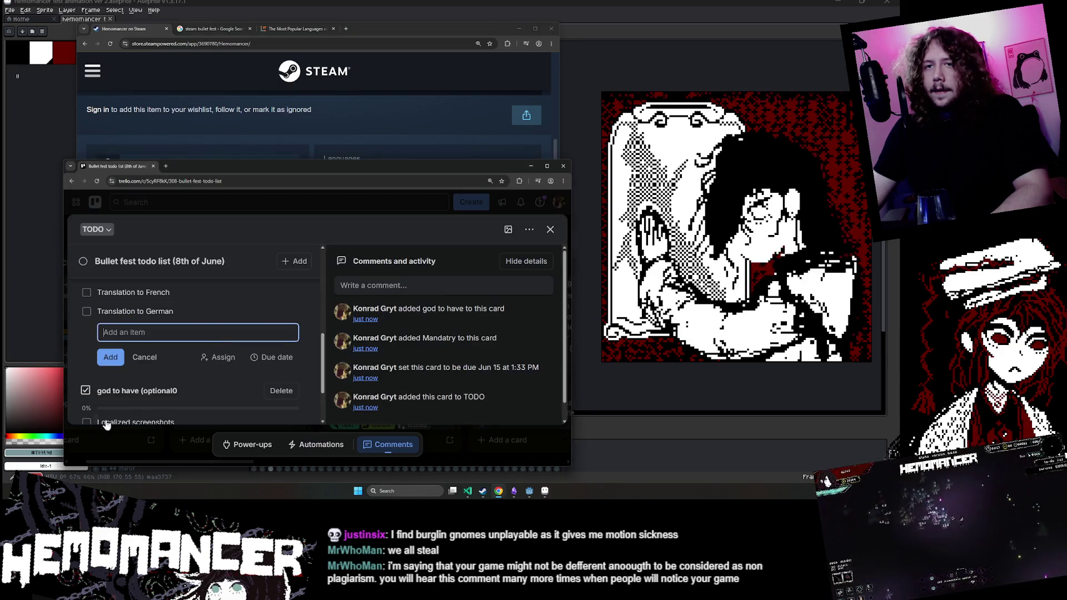
pyautogui.write('Trans')
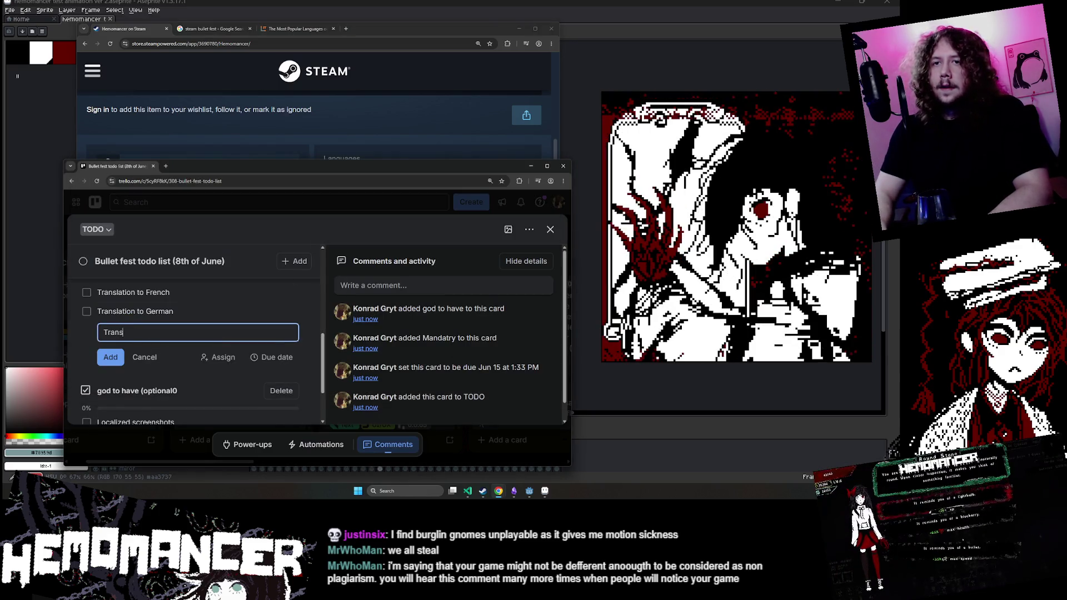
pyautogui.write('lation to Spanish')
pyautogui.press('Return')
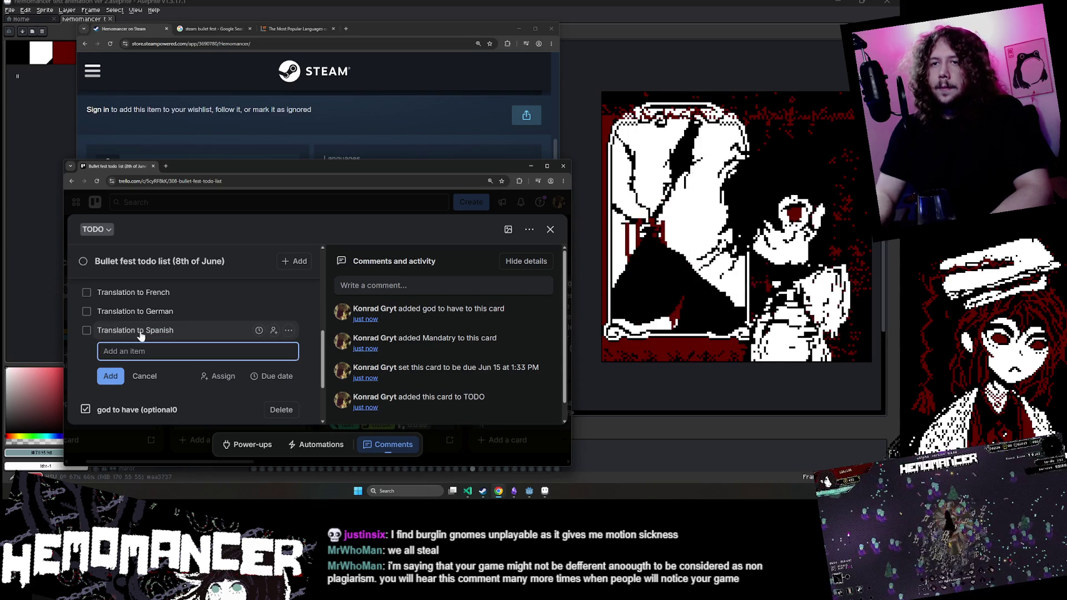
pyautogui.click(161, 330)
pyautogui.write('(spain')
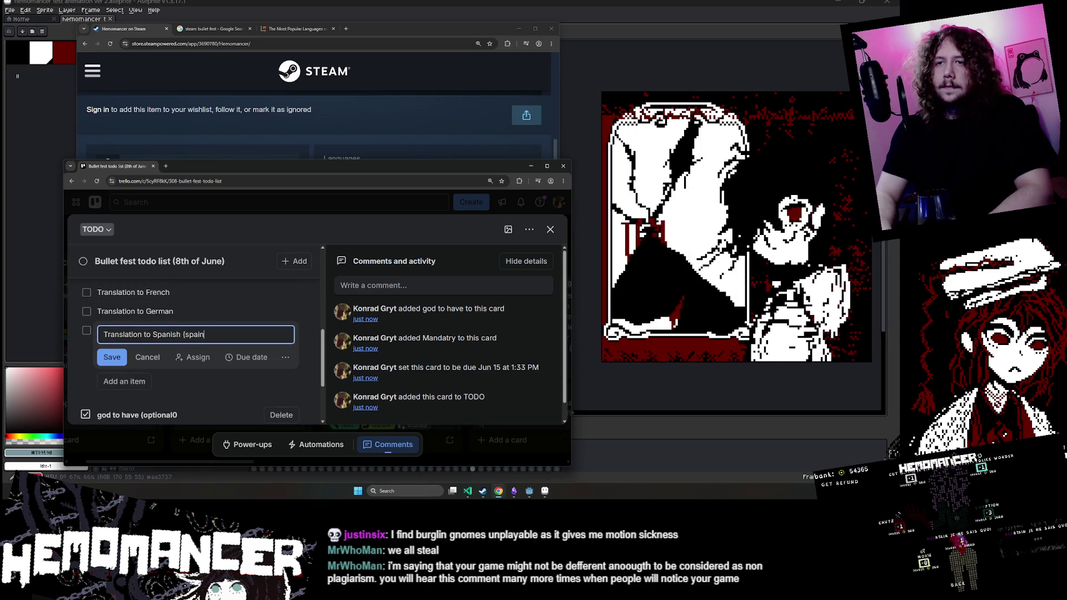
pyautogui.write(')')
pyautogui.press('Return')
pyautogui.hotkey('alt', 'Tab')
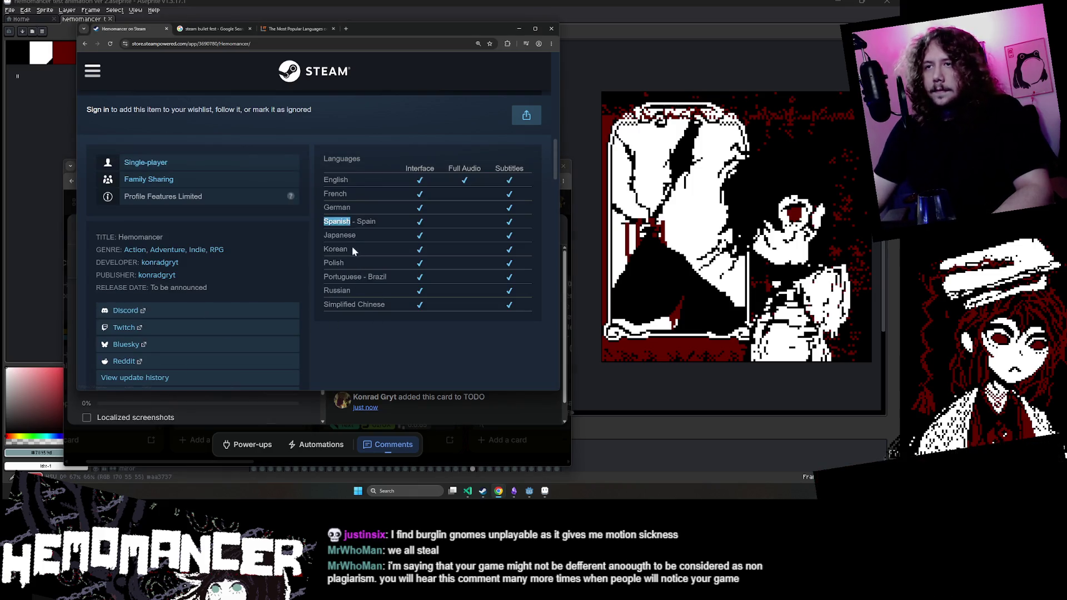
pyautogui.hotkey('alt', 'Tab')
# Step: Add 'Translation to Japanese' and 'Translation to Korean' checklist items
pyautogui.click(201, 347)
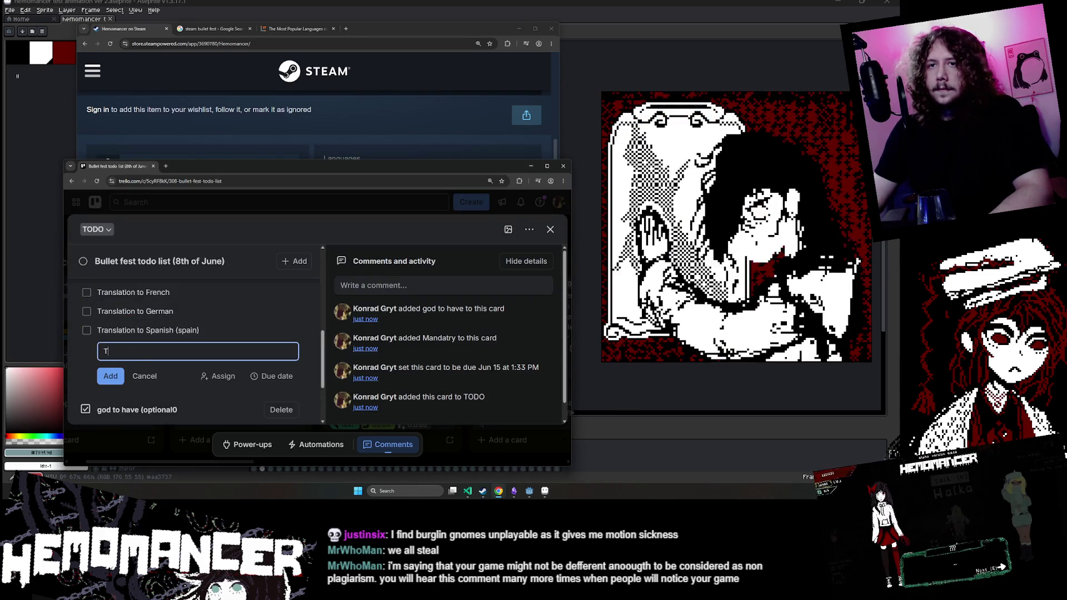
pyautogui.write('Translation to Japanese')
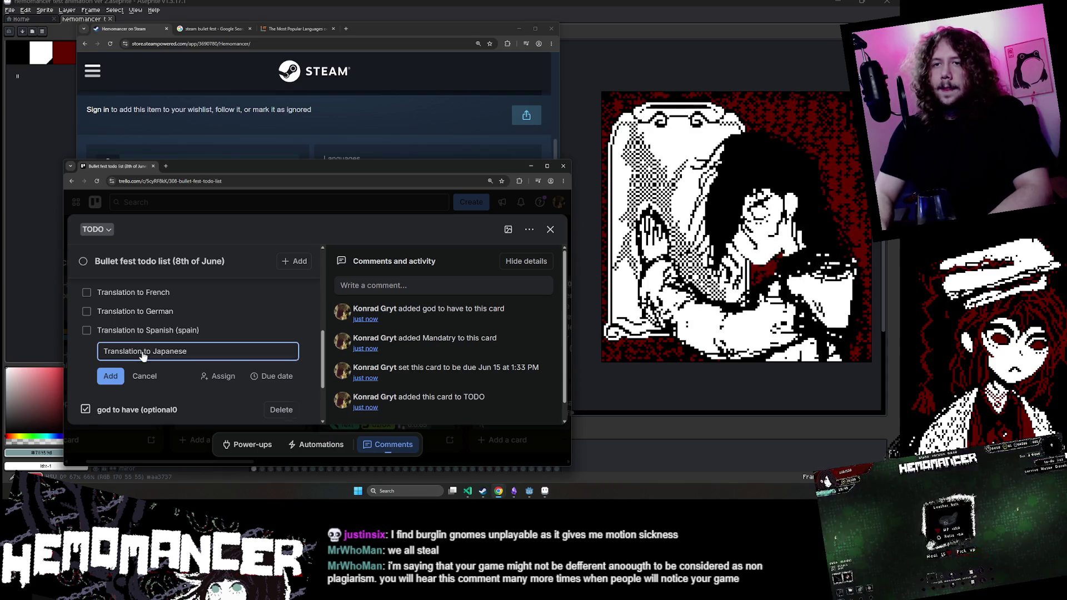
pyautogui.press('Return')
pyautogui.hotkey('alt', 'Tab')
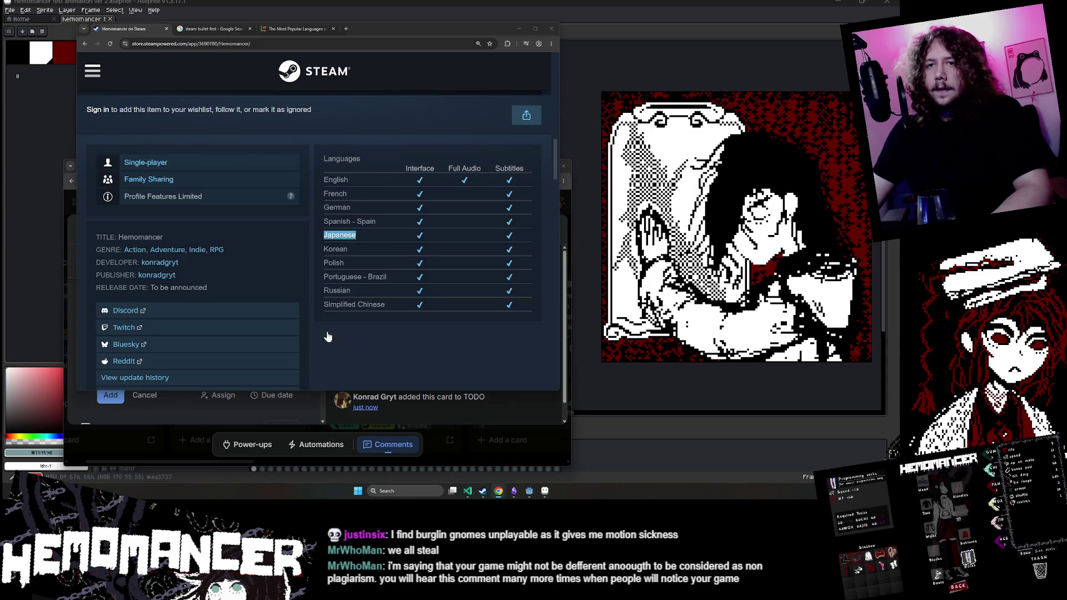
pyautogui.hotkey('alt', 'Tab')
pyautogui.write('Translation to')
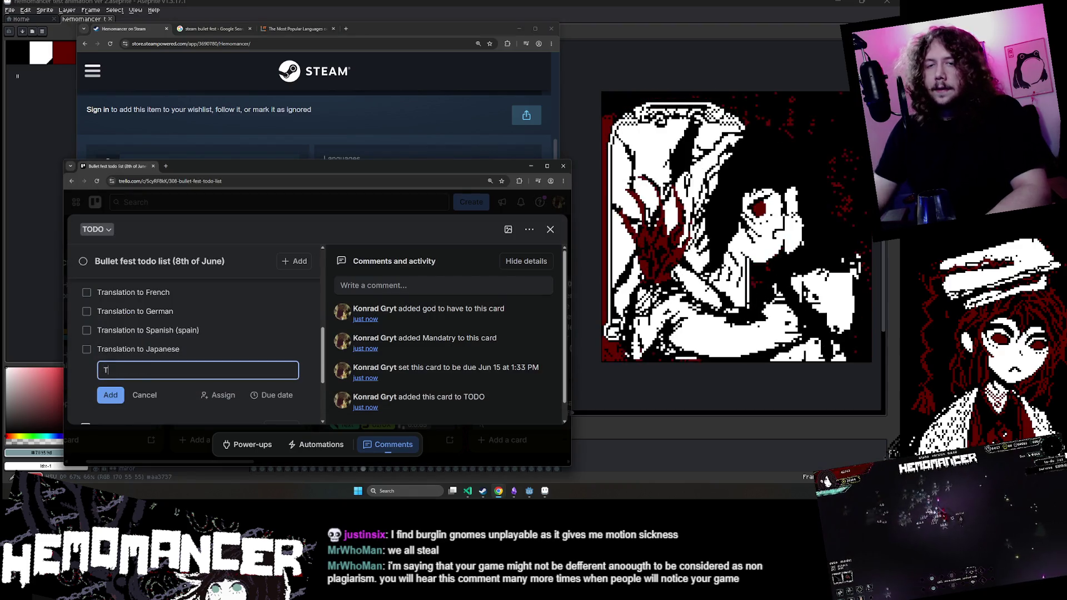
pyautogui.write('Korean')
pyautogui.press('Return')
# Step: Add a 'Translation to Polish' checklist item
pyautogui.hotkey('alt', 'Tab')
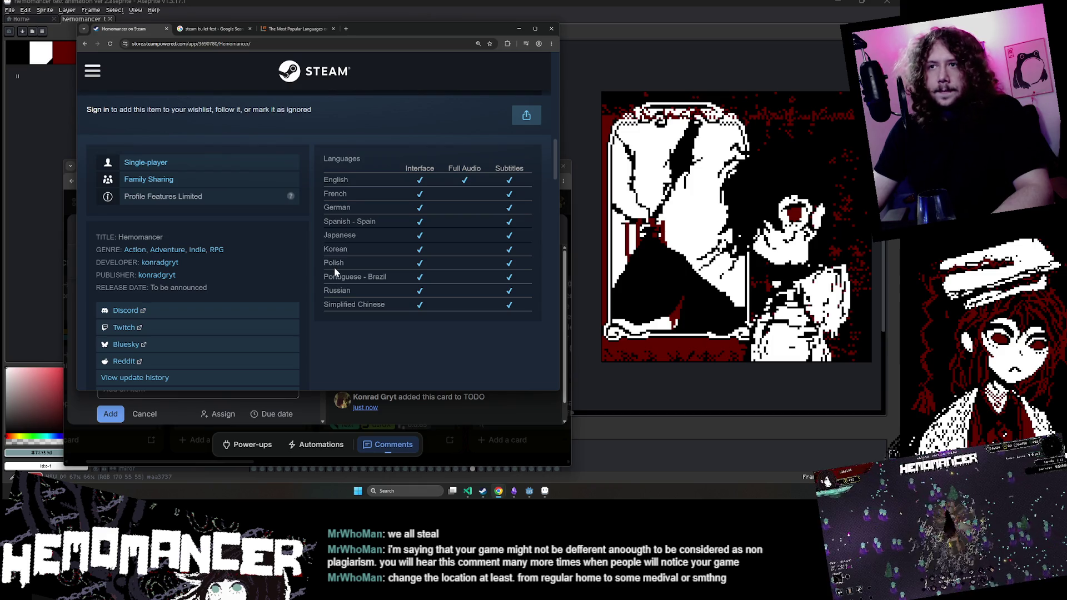
pyautogui.hotkey('alt', 'Tab')
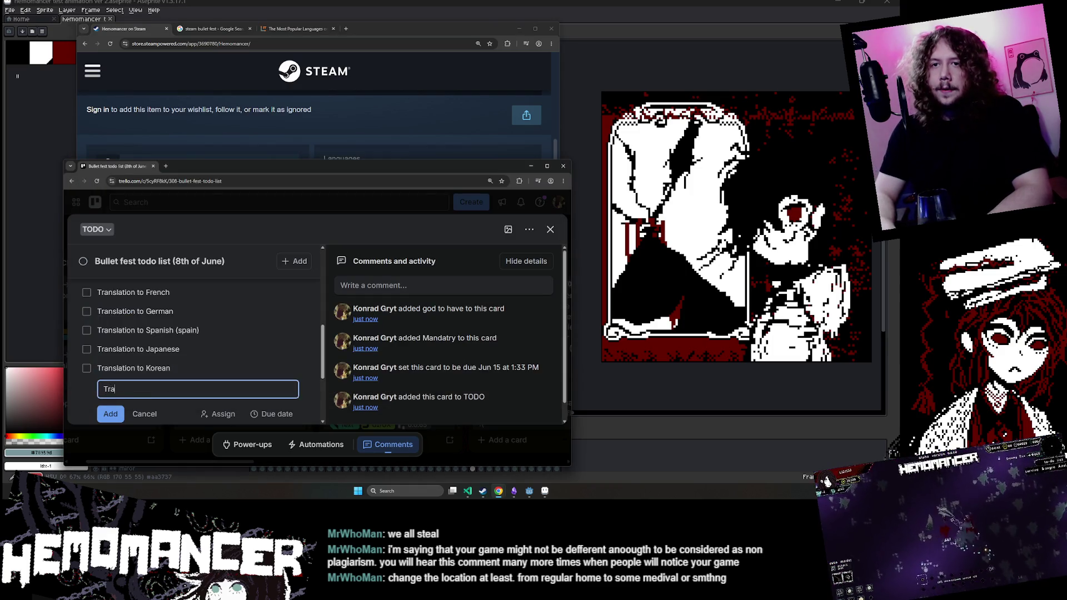
pyautogui.write('on to')
pyautogui.write('Polish')
pyautogui.press('Return')
# Step: Copy Portuguese - Brazil from Steam and add 'Translation to Portuguese - Brazil'
pyautogui.hotkey('alt', 'Tab')
pyautogui.doubleClick(343, 277)
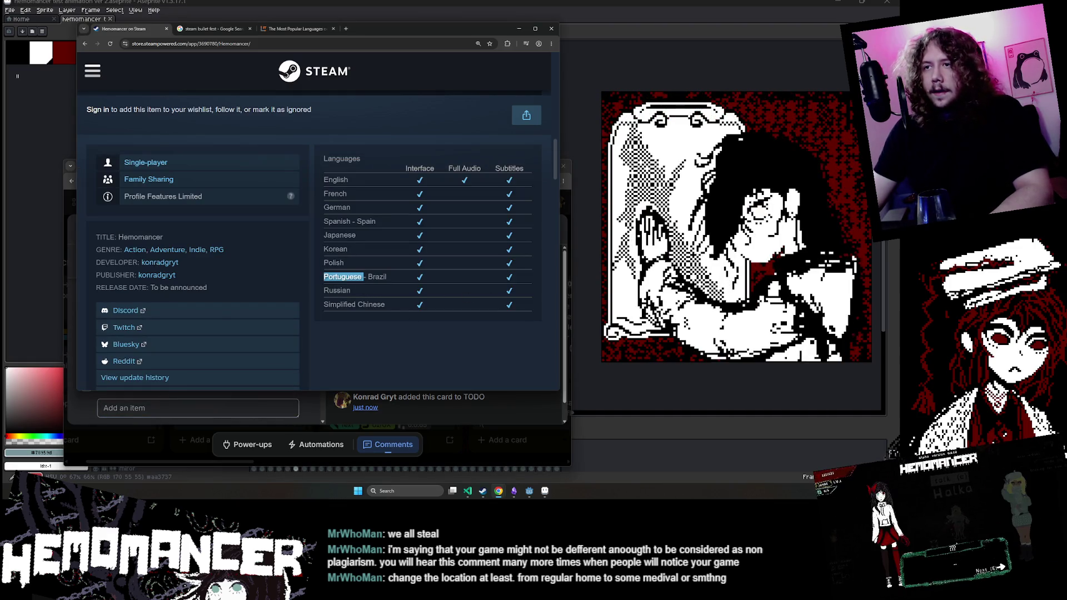
pyautogui.hotkey('ctrl', 'c')
pyautogui.hotkey('alt', 'Tab')
pyautogui.hotkey('ctrl', 'v')
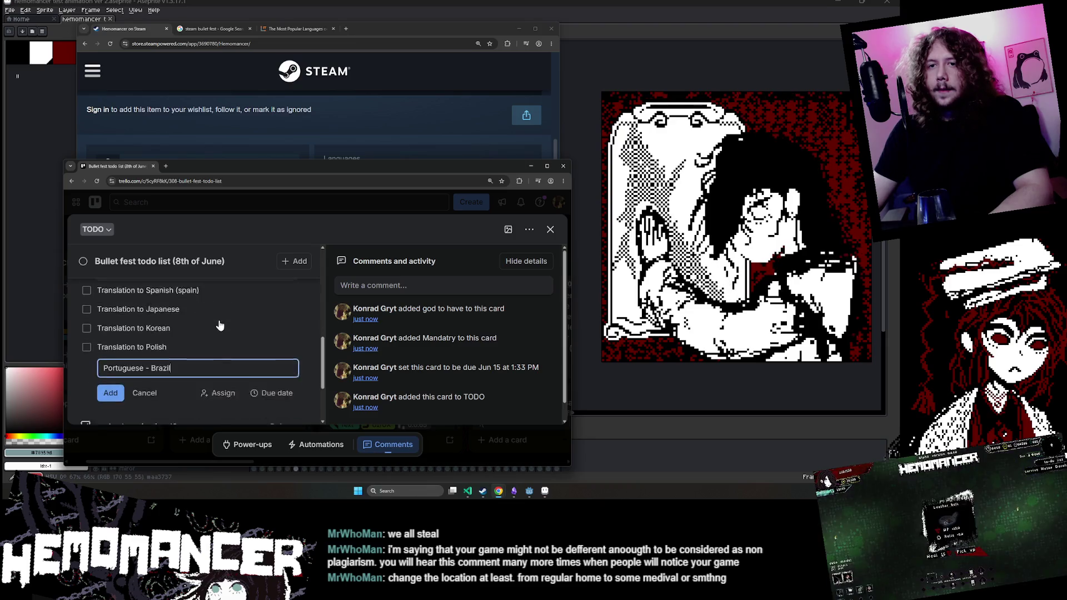
pyautogui.press('Home')
pyautogui.write('Translation')
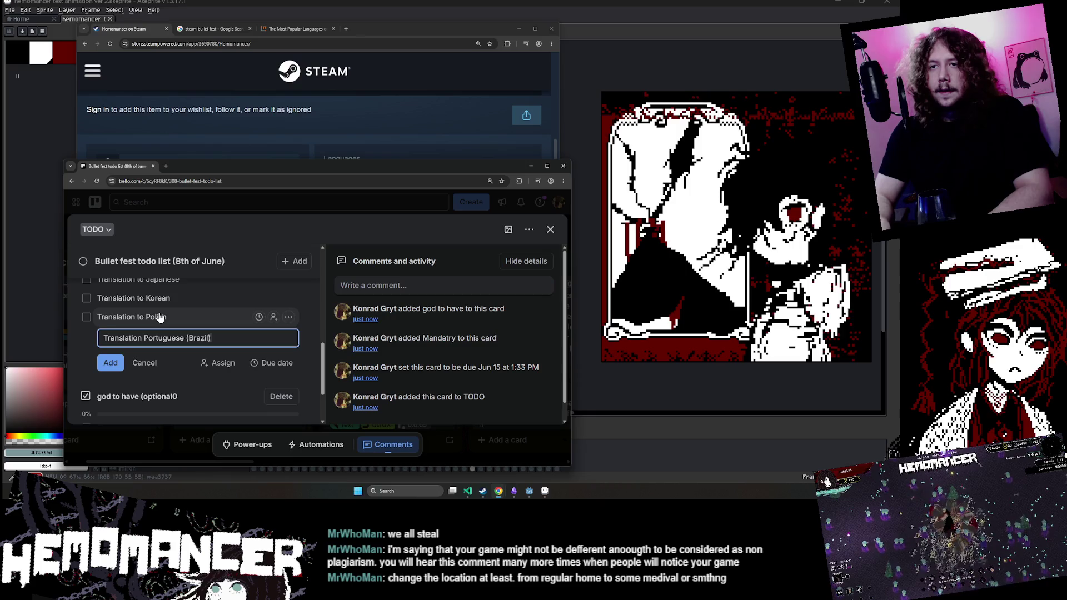
pyautogui.press('Return')
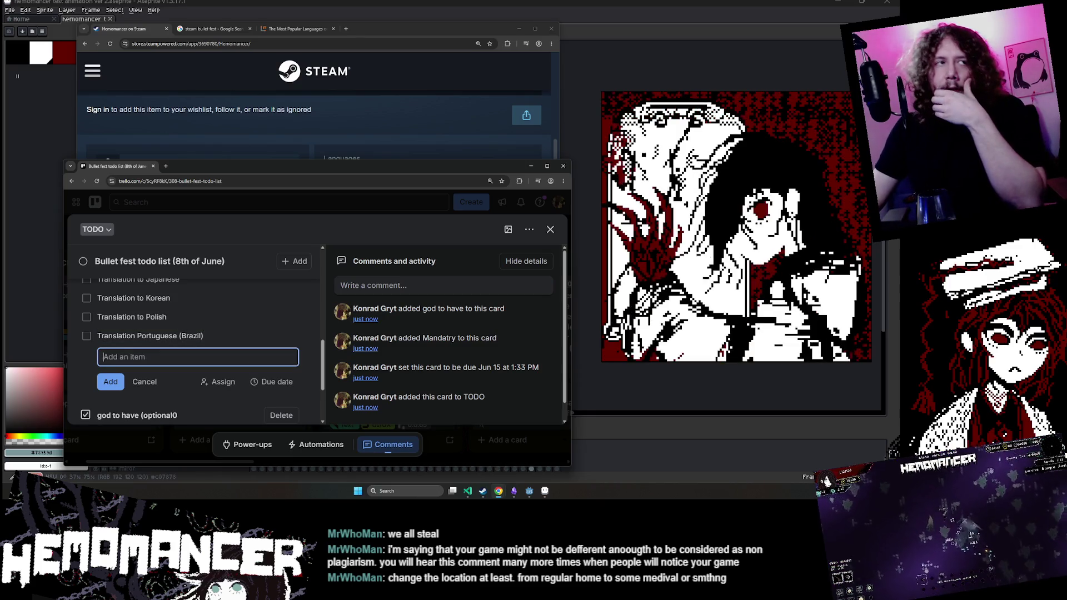
pyautogui.hotkey('alt', 'Tab')
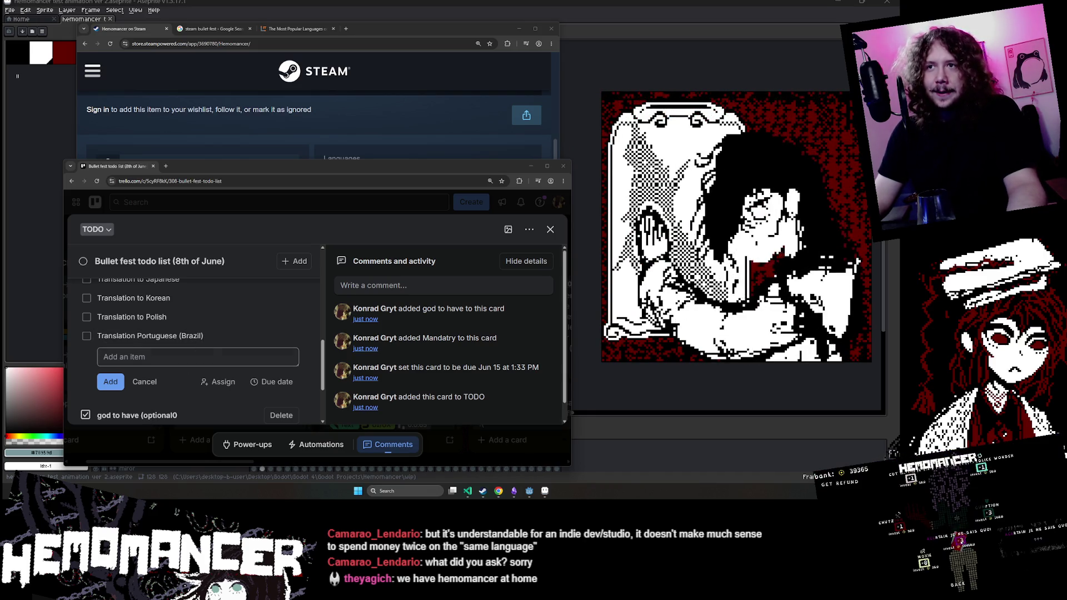
# Step: Skim the Steam page's About This Game section, then close the Trello card
pyautogui.click(309, 144)
pyautogui.scroll(3, 301, 258)
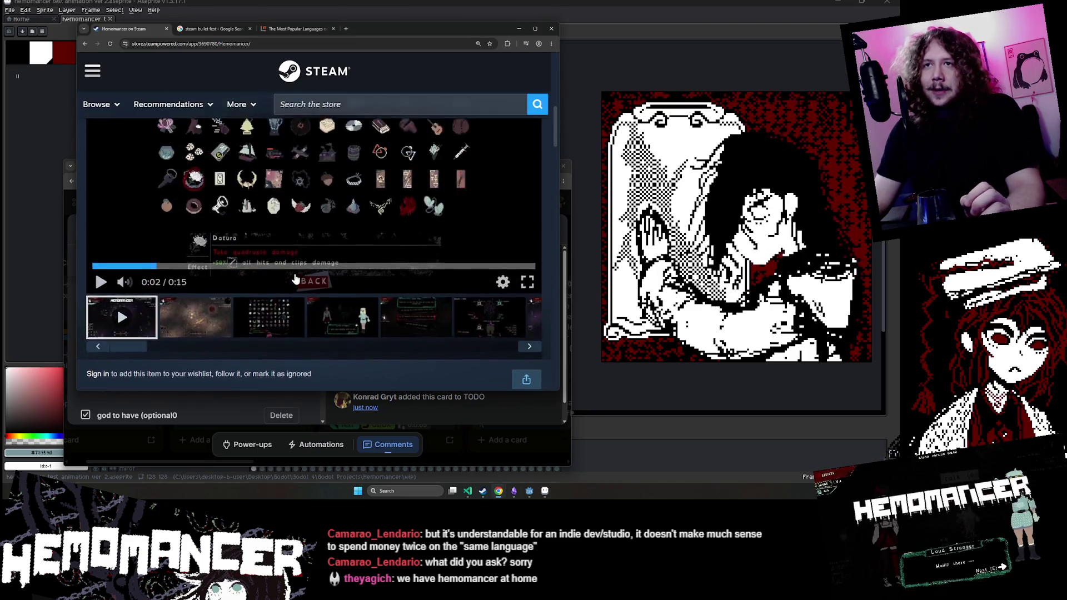
pyautogui.scroll(-10, 349, 302)
pyautogui.scroll(4, 349, 302)
pyautogui.scroll(-2, 349, 302)
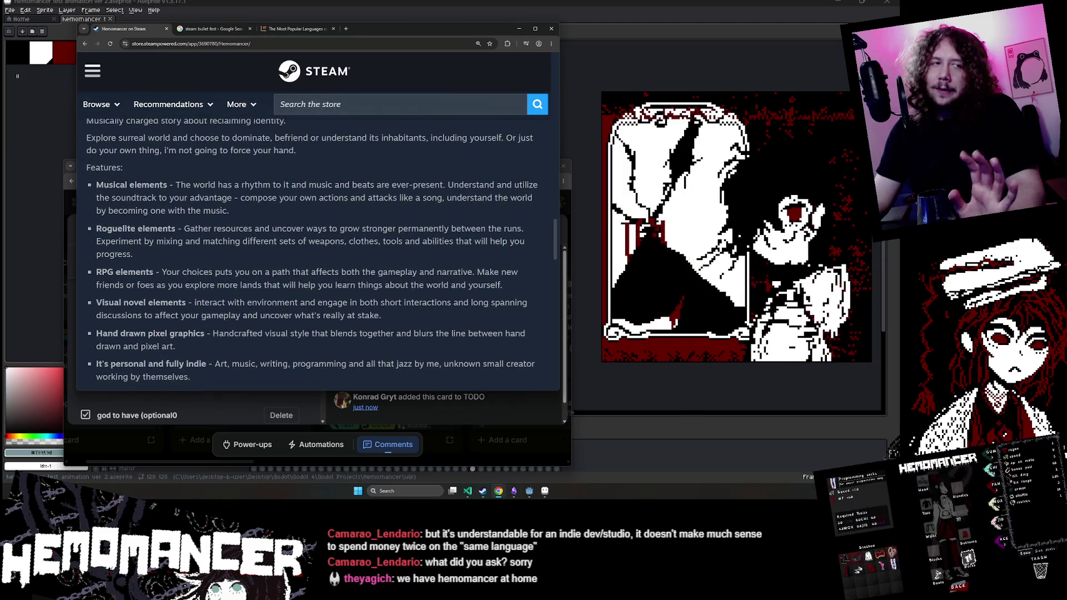
pyautogui.scroll(-2, 264, 235)
pyautogui.scroll(3, 265, 235)
pyautogui.moveTo(271, 220)
pyautogui.mouseDown()
pyautogui.moveTo(184, 383)
pyautogui.moveTo(157, 182)
pyautogui.mouseUp()
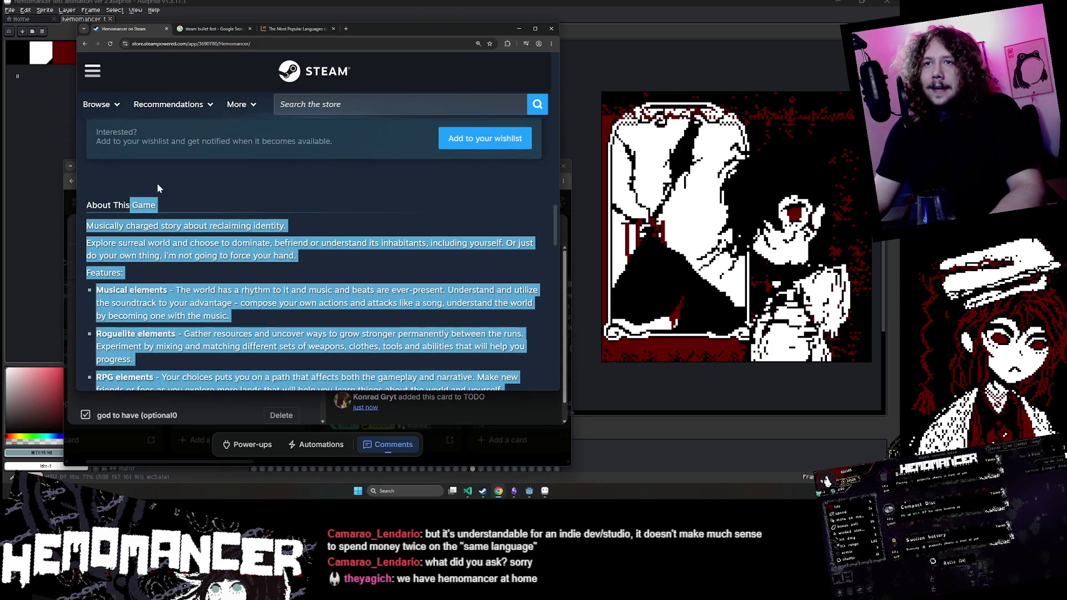
pyautogui.click(170, 452)
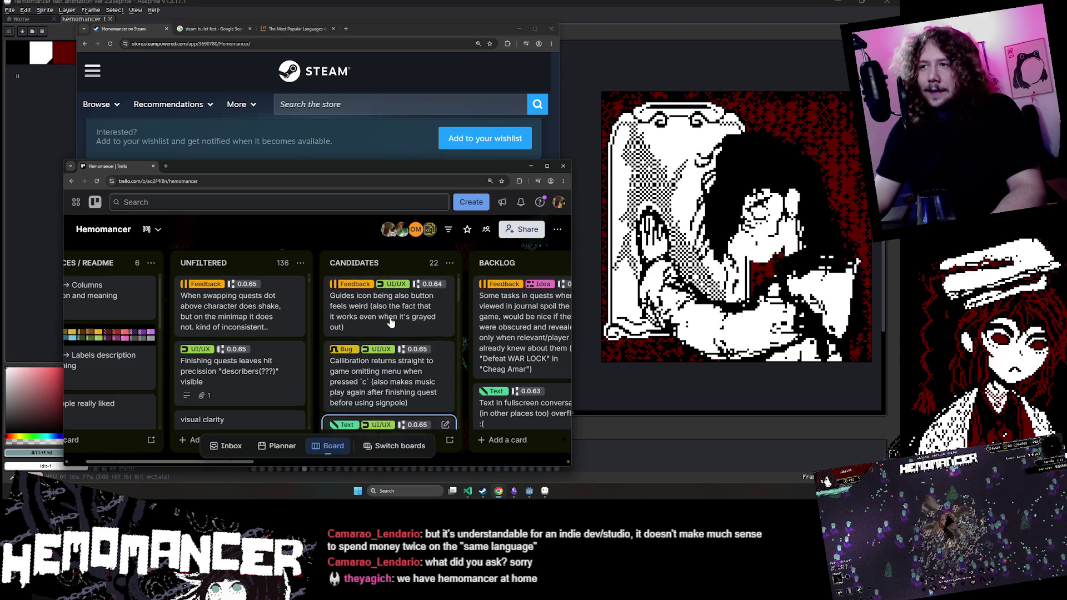
# Step: Scroll around the Hemomancer board to locate the Bullet fest todo list card
pyautogui.hscroll(3, 333, 276)
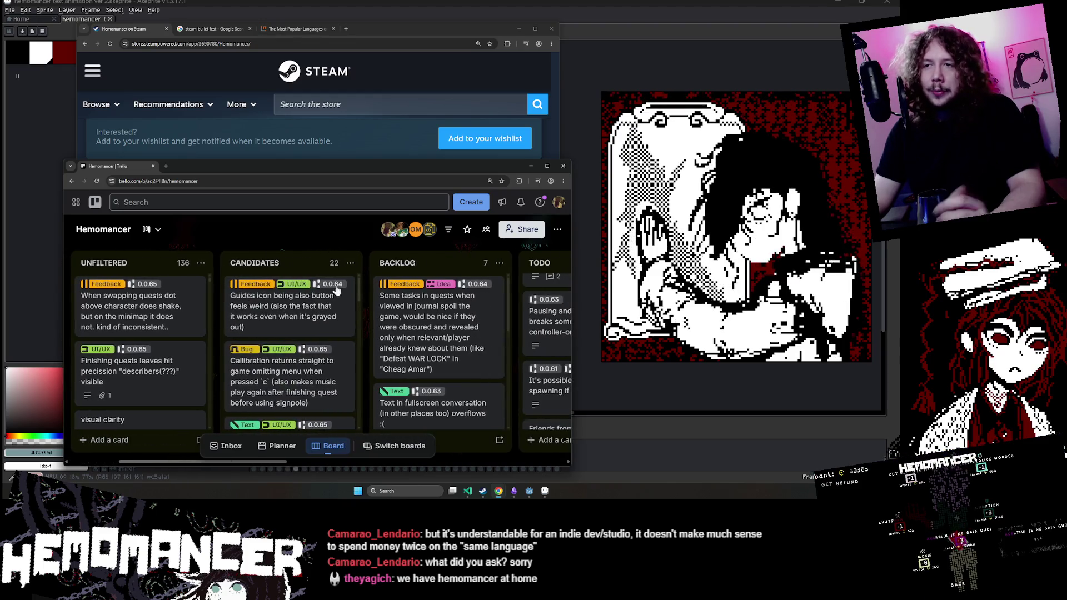
pyautogui.scroll(-2, 333, 276)
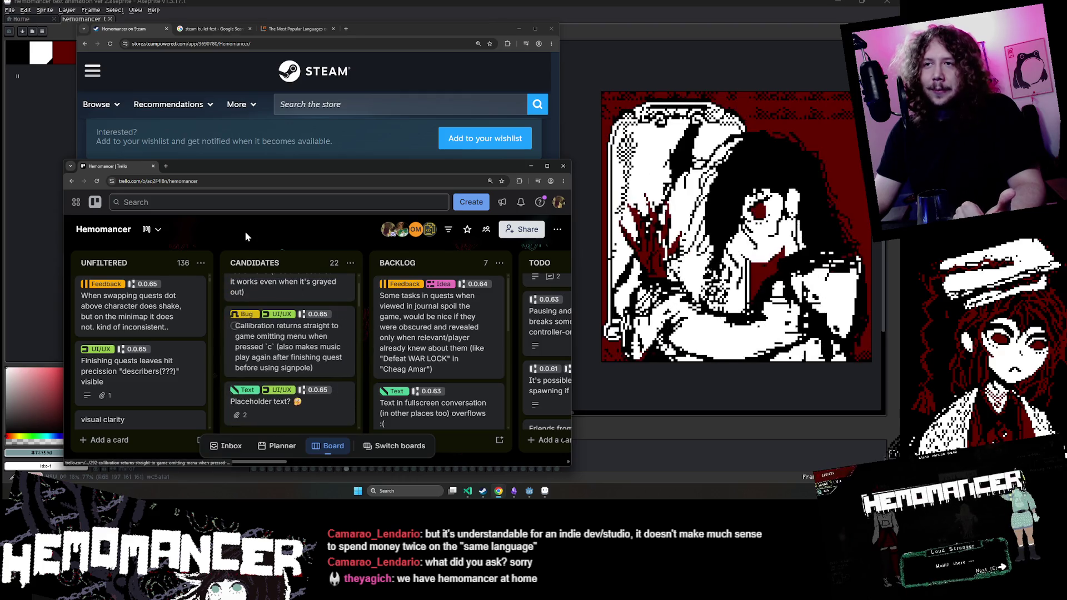
pyautogui.scroll(-2, 439, 333)
pyautogui.scroll(2, 439, 334)
pyautogui.scroll(-3, 329, 363)
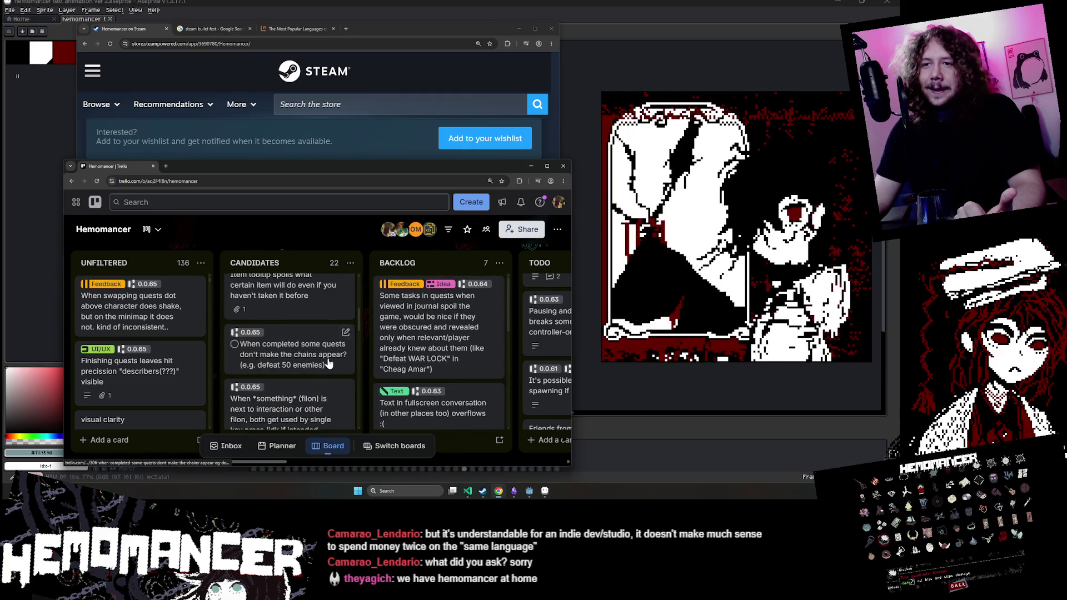
pyautogui.scroll(5, 328, 363)
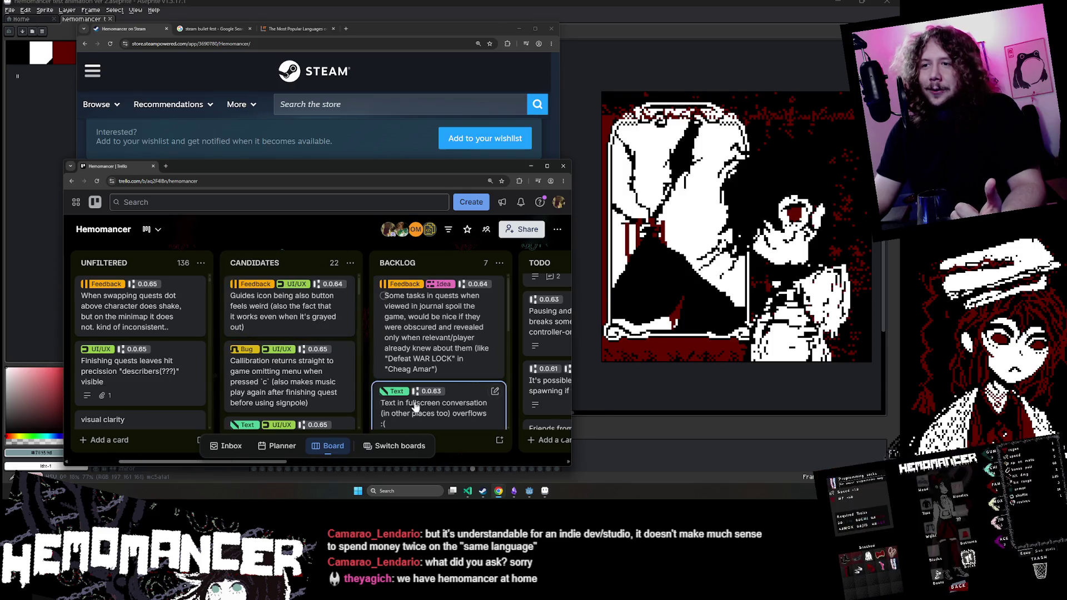
pyautogui.hscroll(5, 415, 406)
pyautogui.hscroll(-1, 366, 361)
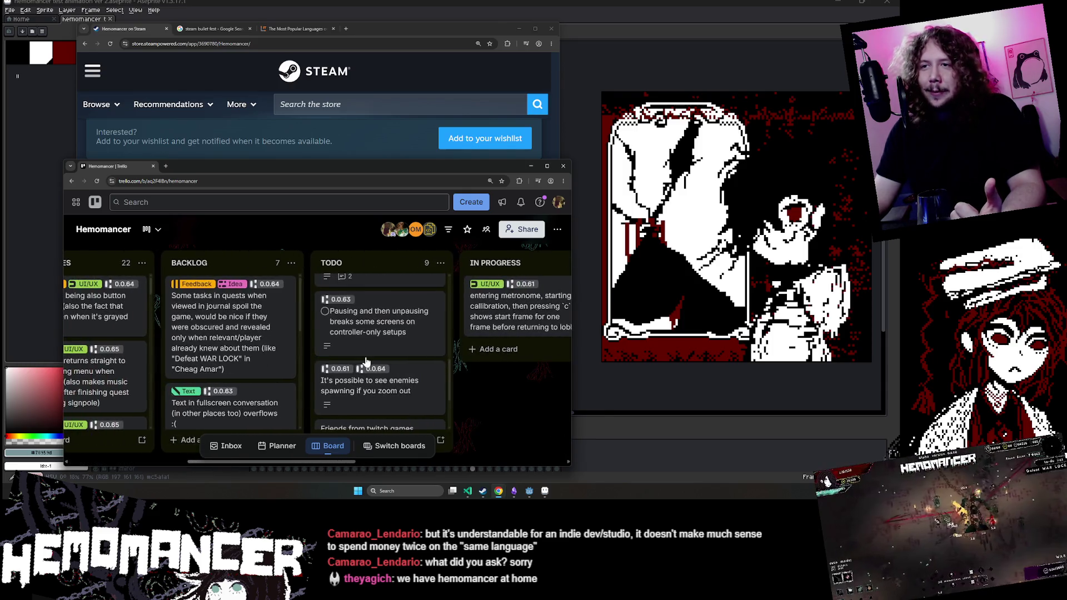
pyautogui.scroll(-3, 365, 361)
# Step: Open the Bullet fest todo list (8th of June) card and review its checklists
pyautogui.click(361, 389)
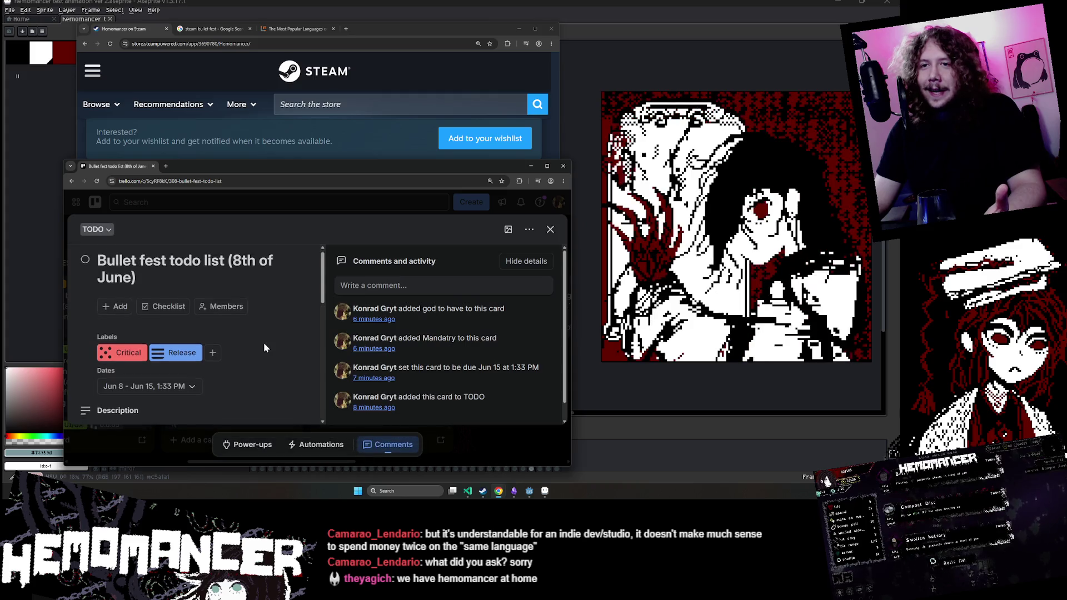
pyautogui.scroll(-3, 264, 343)
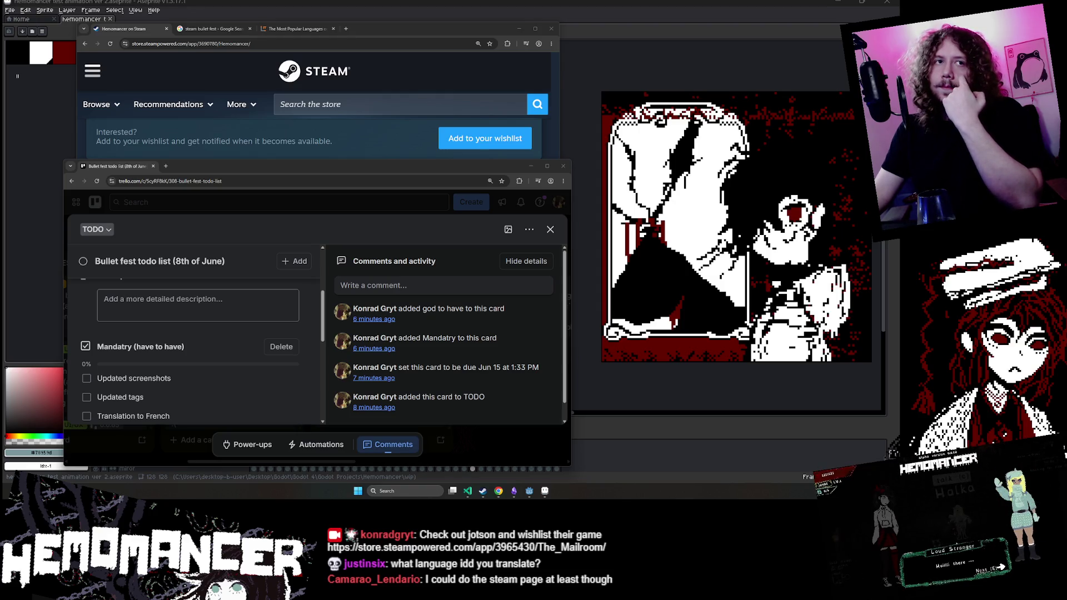
pyautogui.scroll(-5, 248, 355)
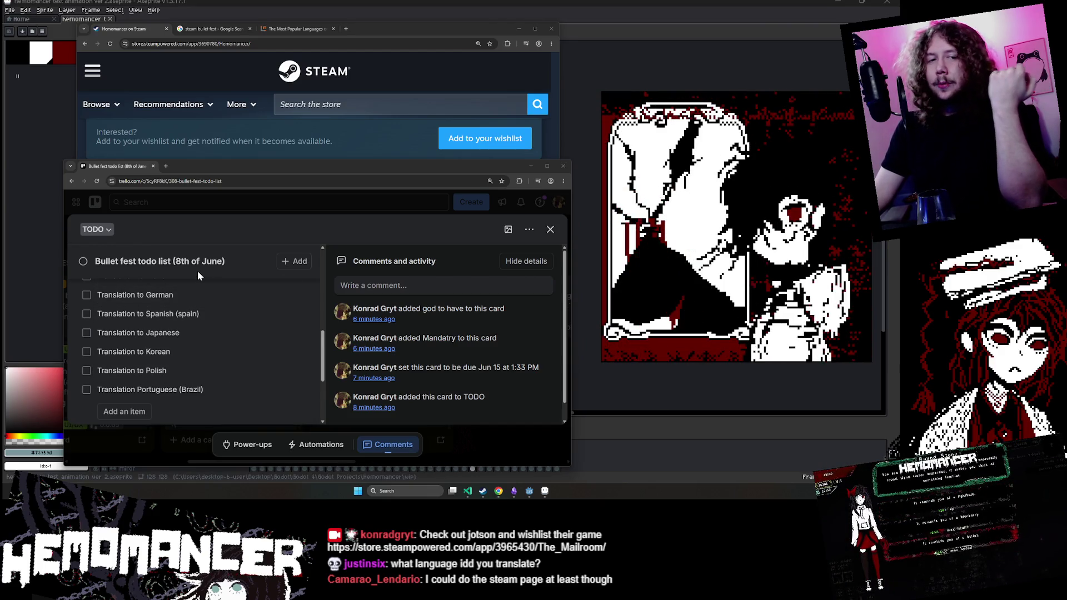
pyautogui.scroll(1, 233, 316)
pyautogui.scroll(-3, 228, 317)
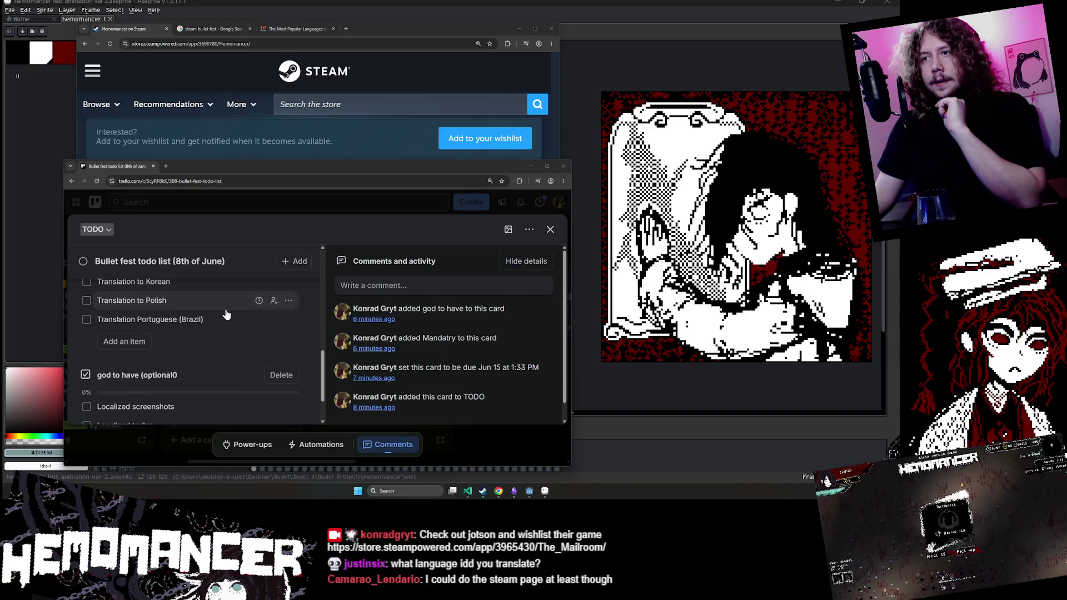
pyautogui.scroll(1, 225, 316)
pyautogui.click(295, 29)
pyautogui.scroll(-5, 482, 241)
# Step: Find 'Danish' in the languages article and highlight its table row
pyautogui.hotkey('ctrl', 'f')
pyautogui.write('Danish')
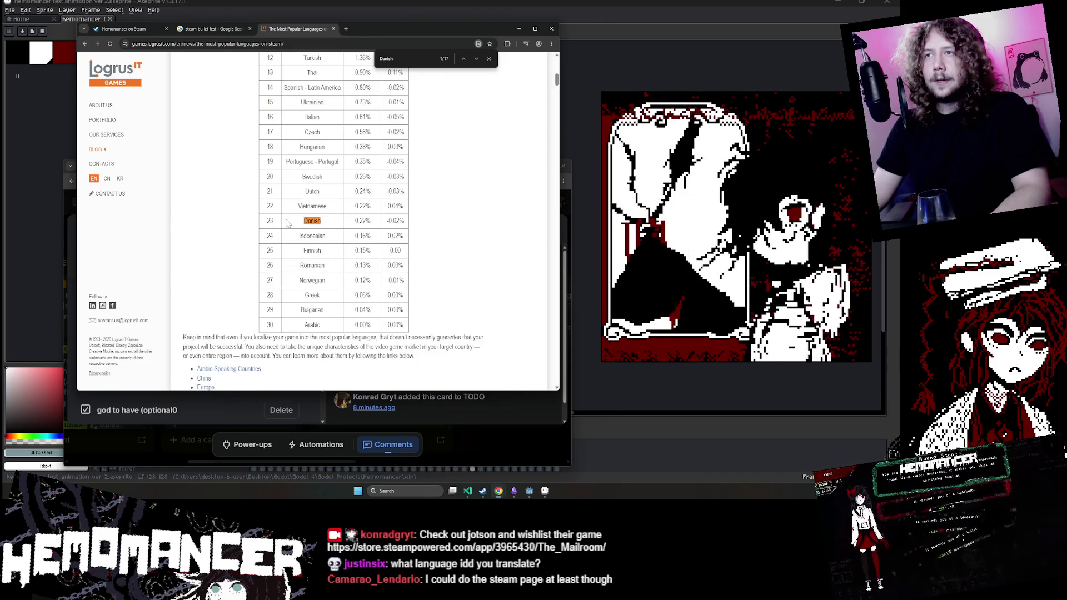
pyautogui.click(382, 222)
pyautogui.scroll(5, 375, 250)
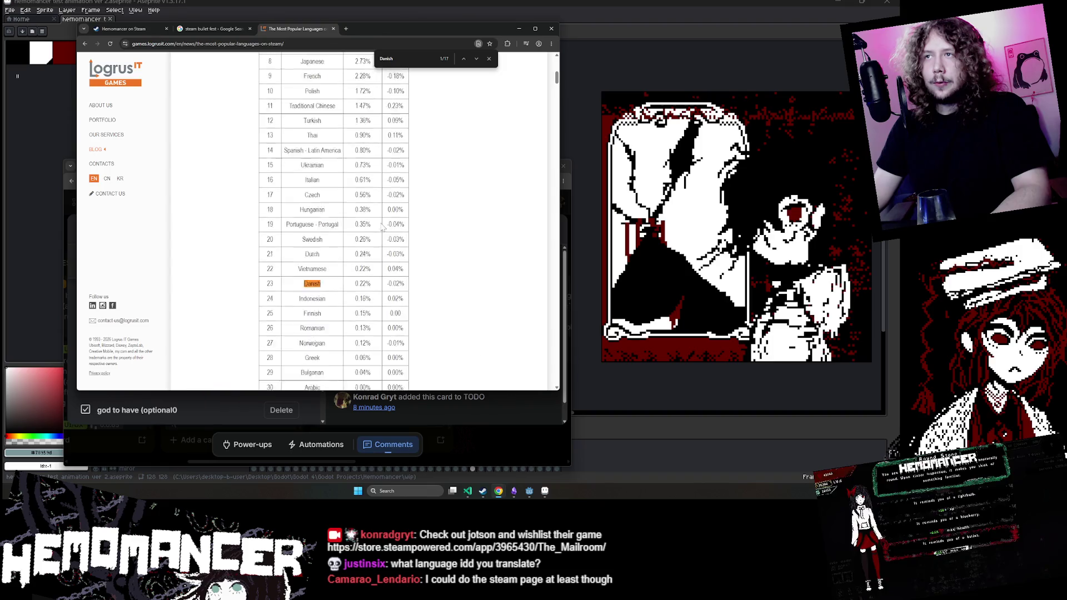
pyautogui.scroll(-3, 367, 283)
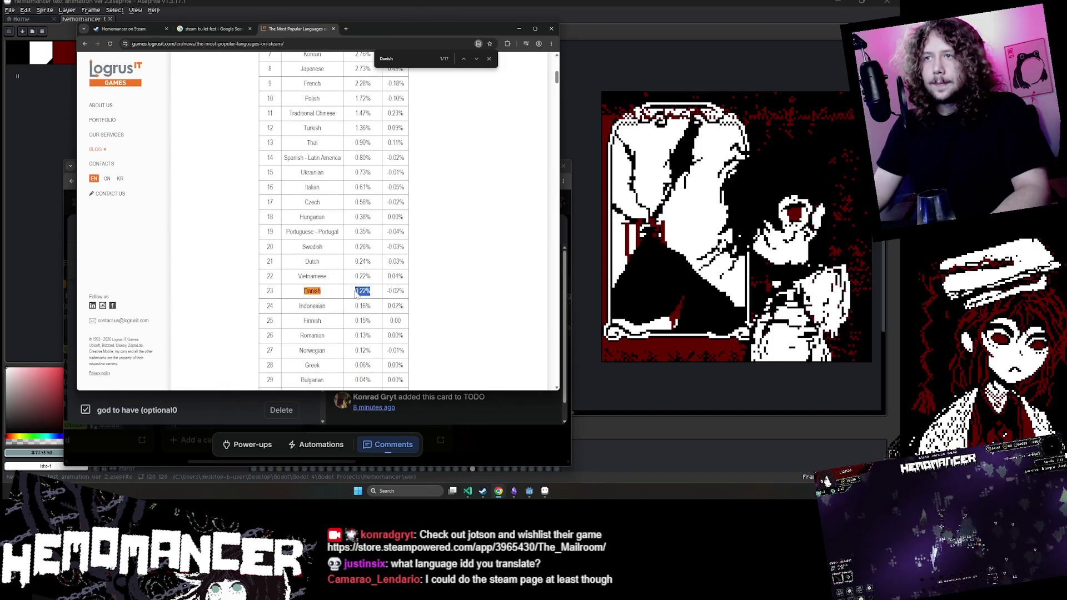
pyautogui.click(351, 293)
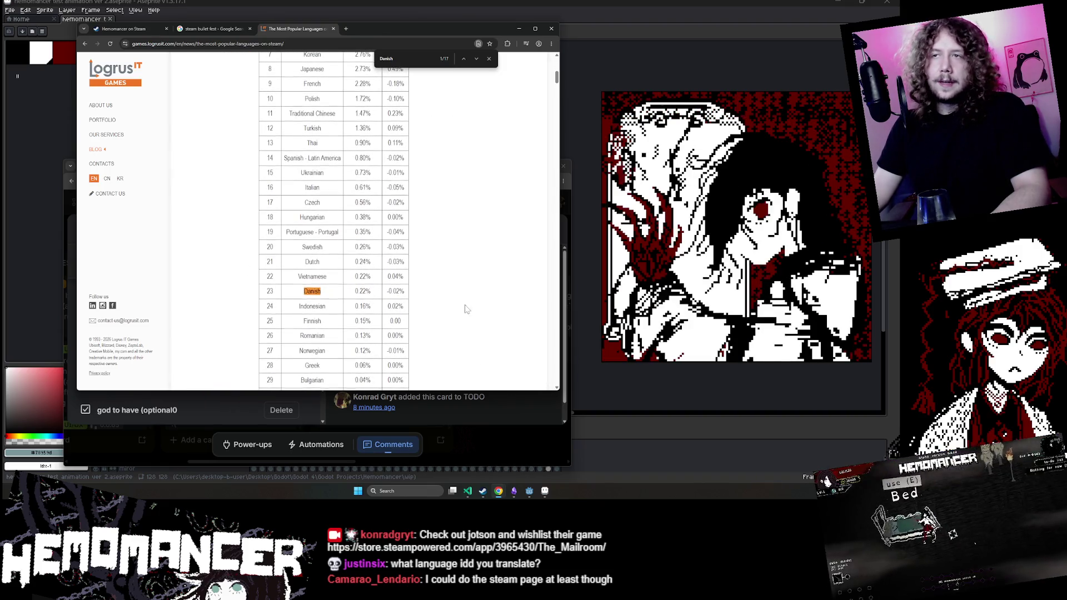
pyautogui.moveTo(396, 290)
pyautogui.mouseDown()
pyautogui.moveTo(311, 167)
pyautogui.moveTo(356, 290)
pyautogui.moveTo(232, 290)
pyautogui.mouseUp()
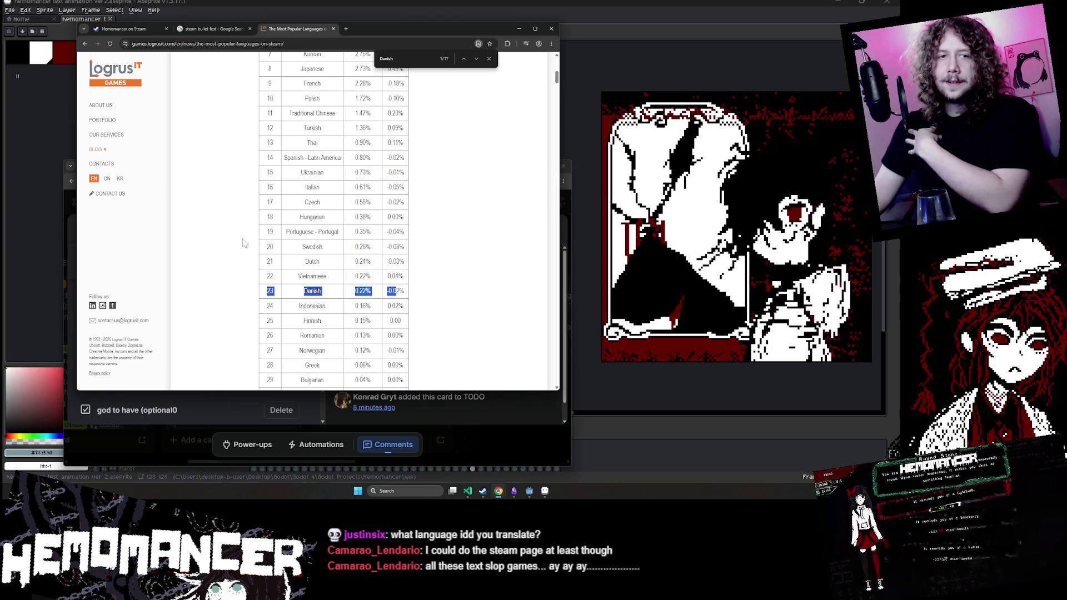
pyautogui.scroll(3, 159, 313)
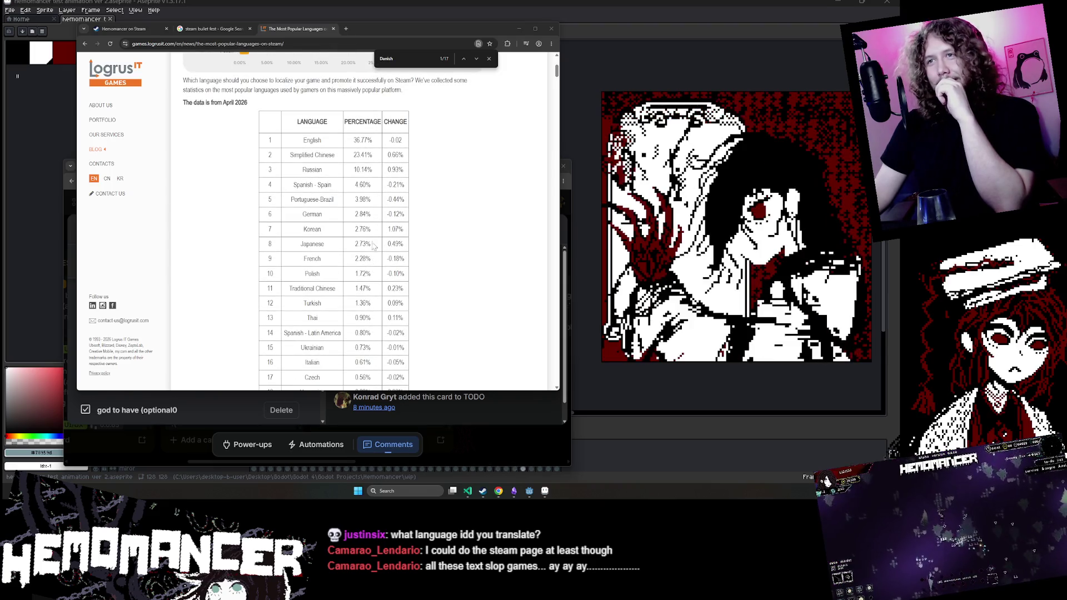
pyautogui.scroll(-3, 371, 257)
# Step: Check the Portuguese - Portugal and Portuguese-Brazil rows, then return to the Hemomancer Steam page
pyautogui.moveTo(285, 267)
pyautogui.mouseDown()
pyautogui.moveTo(333, 383)
pyautogui.moveTo(286, 267)
pyautogui.moveTo(376, 269)
pyautogui.mouseUp()
pyautogui.click(277, 266)
pyautogui.scroll(2, 286, 167)
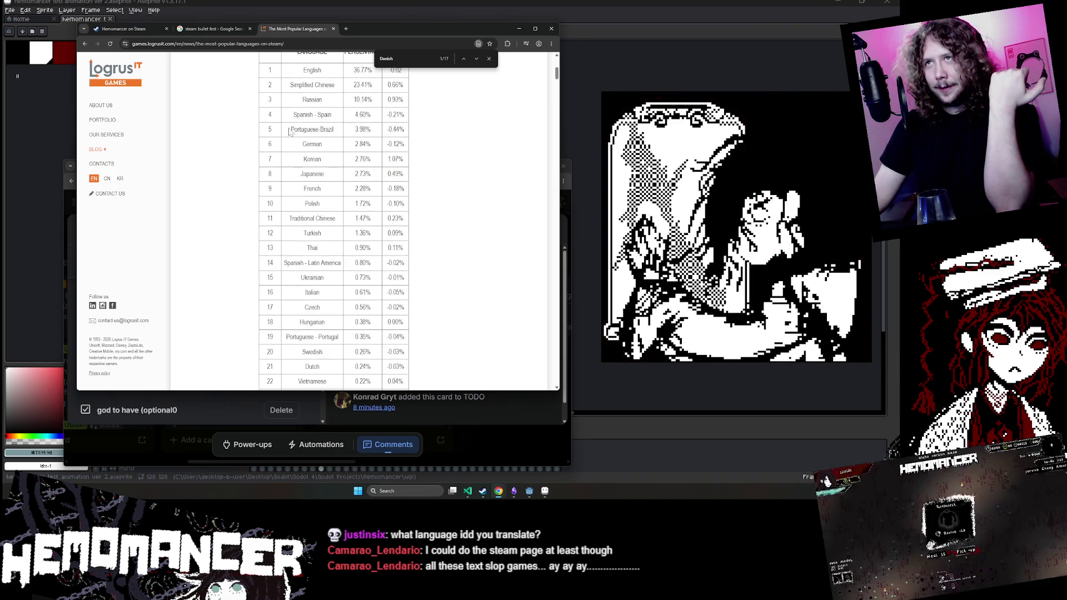
pyautogui.moveTo(290, 132); pyautogui.dragTo(333, 130)
pyautogui.click(379, 130)
pyautogui.scroll(1, 377, 129)
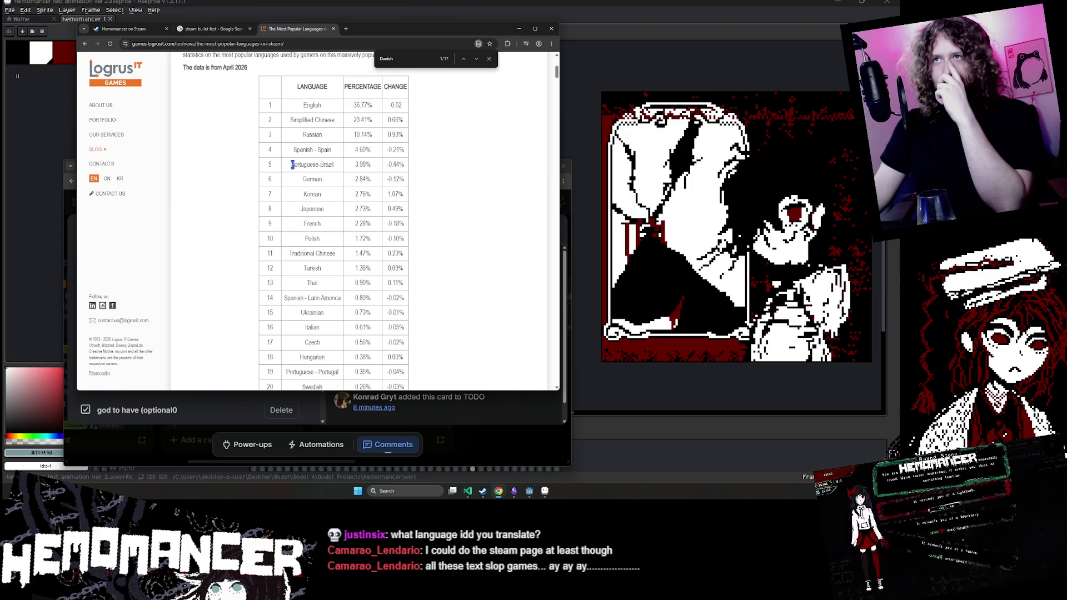
pyautogui.click(296, 165)
pyautogui.scroll(-2, 356, 203)
pyautogui.scroll(1, 356, 202)
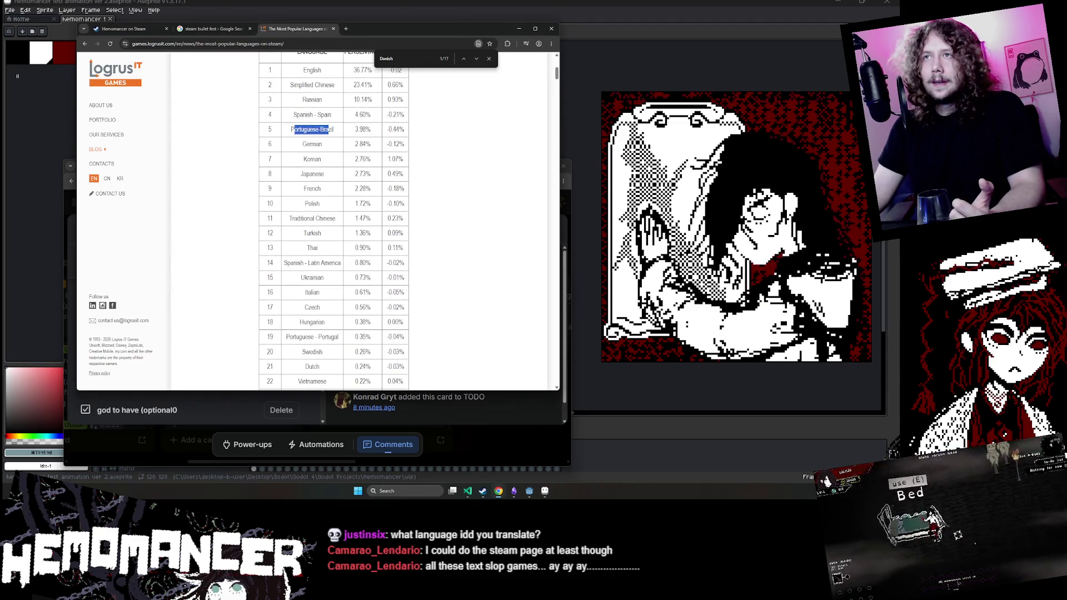
pyautogui.tripleClick(312, 129)
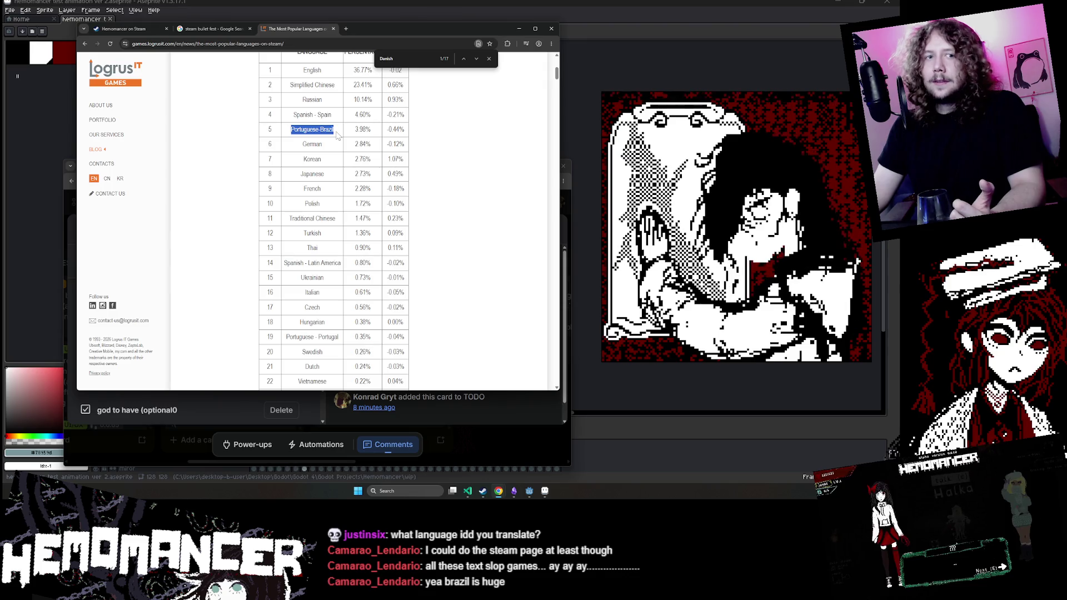
pyautogui.scroll(-1, 337, 135)
pyautogui.scroll(-2, 337, 135)
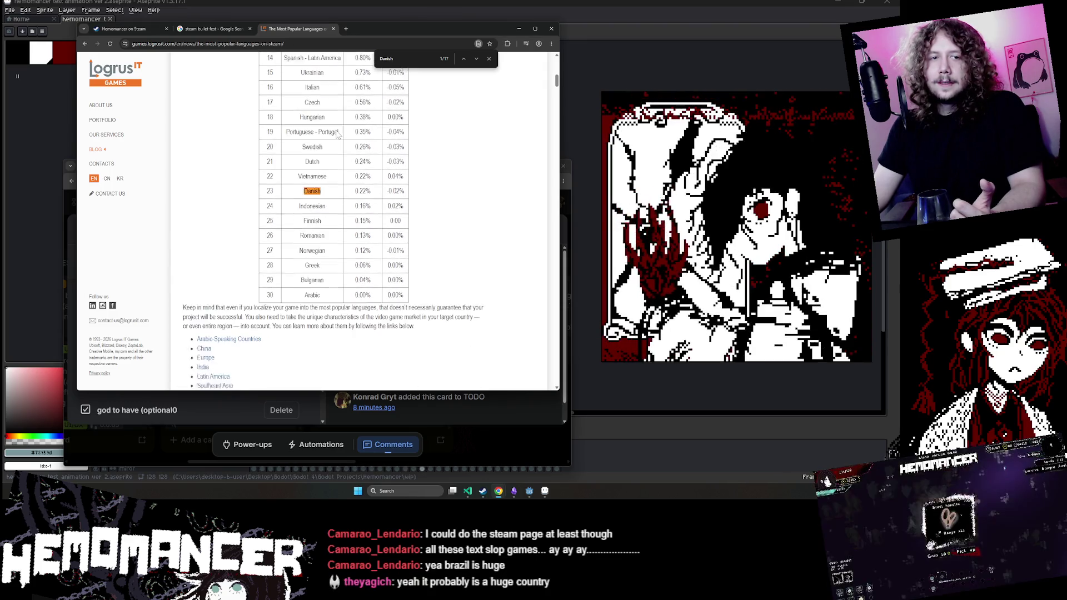
pyautogui.click(211, 29)
pyautogui.click(123, 32)
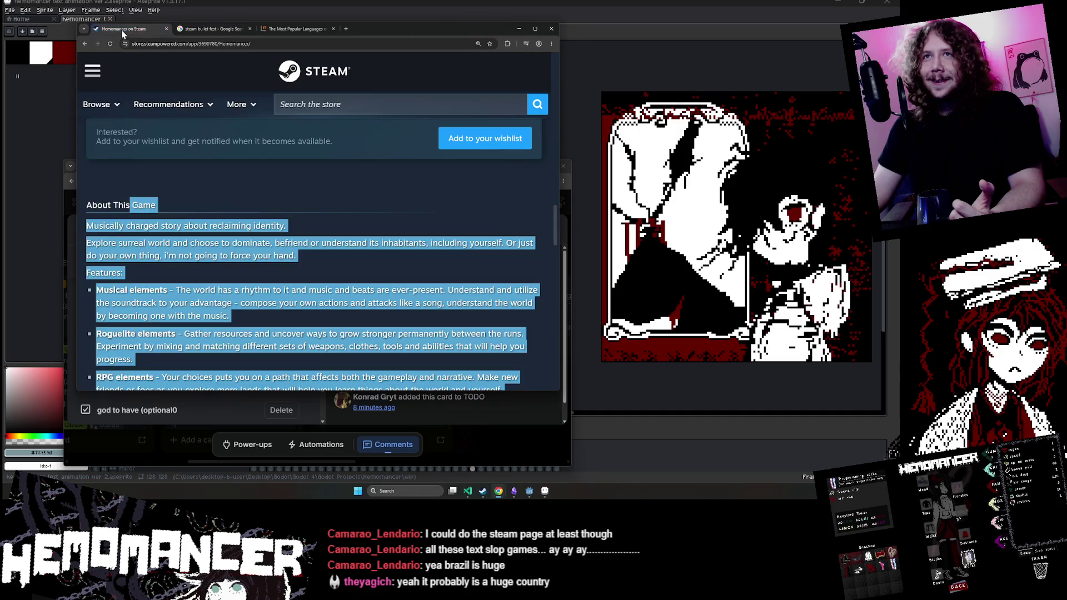
# Step: Deselect the Hemomancer description and bring the Trello window back
pyautogui.click(347, 196)
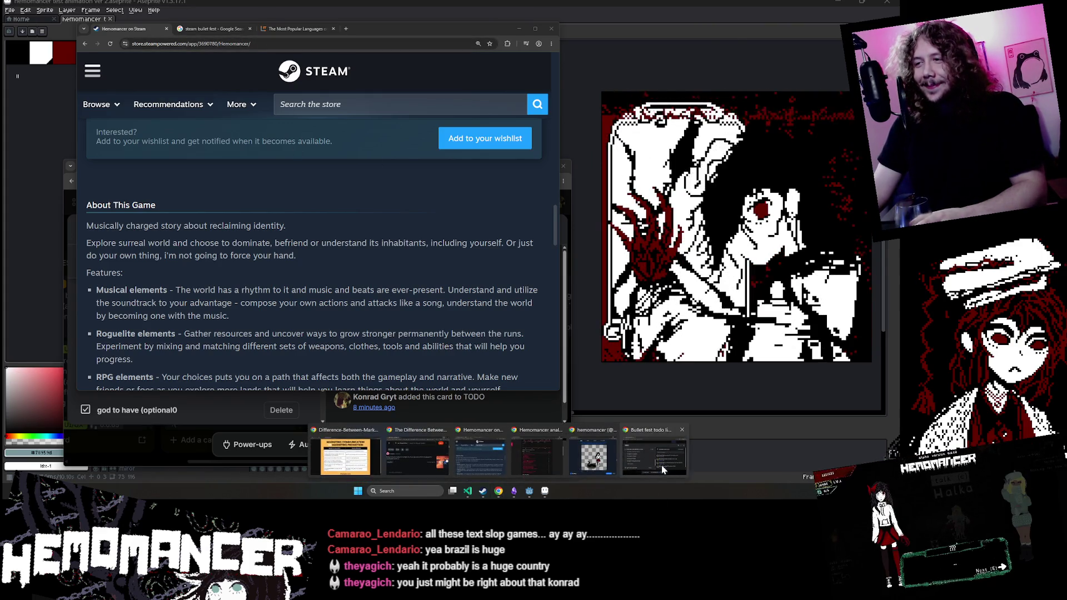
pyautogui.moveTo(653, 464)
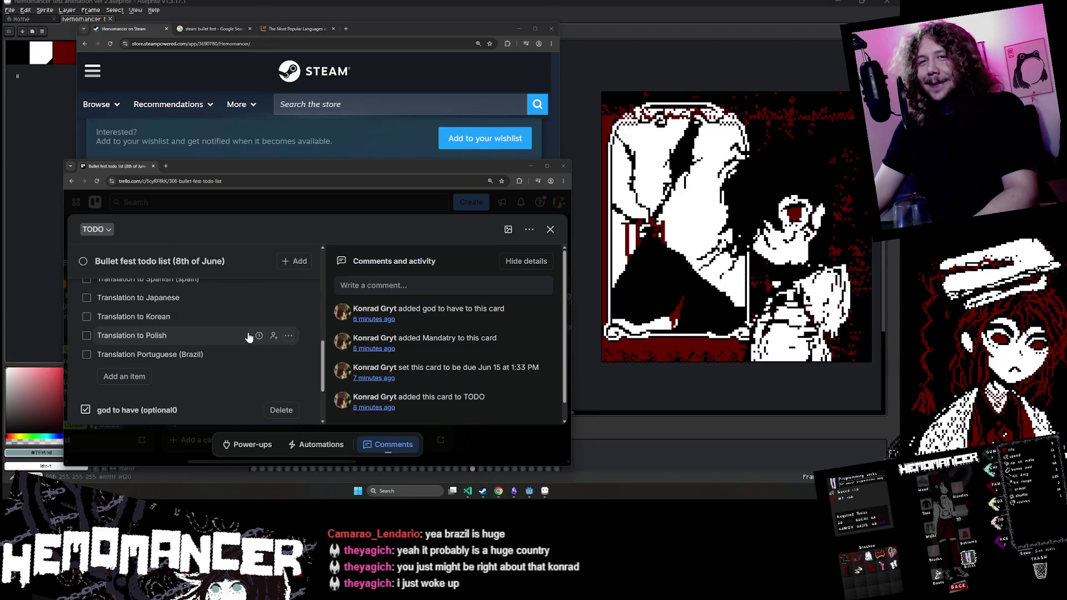
# Step: Scroll through the Bullet fest card's checklists, then return to the Hemomancer Steam page
pyautogui.scroll(2, 237, 341)
pyautogui.scroll(-1, 237, 341)
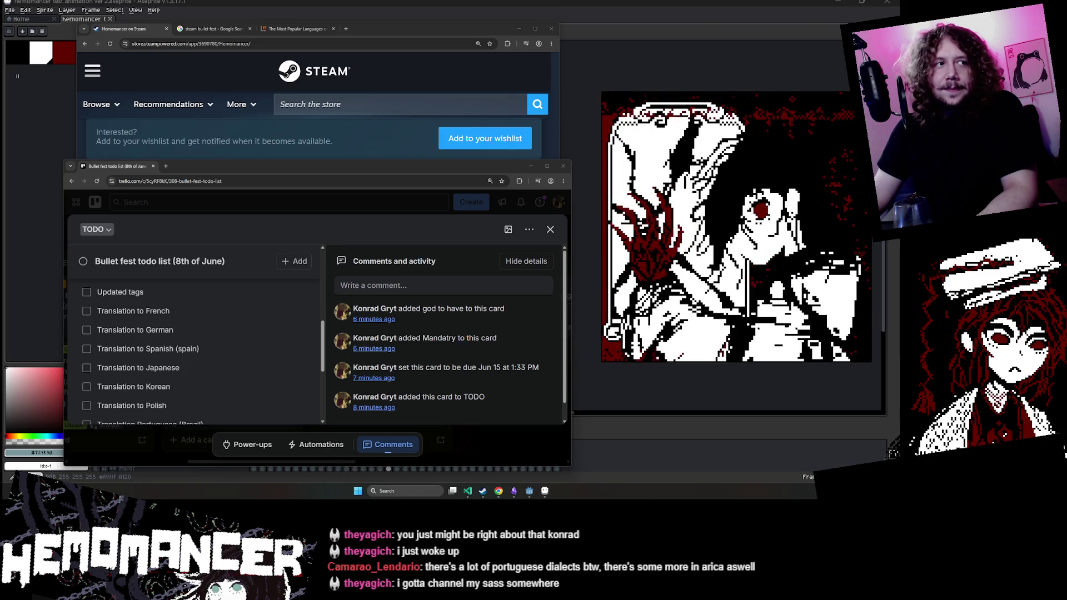
pyautogui.scroll(-5, 295, 400)
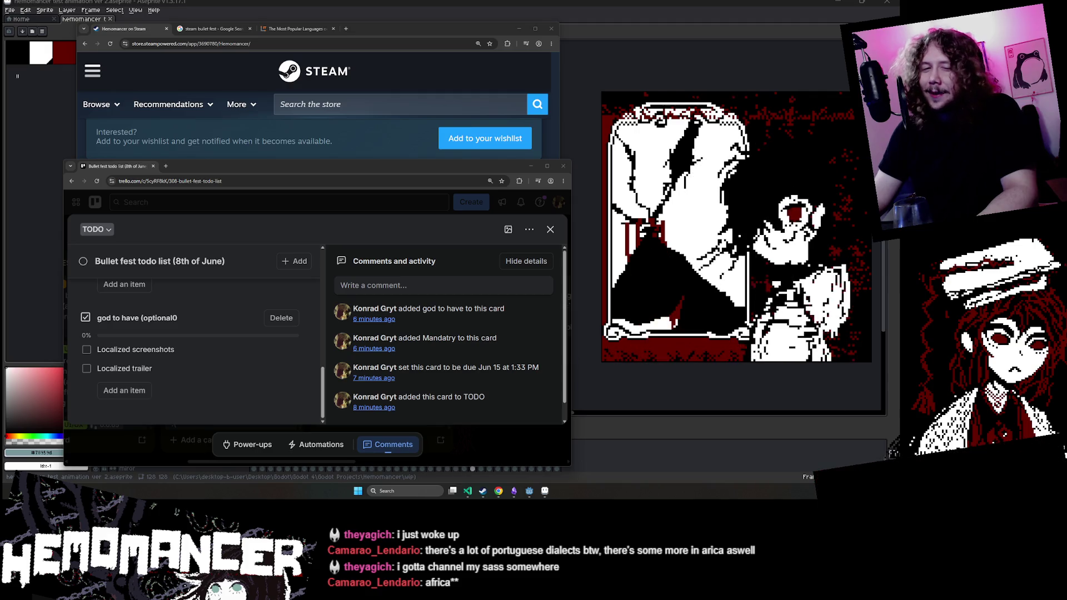
pyautogui.scroll(2, 215, 366)
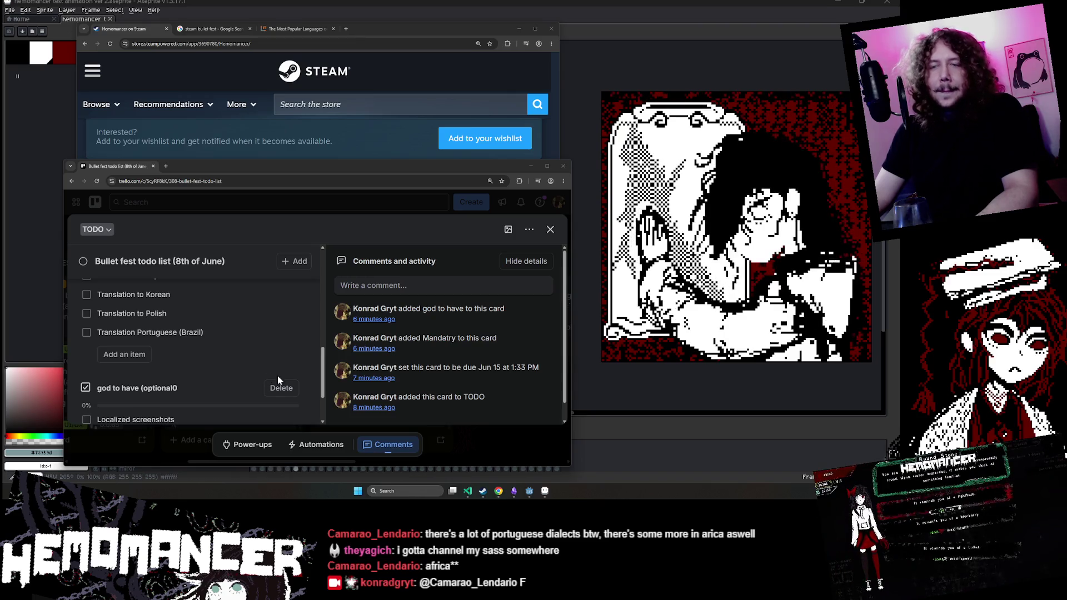
pyautogui.click(375, 133)
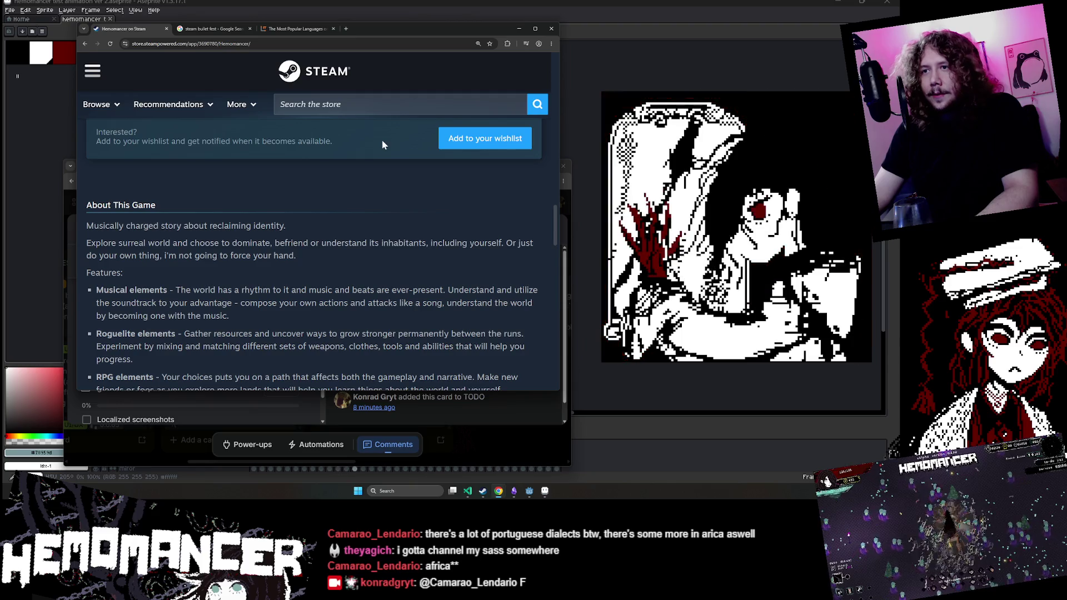
# Step: Select Russian in Steam's Languages table and reopen the Bullet fest todo list card
pyautogui.scroll(-15, 343, 238)
pyautogui.scroll(15, 344, 240)
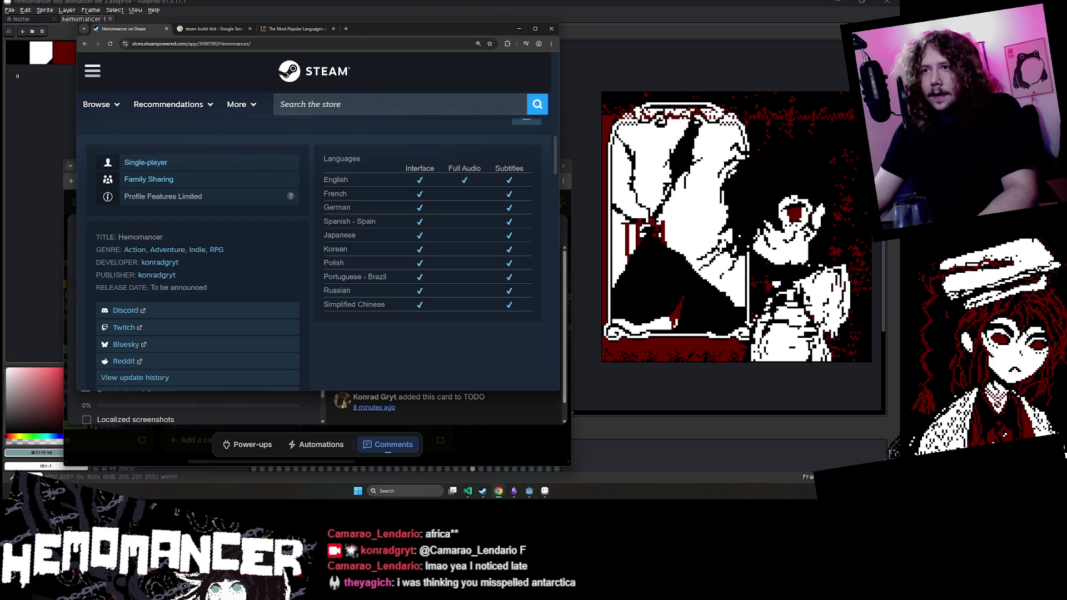
pyautogui.doubleClick(337, 290)
pyautogui.hotkey('ctrl', 'c')
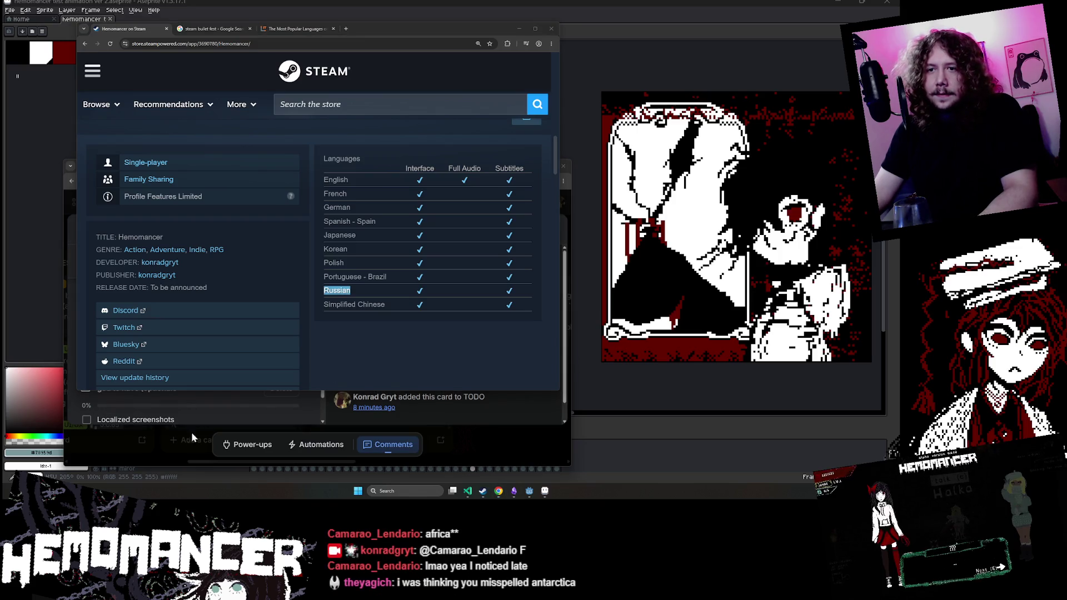
pyautogui.click(165, 446)
pyautogui.click(164, 445)
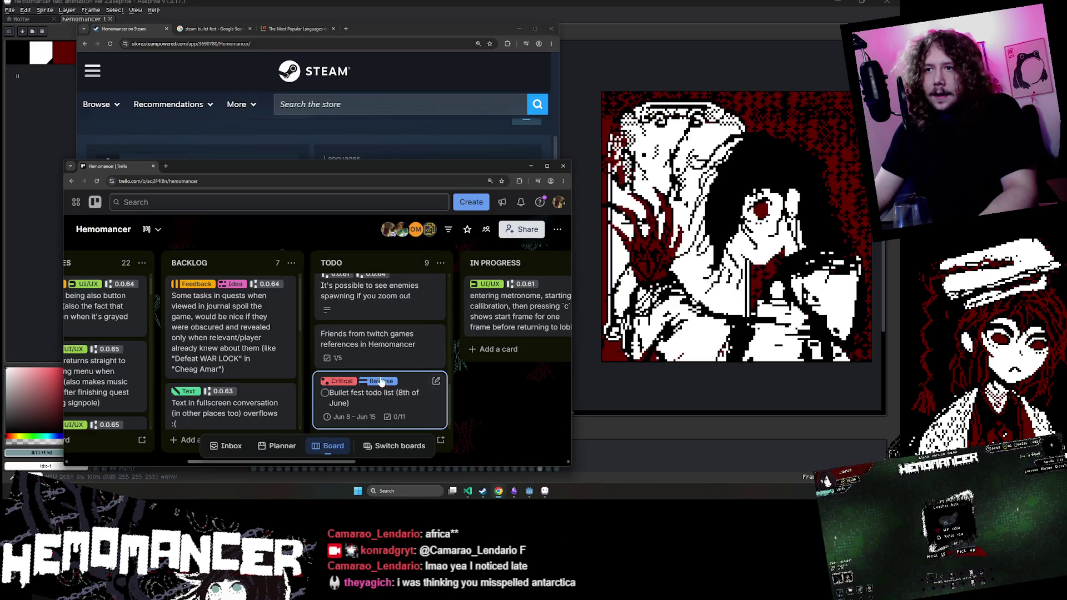
pyautogui.click(393, 392)
pyautogui.scroll(-5, 245, 328)
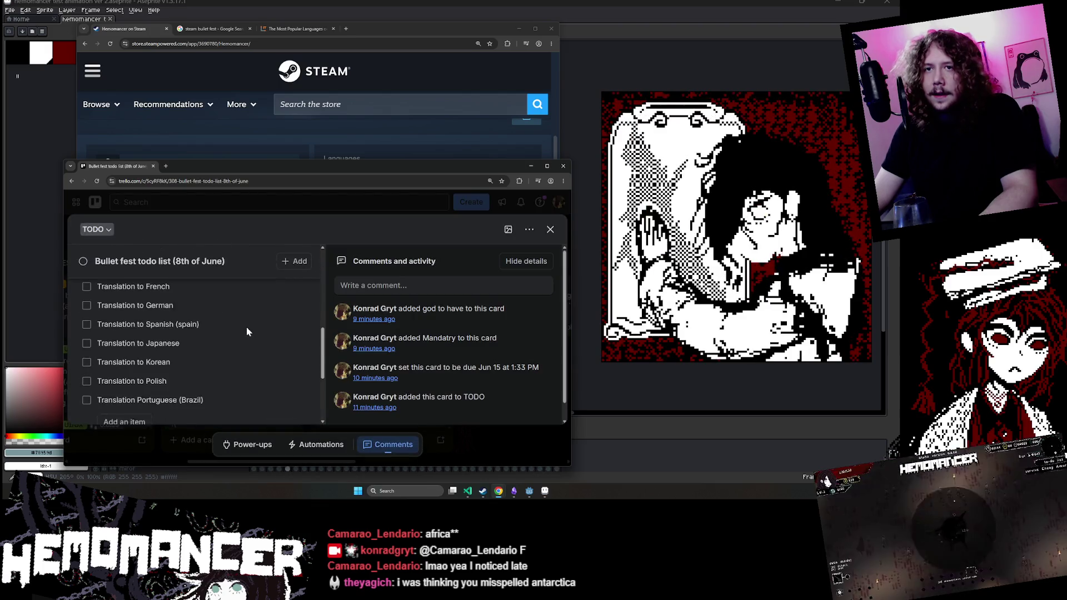
# Step: Add 'Translation to Russian' at the end of the translation checklist
pyautogui.click(124, 343)
pyautogui.hotkey('ctrl', 'v')
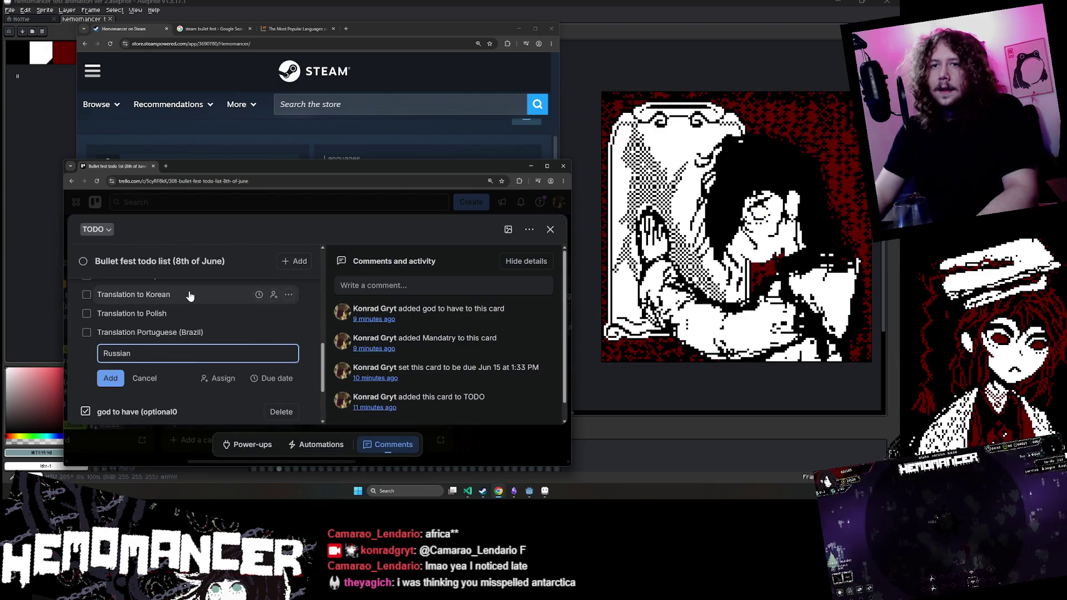
pyautogui.press('Home')
pyautogui.write('Translation to')
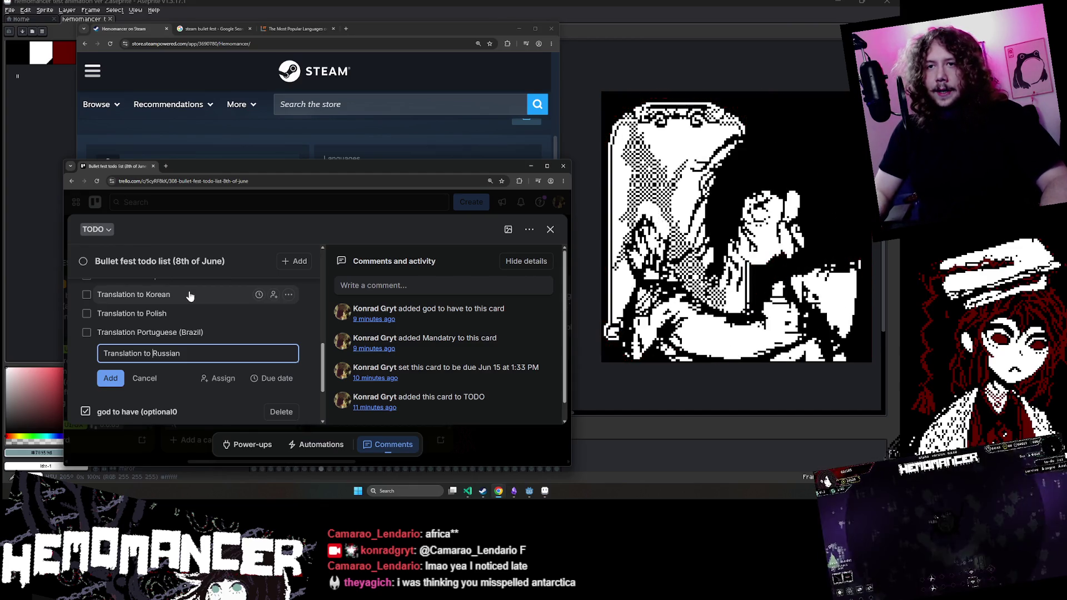
pyautogui.press('Return')
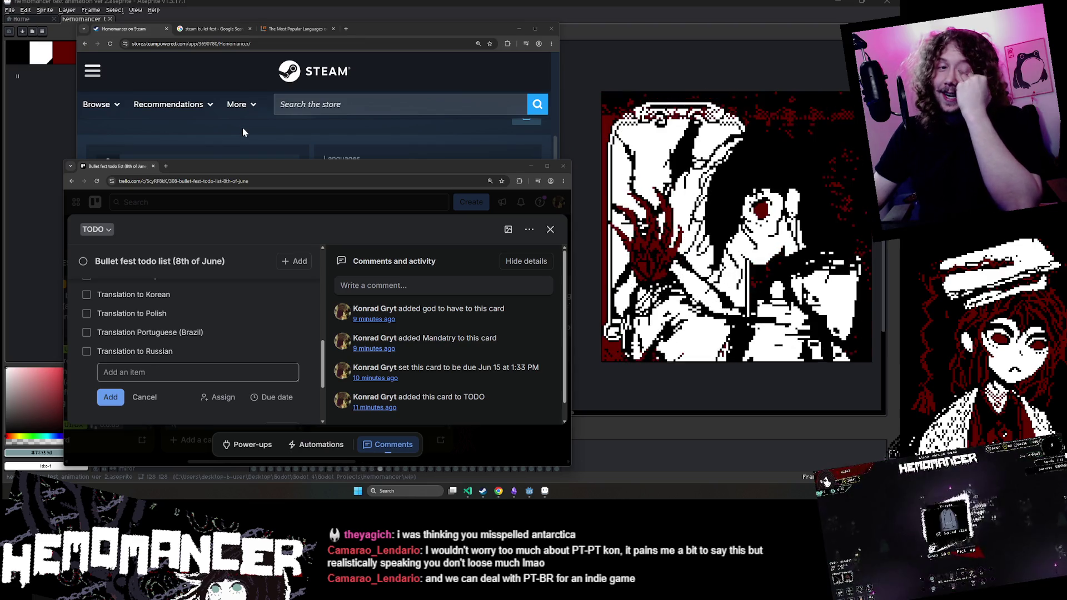
pyautogui.click(235, 132)
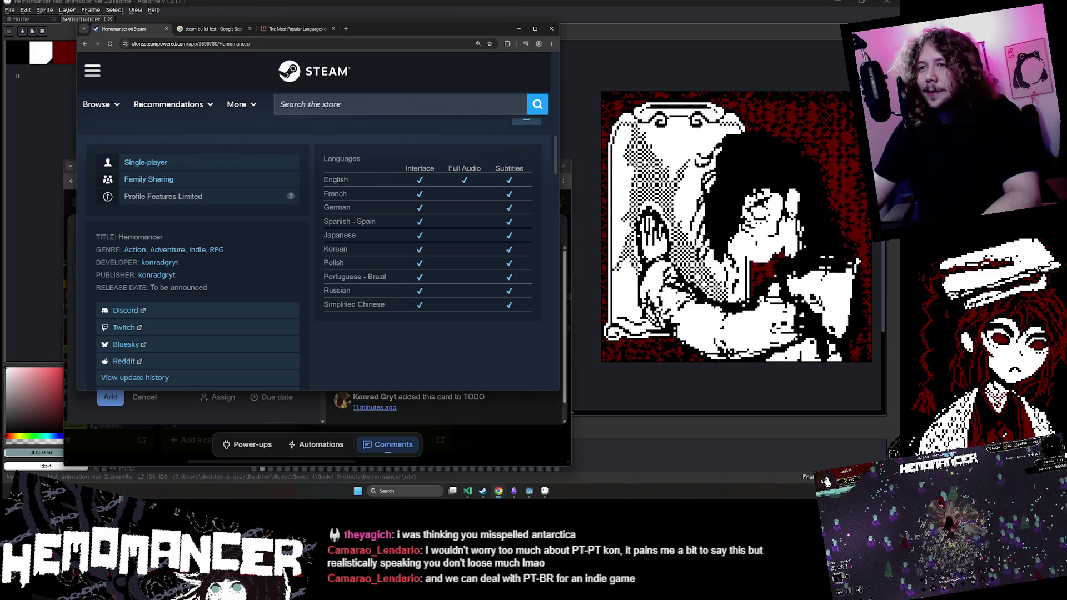
# Step: Add a 'Translation to Simplified Chinese' item to the Mandatry checklist
pyautogui.moveTo(386, 304); pyautogui.dragTo(323, 305)
pyautogui.click(490, 457)
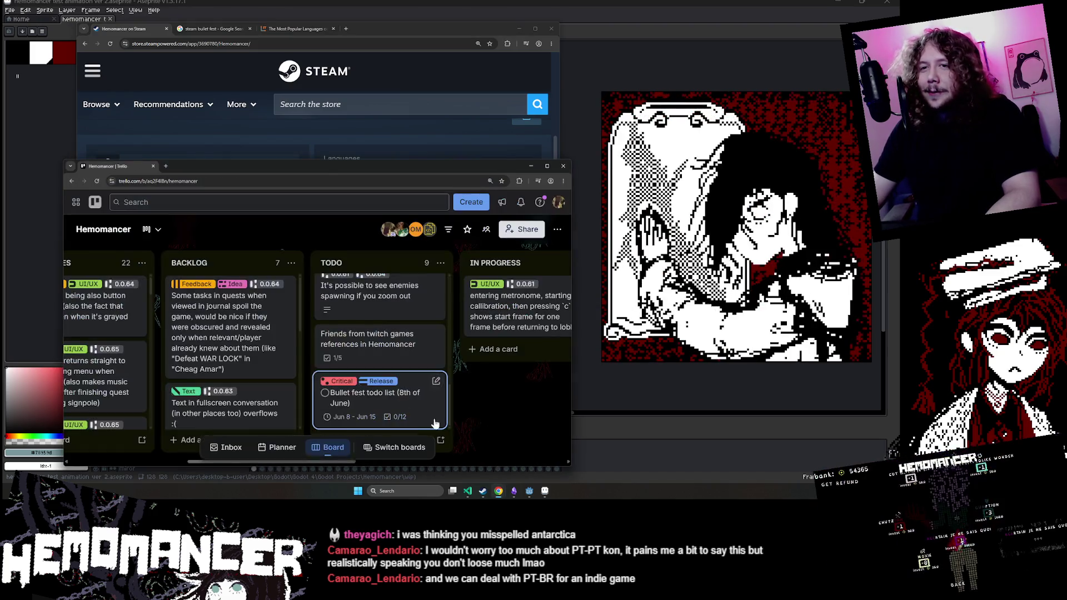
pyautogui.click(355, 392)
pyautogui.scroll(-3, 260, 306)
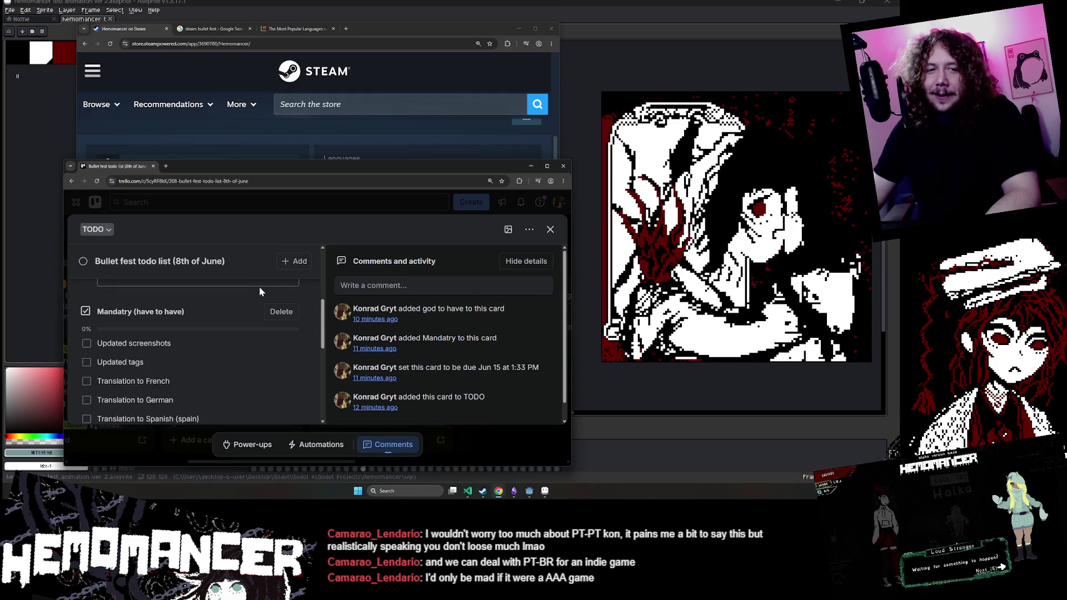
pyautogui.scroll(-3, 259, 288)
pyautogui.click(124, 395)
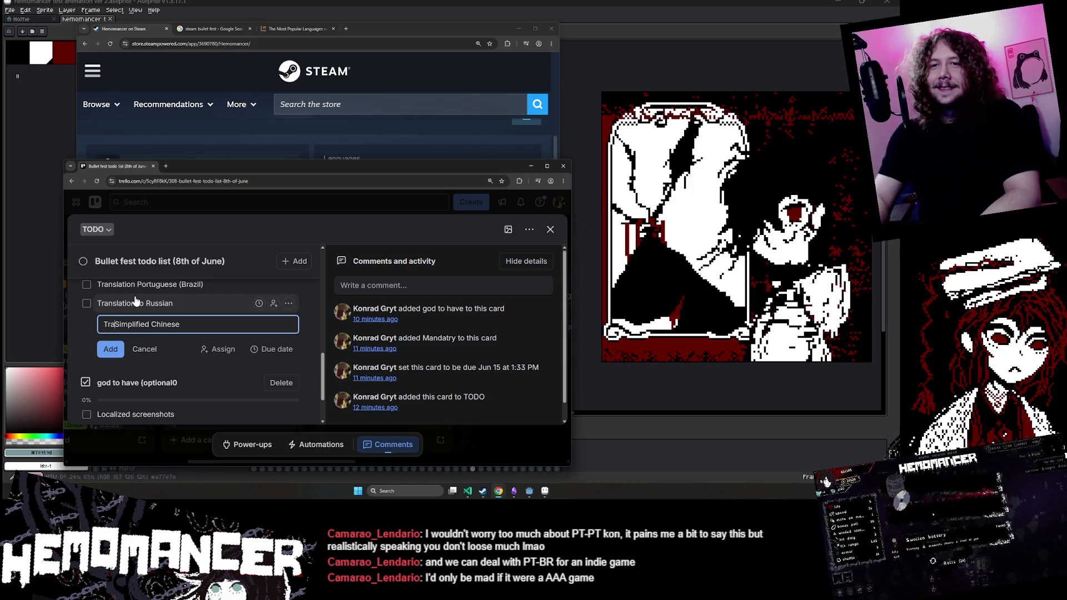
pyautogui.write('ns')
pyautogui.write('slation to')
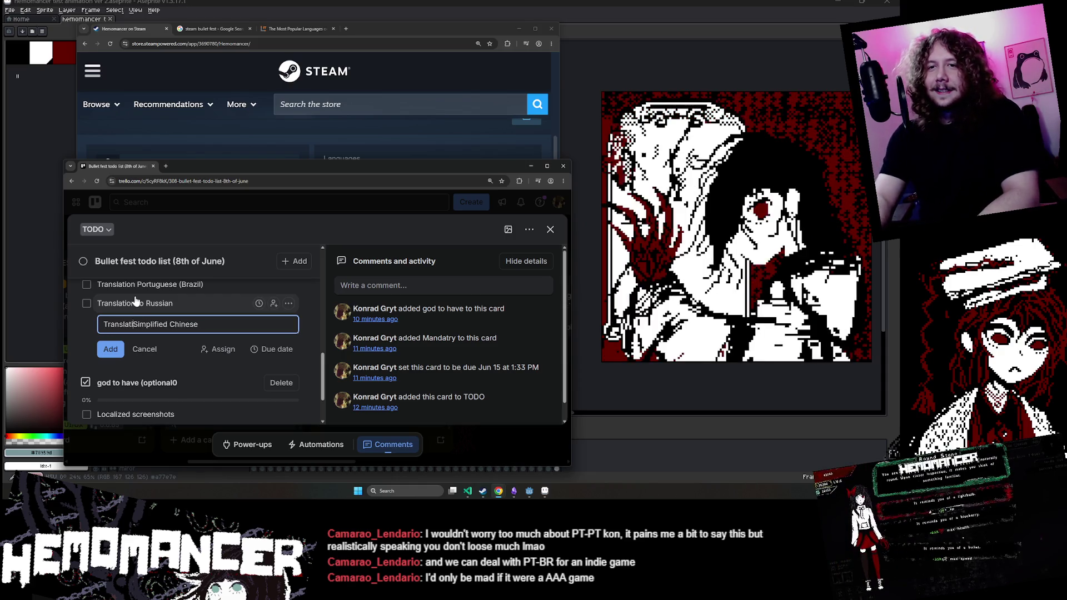
pyautogui.press('Return')
# Step: Review the updated checklist, discard an empty new item, and return to Steam's languages table
pyautogui.scroll(3, 200, 333)
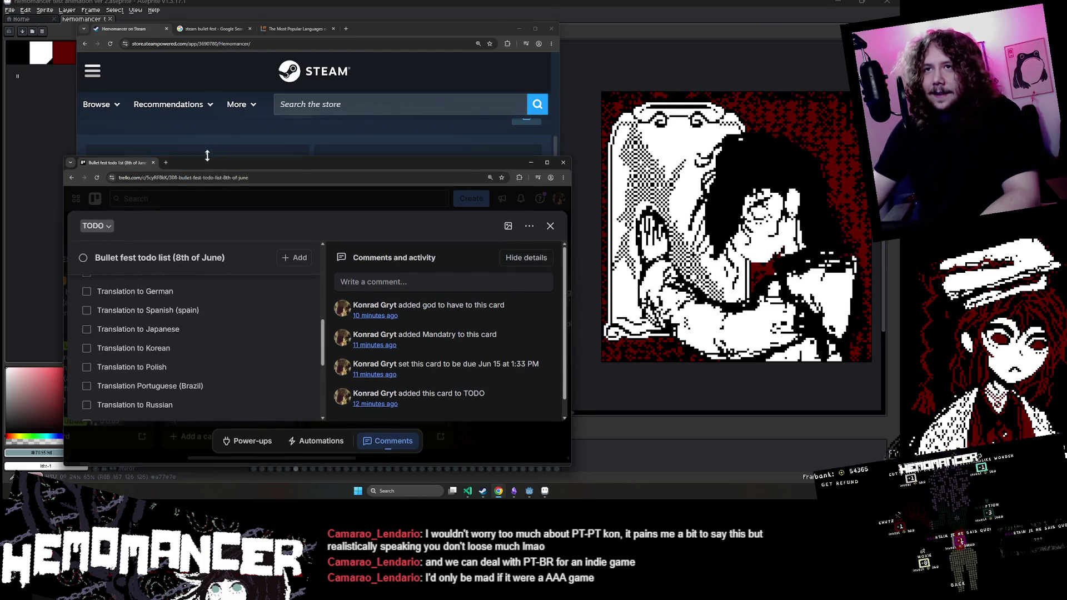
pyautogui.moveTo(207, 159); pyautogui.dragTo(208, 69)
pyautogui.scroll(2, 230, 294)
pyautogui.scroll(1, 230, 293)
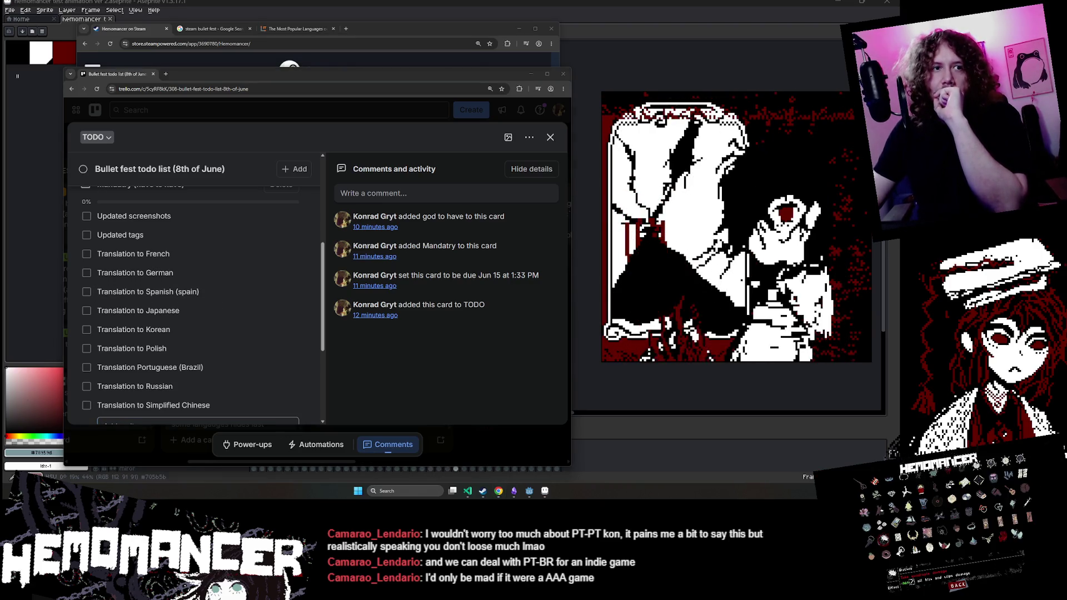
pyautogui.scroll(-1, 222, 334)
pyautogui.click(289, 400)
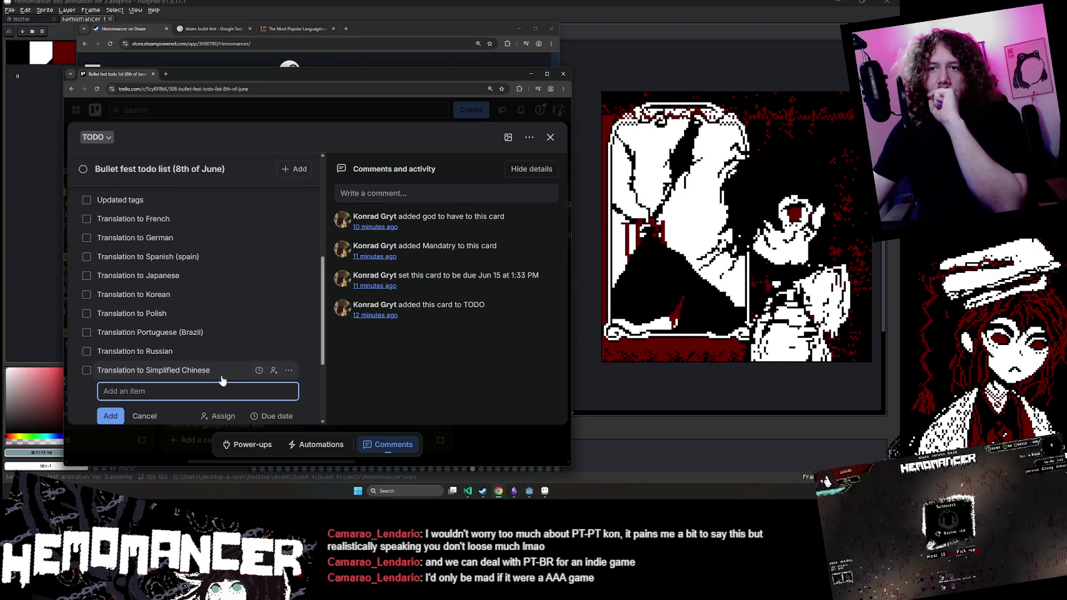
pyautogui.click(305, 388)
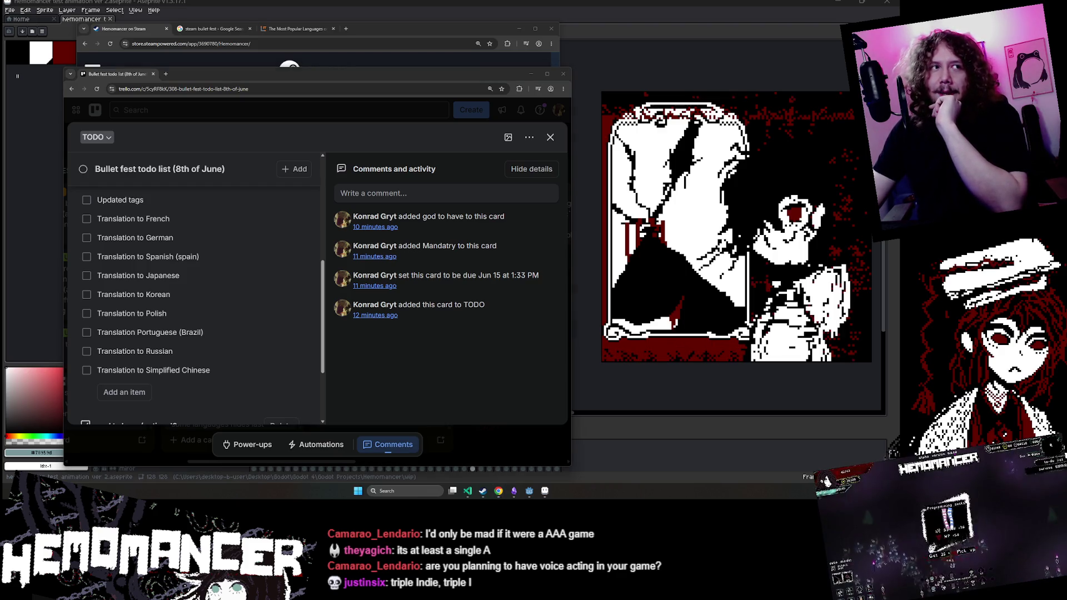
pyautogui.scroll(2, 202, 356)
pyautogui.scroll(-2, 201, 371)
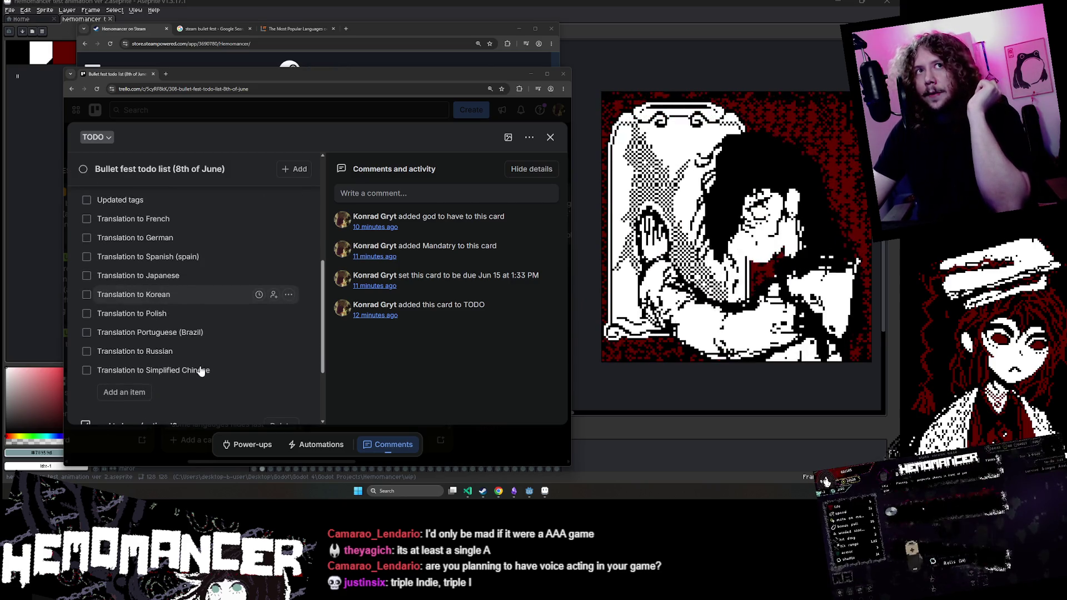
pyautogui.scroll(1, 201, 371)
pyautogui.click(387, 60)
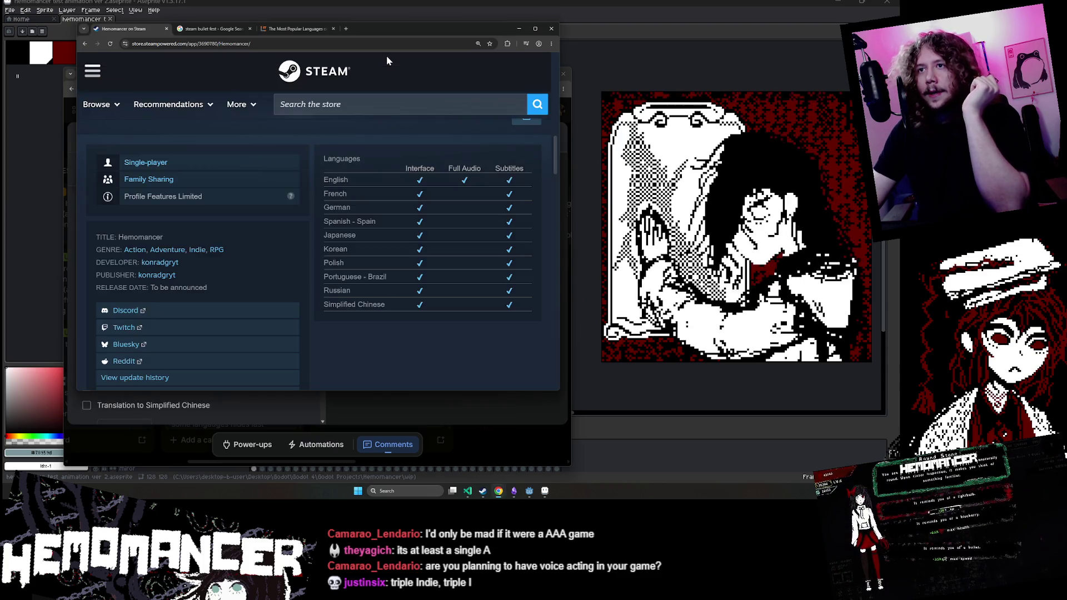
# Step: In the Hemomancer debug window, finish the current mission through the debug options
pyautogui.moveTo(527, 495)
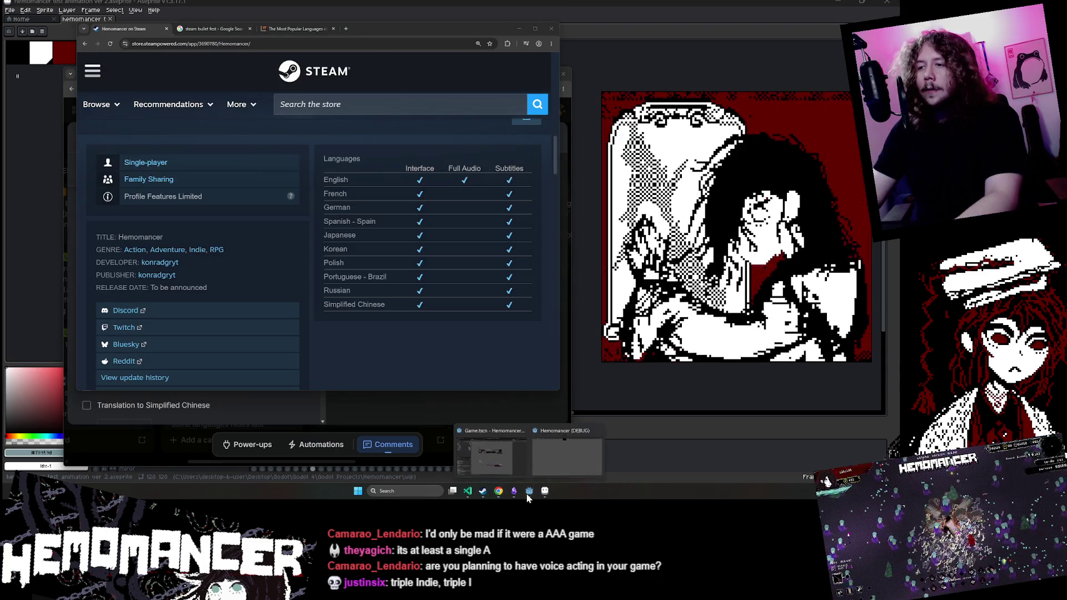
pyautogui.click(563, 457)
pyautogui.click(334, 233)
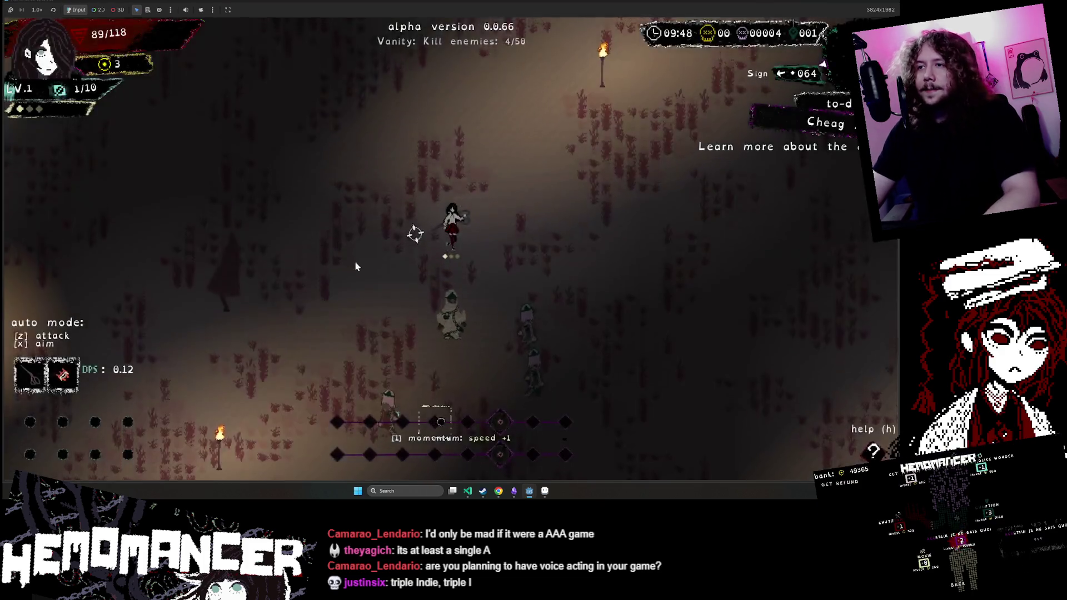
pyautogui.press('Escape')
pyautogui.click(355, 342)
pyautogui.click(442, 325)
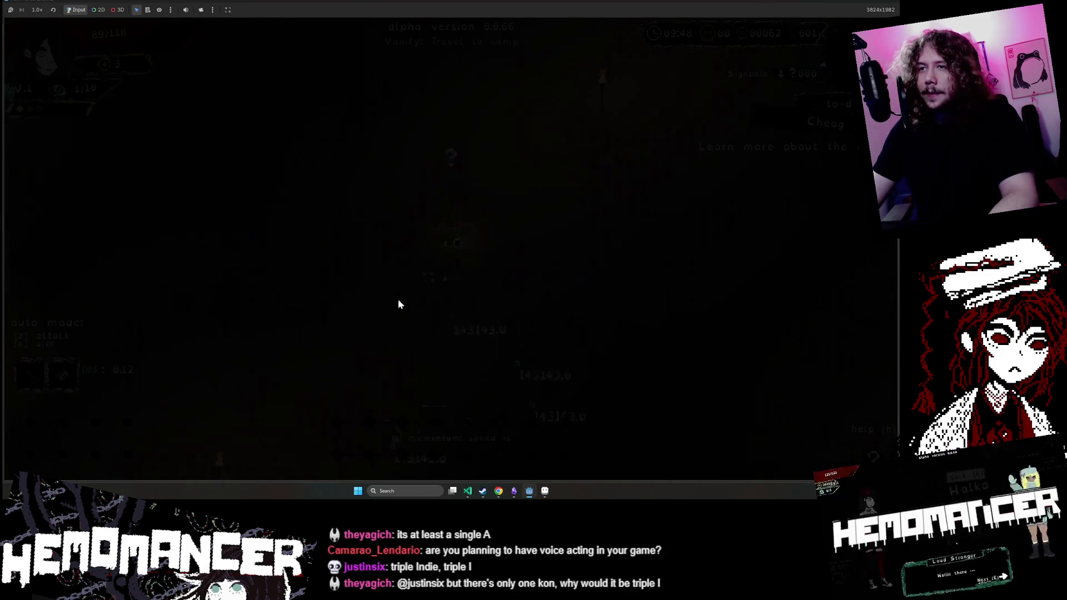
# Step: Talk to the Gruff Stranger, reply 'I guess I will be back...', then walk to the signpost
pyautogui.press('Left')
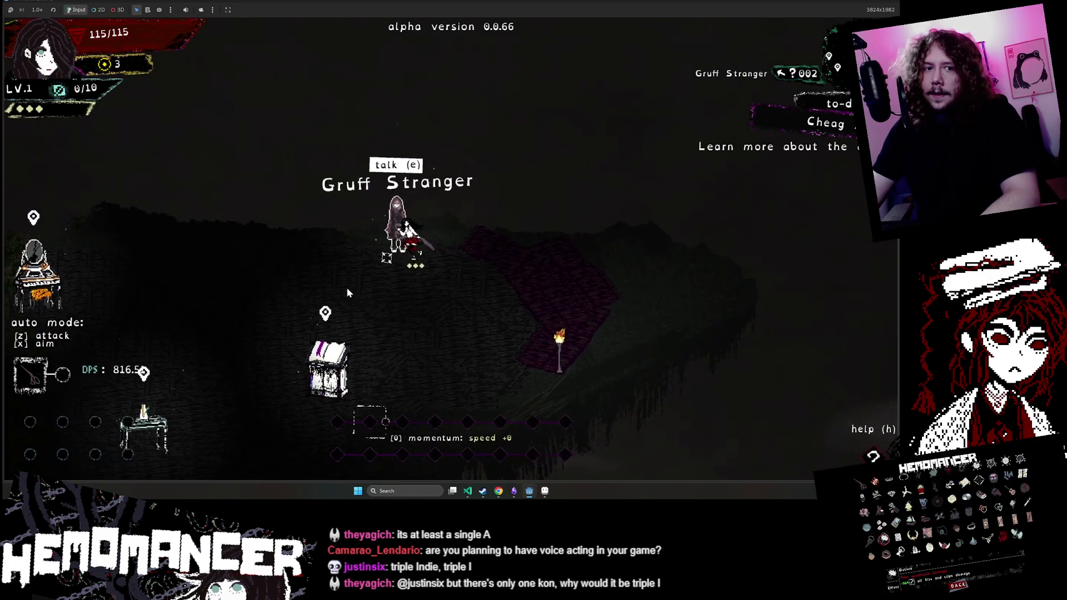
pyautogui.press('Right')
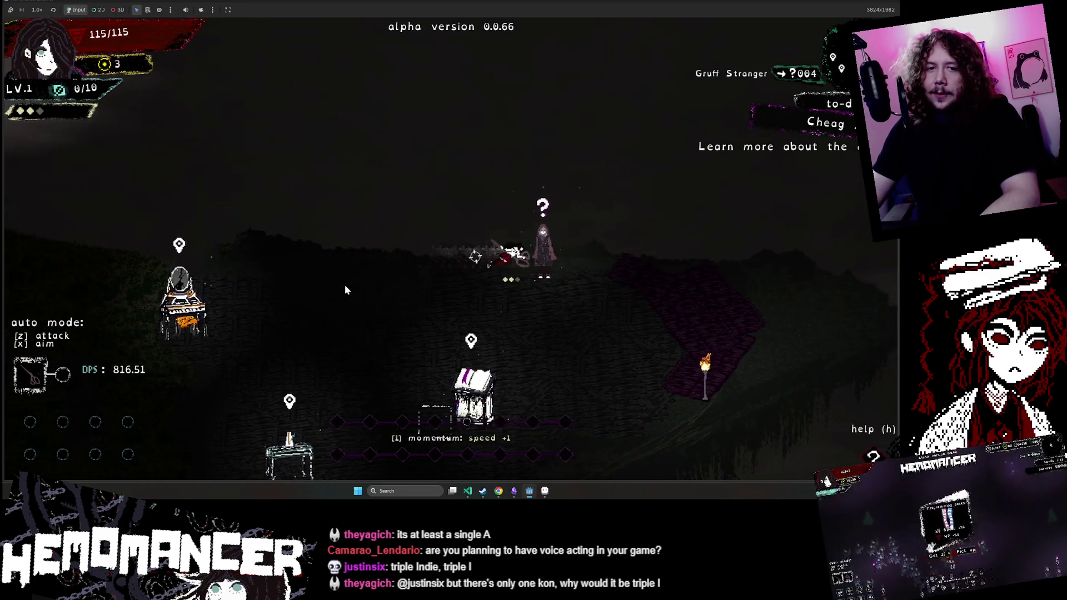
pyautogui.press('e')
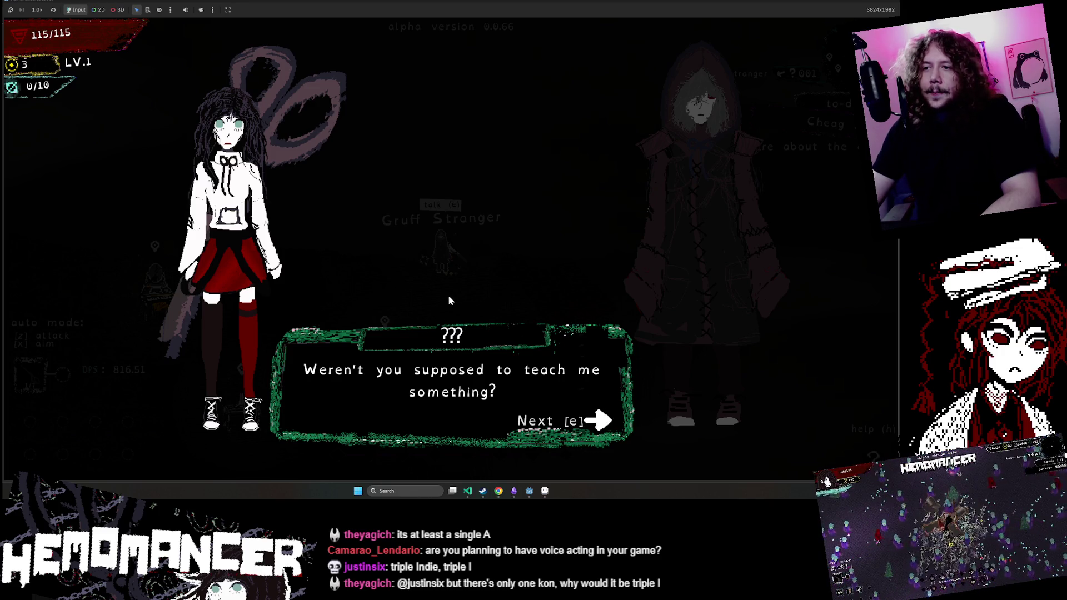
pyautogui.press('e')
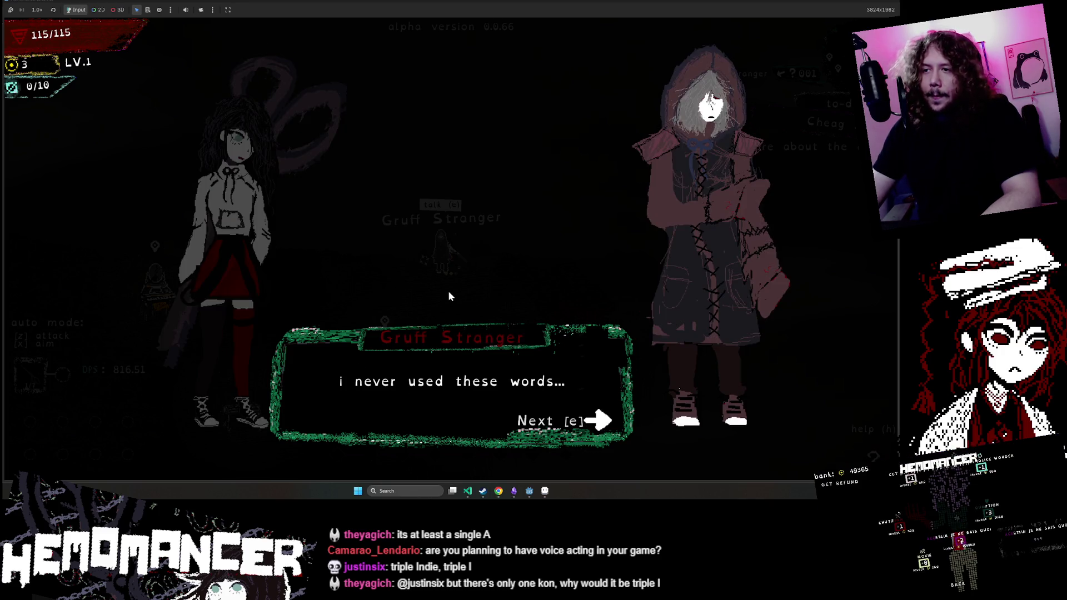
pyautogui.press('e')
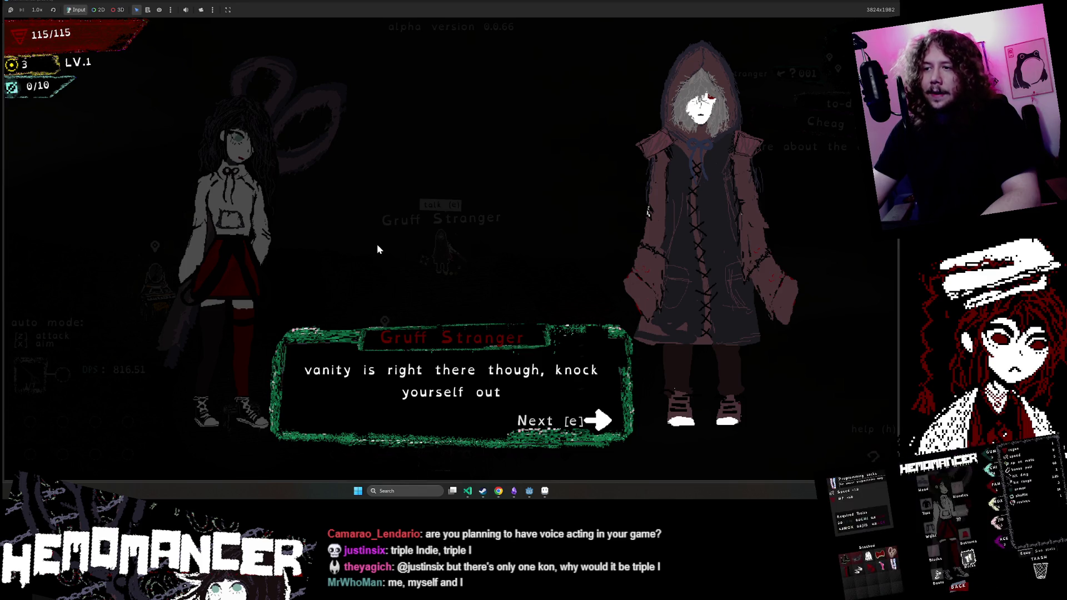
pyautogui.press('e')
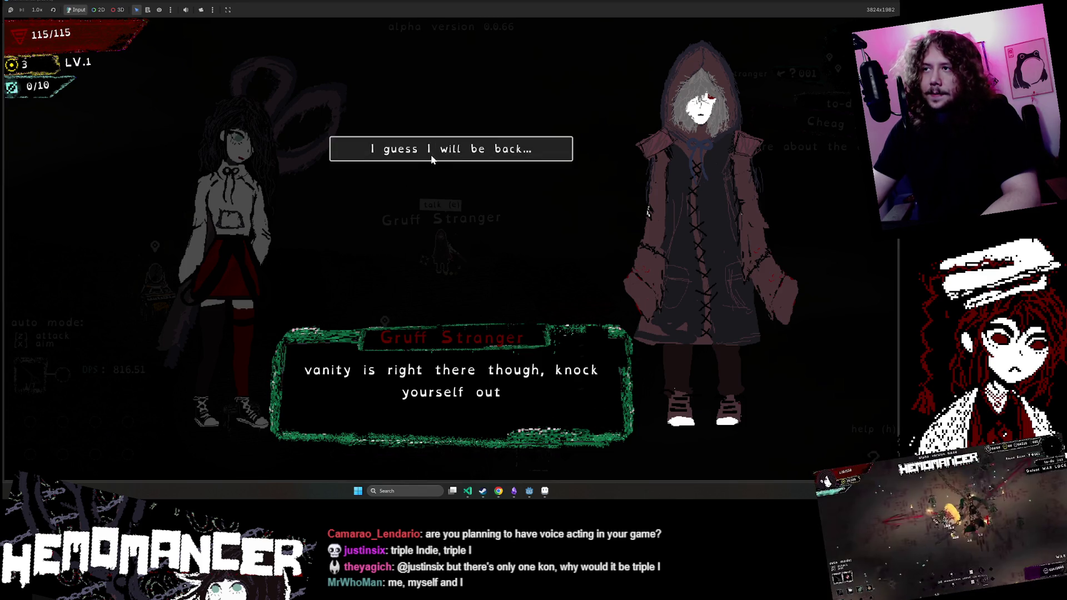
pyautogui.click(432, 158)
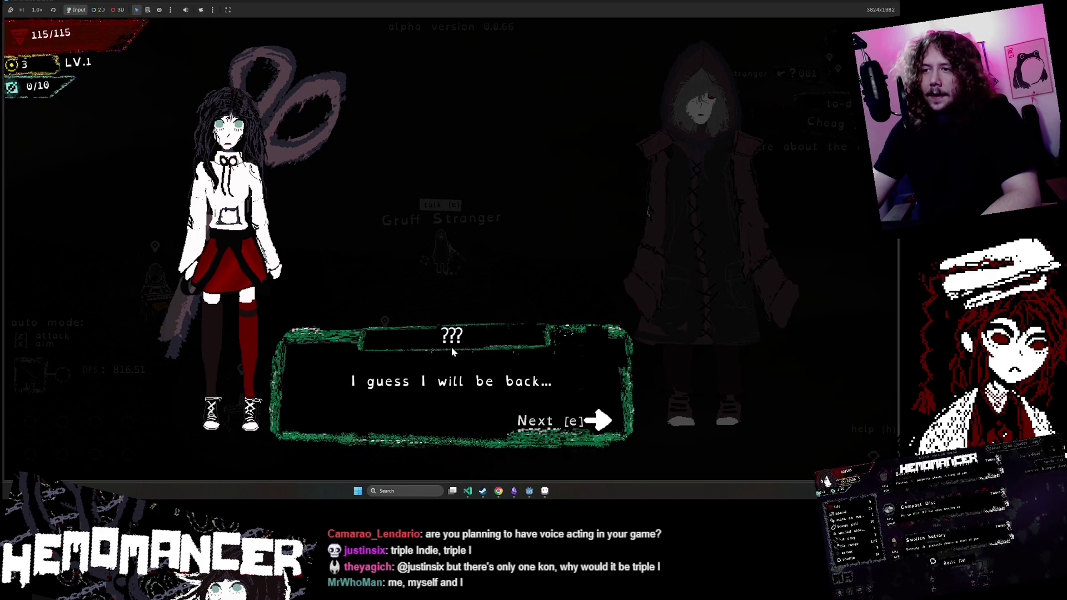
pyautogui.press('e')
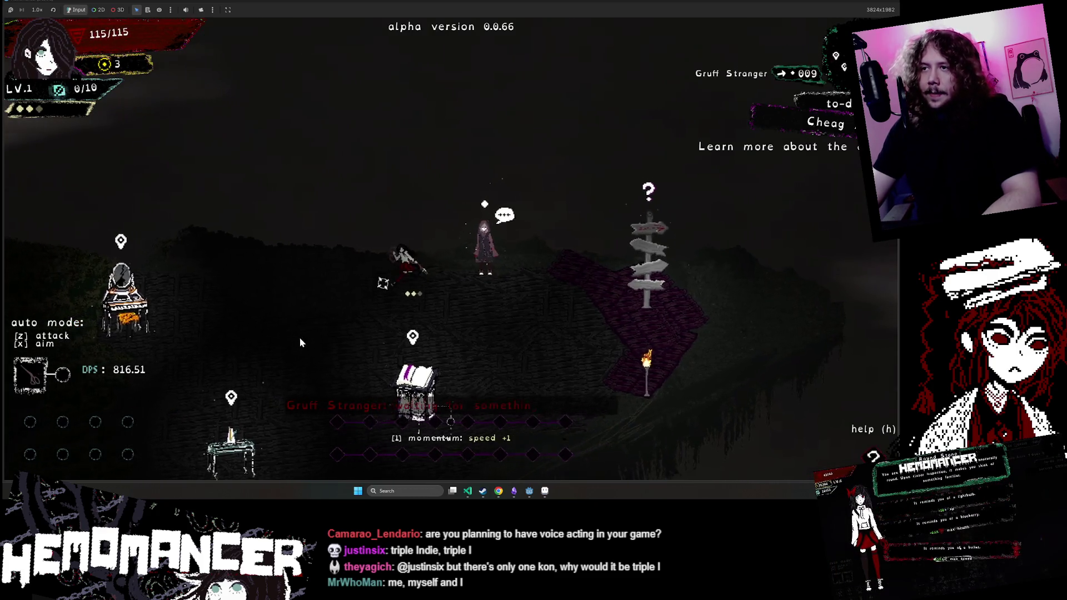
pyautogui.press('Down')
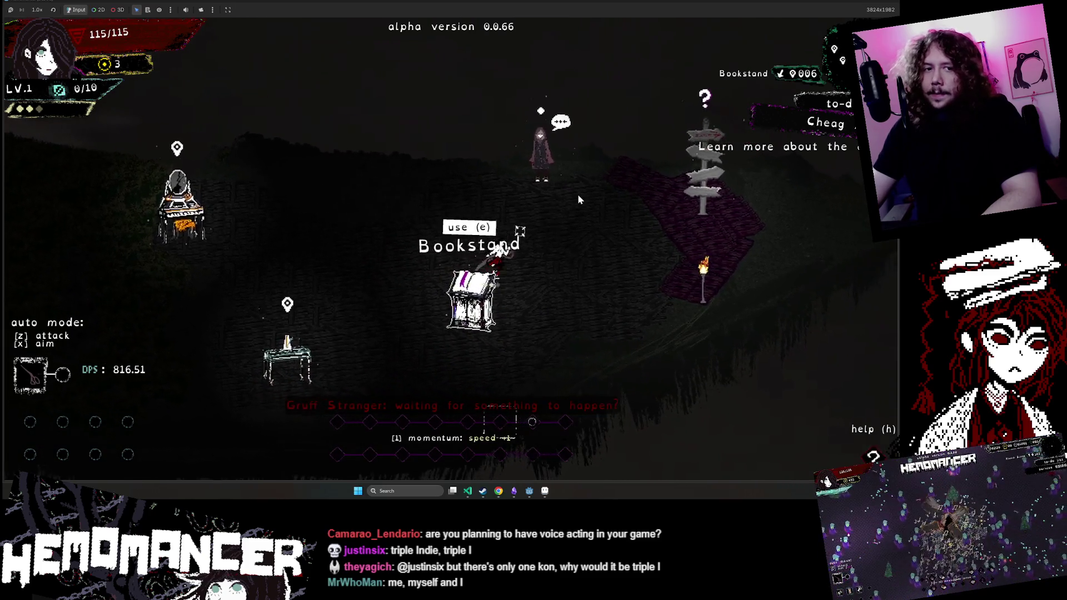
pyautogui.press('Right')
# Step: Embark on Cheag Amar, run to the Sailorstone at 7698/12000 visits, and pause
pyautogui.press('e')
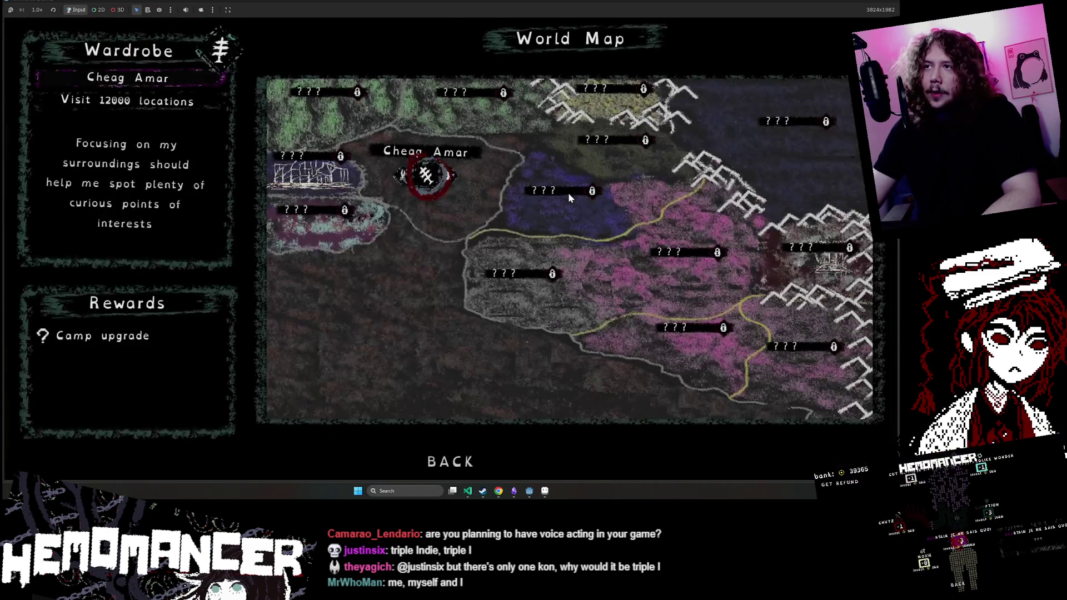
pyautogui.press('e')
pyautogui.press('e')
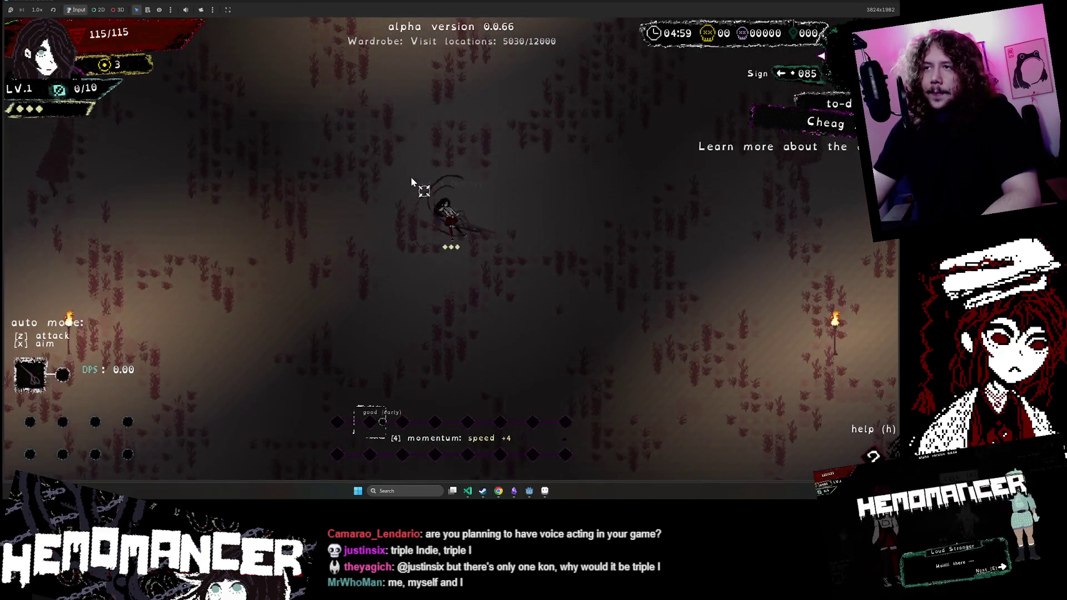
pyautogui.press('Up')
pyautogui.press('Up')
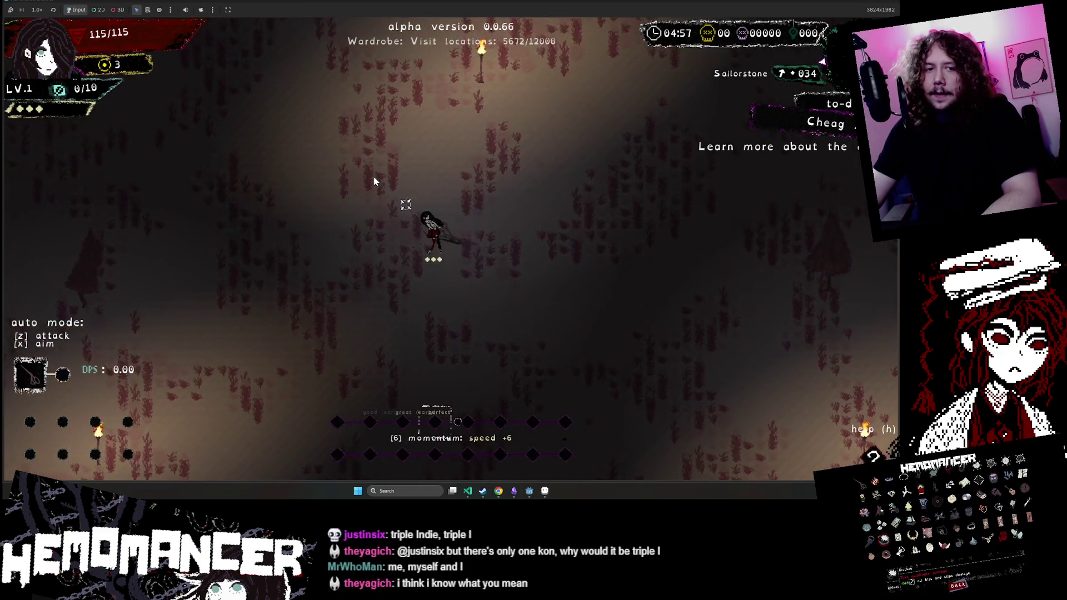
pyautogui.press('Up')
pyautogui.press('Left')
pyautogui.press('Up')
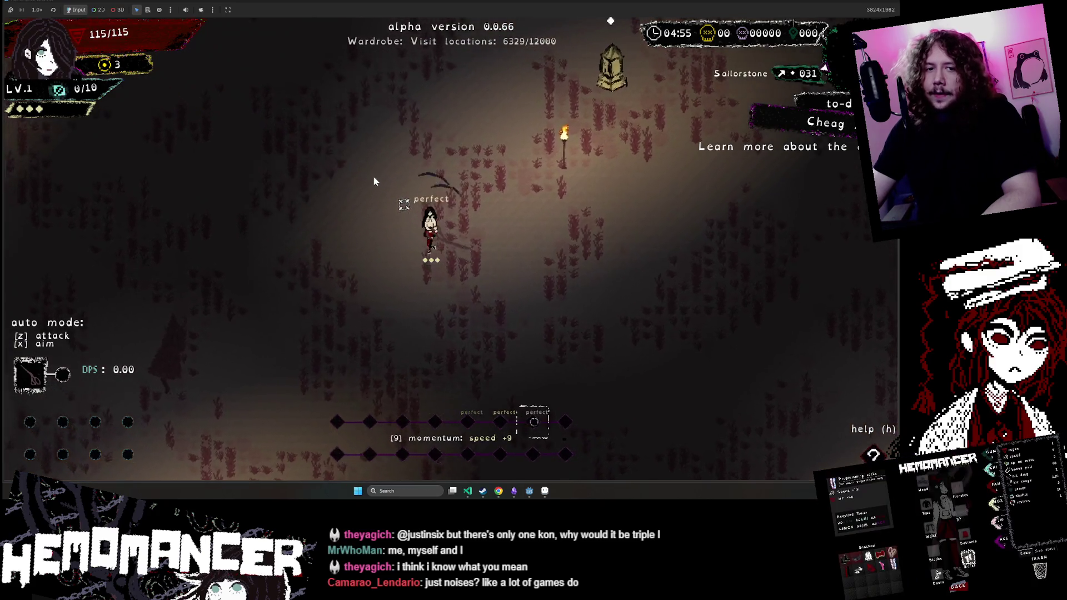
pyautogui.press('Up')
pyautogui.press('Right')
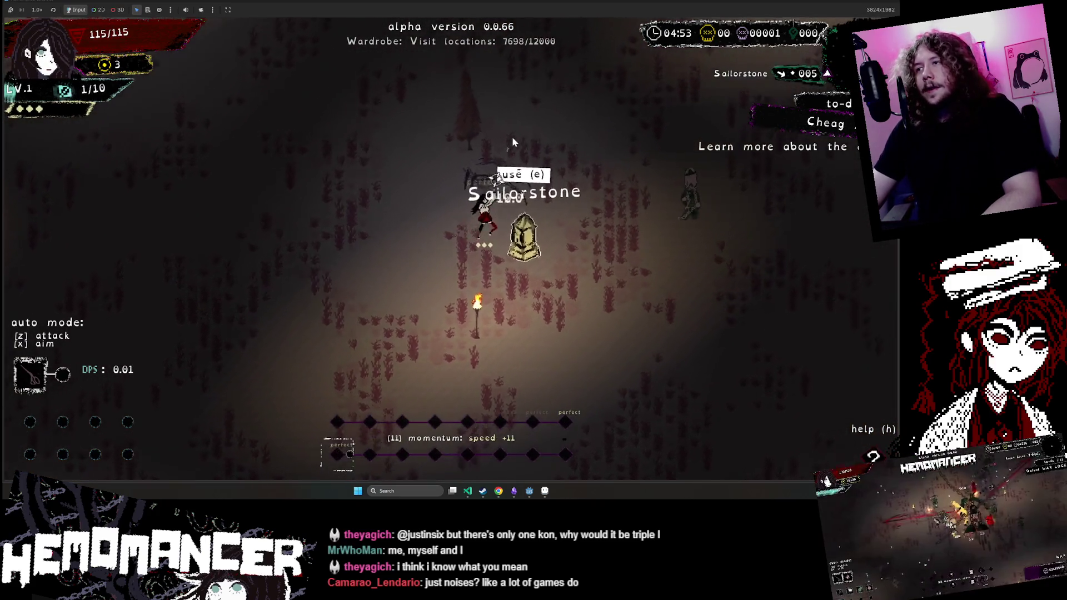
pyautogui.press('Escape')
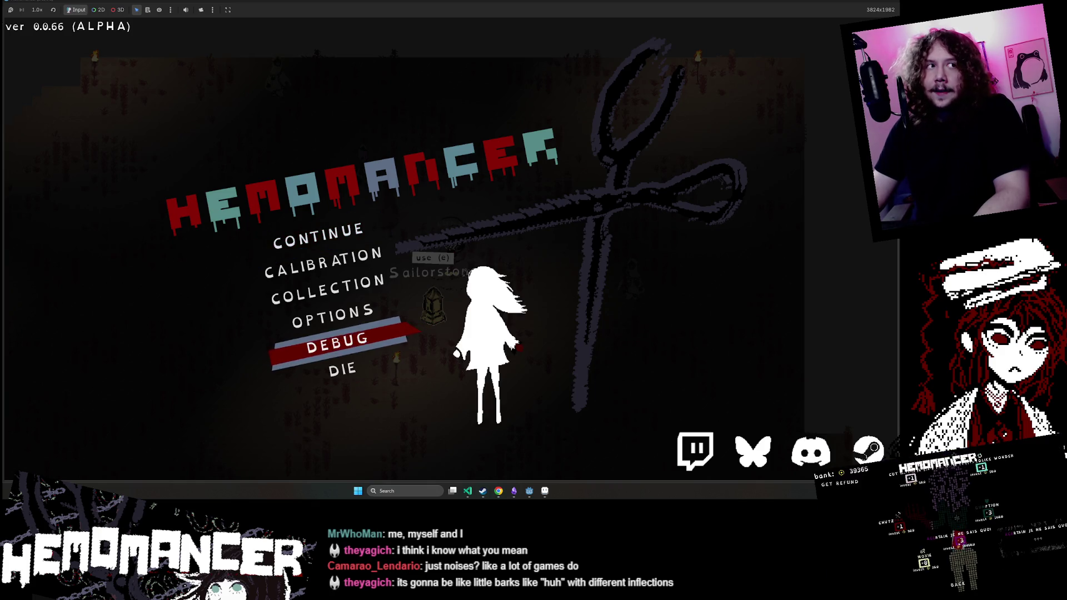
# Step: Abandon the run, restart, and complete the Wardrobe visit-locations mission
pyautogui.click(340, 371)
pyautogui.click(389, 247)
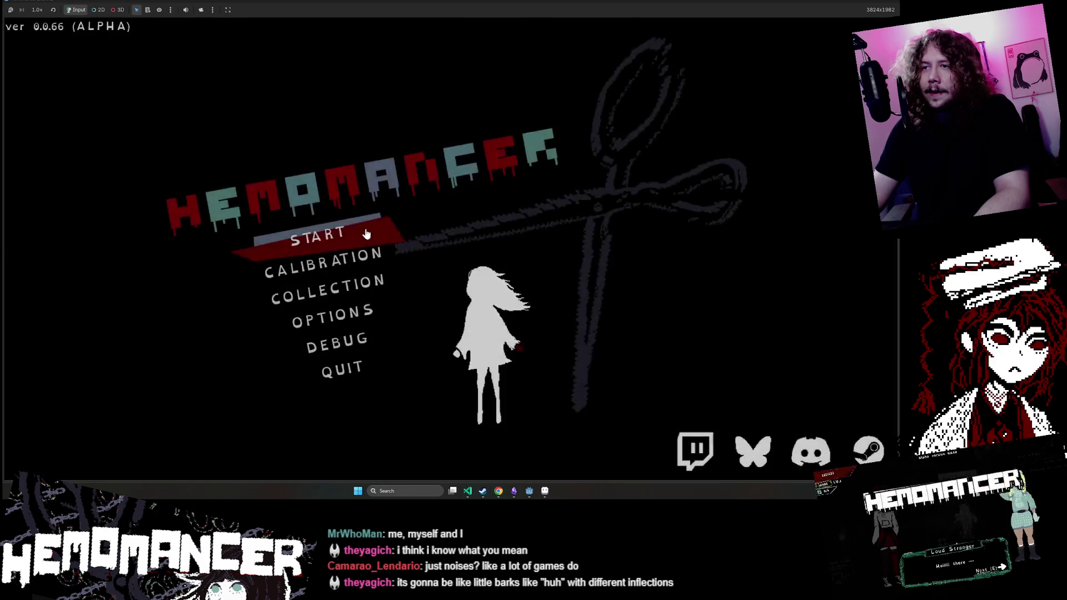
pyautogui.click(333, 236)
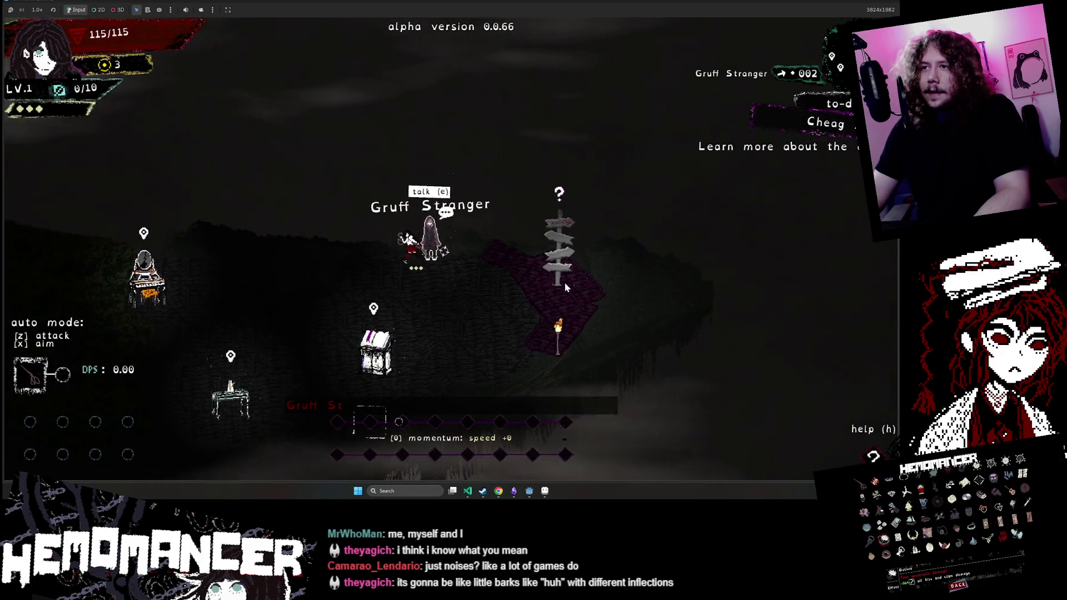
pyautogui.click(559, 282)
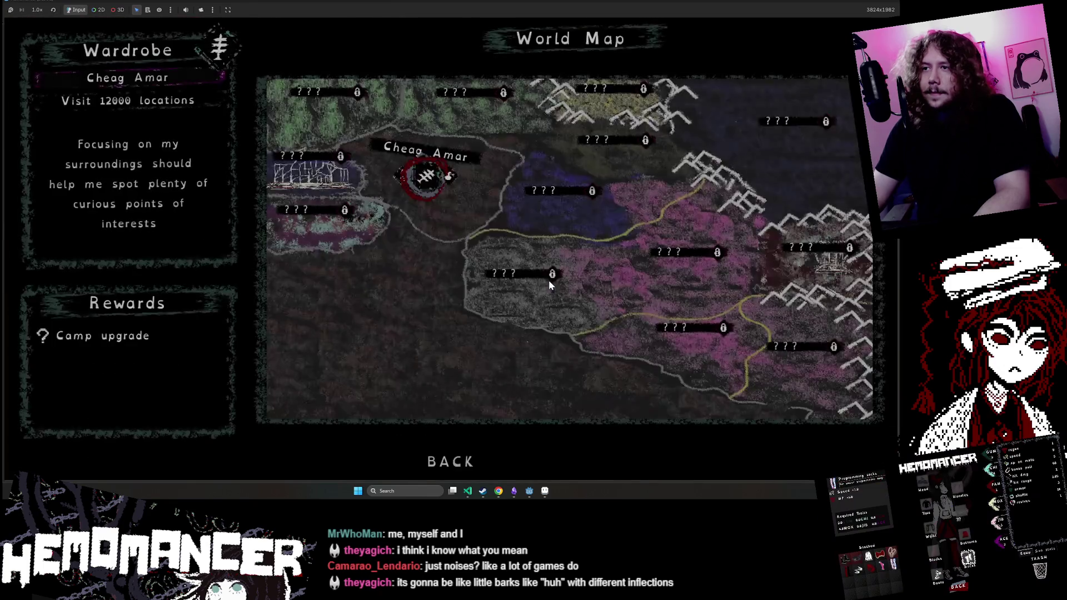
pyautogui.press('Return')
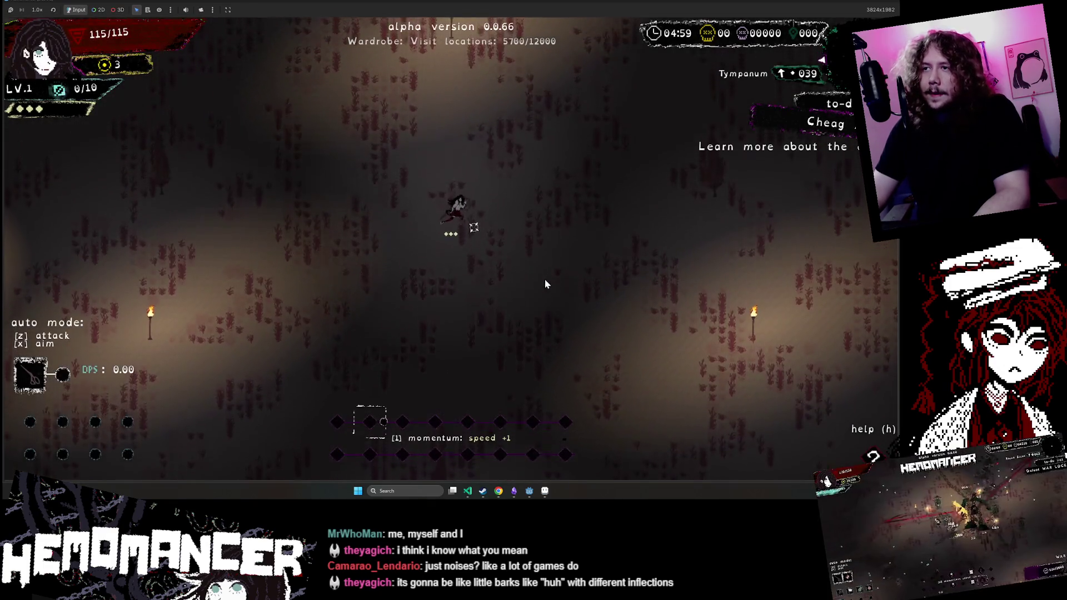
pyautogui.press('w')
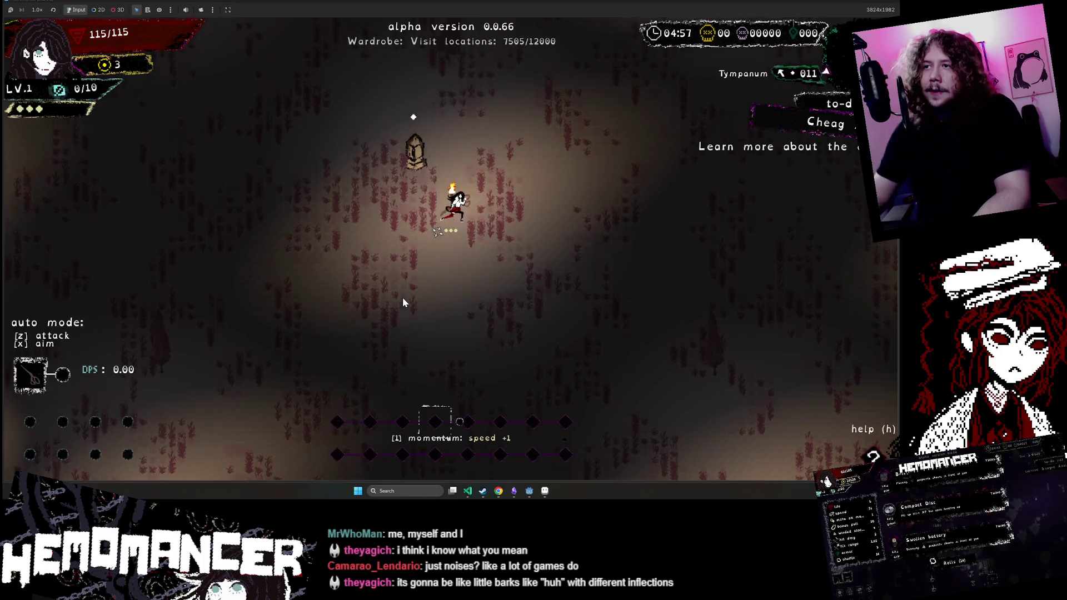
pyautogui.press('w')
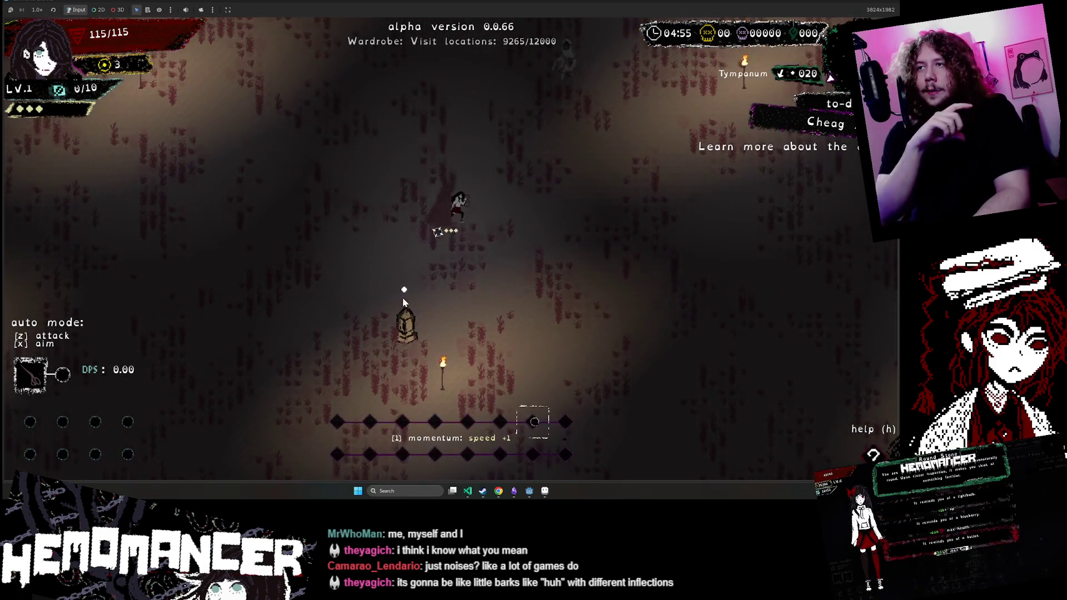
pyautogui.press('w')
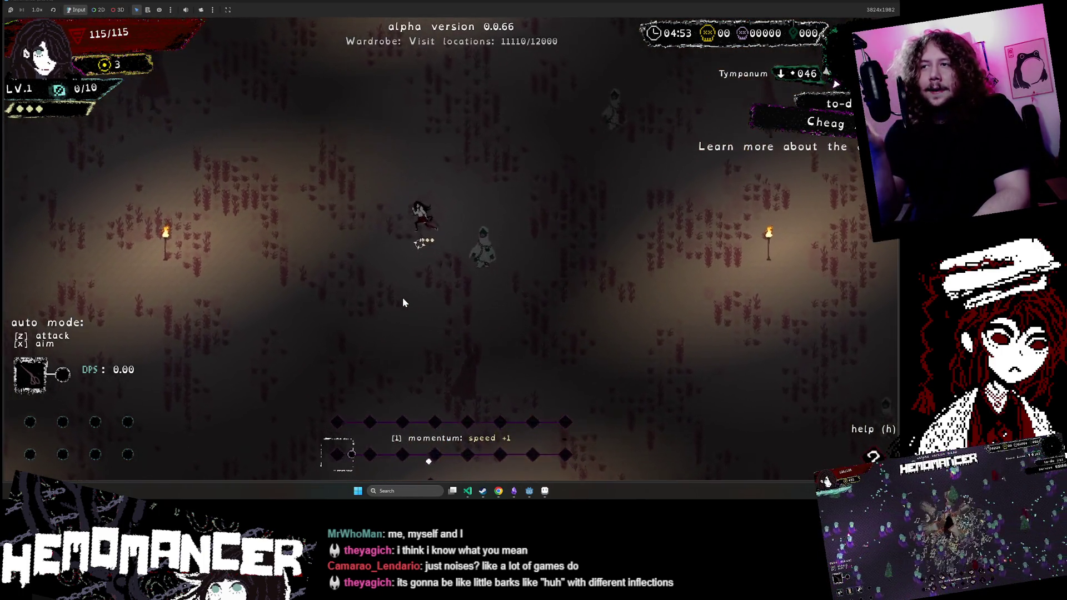
pyautogui.press('e')
# Step: Talk through the Gruff Stranger's conversation at camp and head toward the signpost
pyautogui.press('w')
pyautogui.press('e')
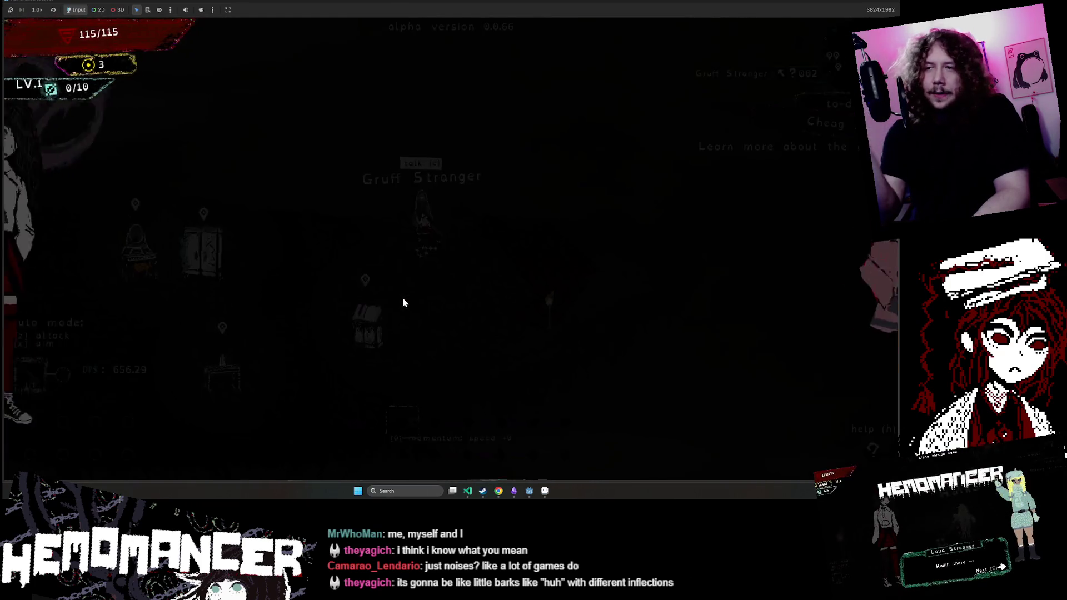
pyautogui.press('e')
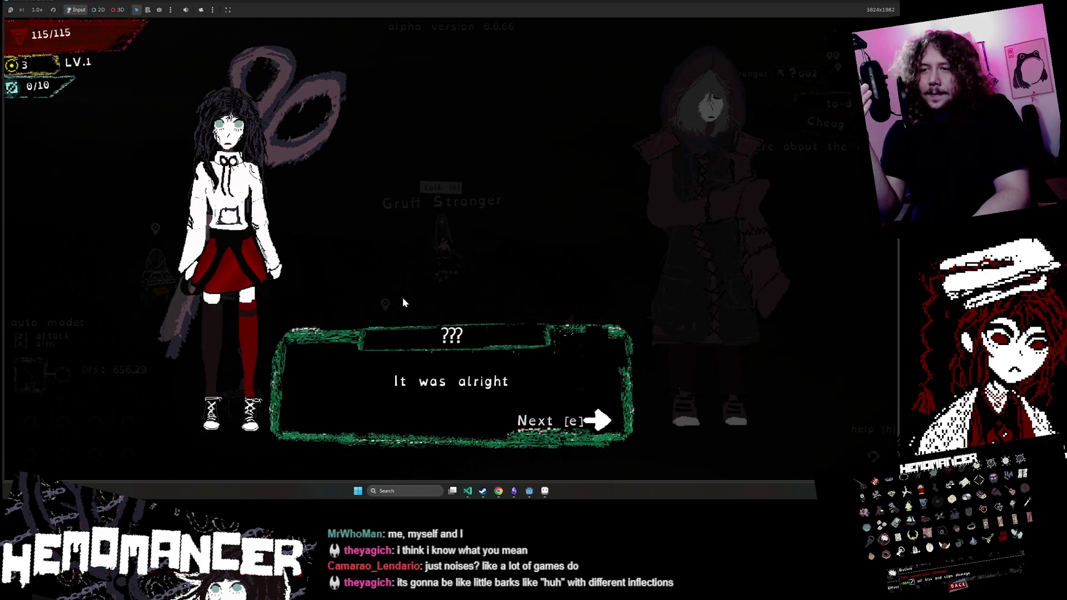
pyautogui.press('e')
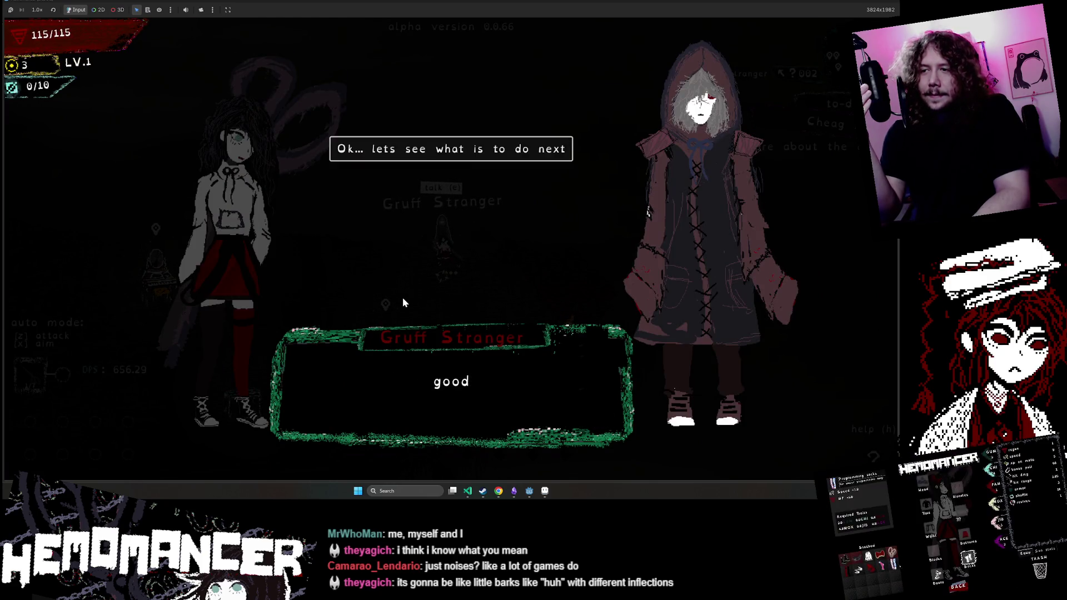
pyautogui.press('e')
pyautogui.press('e')
pyautogui.press('Right')
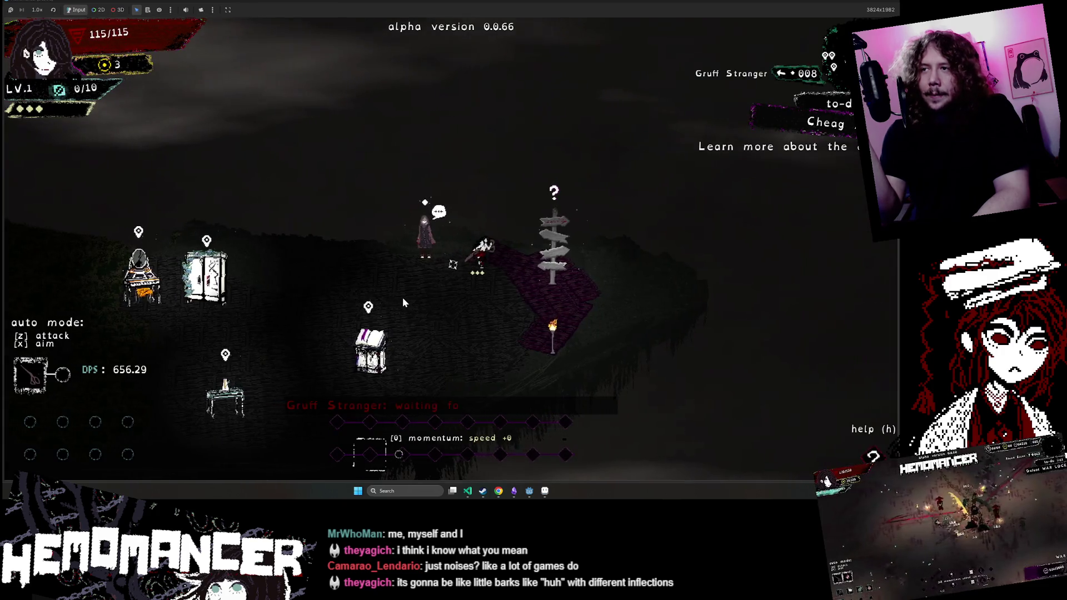
pyautogui.press('e')
pyautogui.press('e')
pyautogui.press('e')
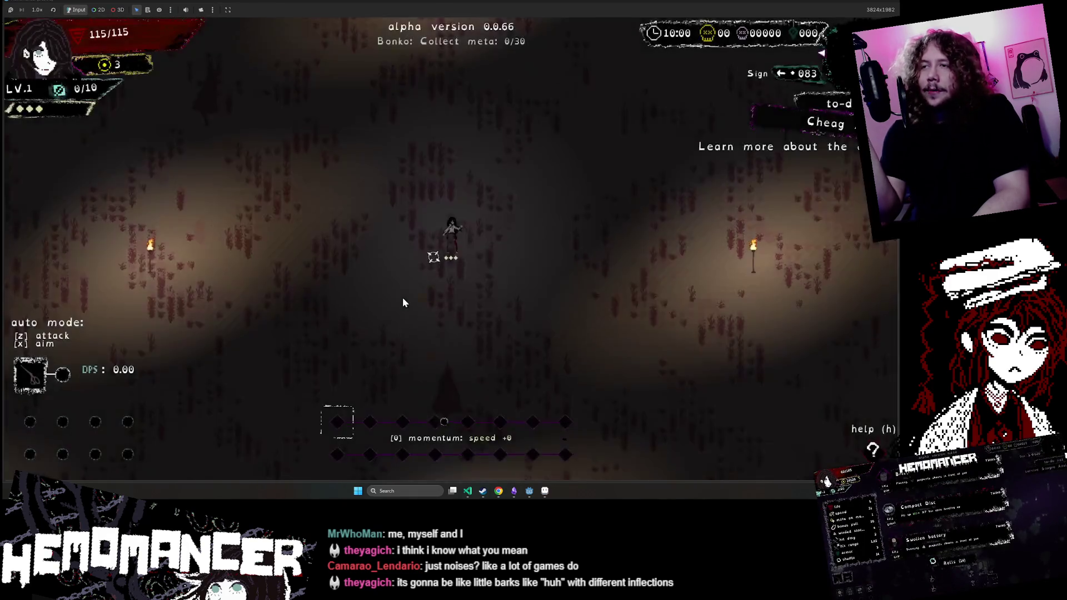
# Step: Fight through the forest ghosts to the Fragmentum waypoint and use it
pyautogui.press('Up')
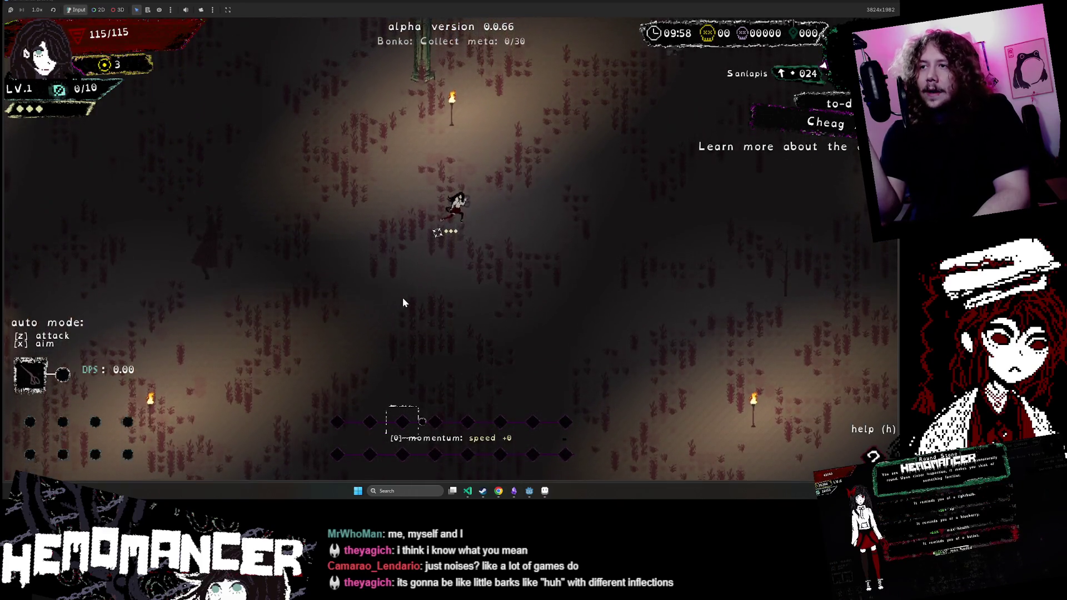
pyautogui.press('Up')
pyautogui.press('Left')
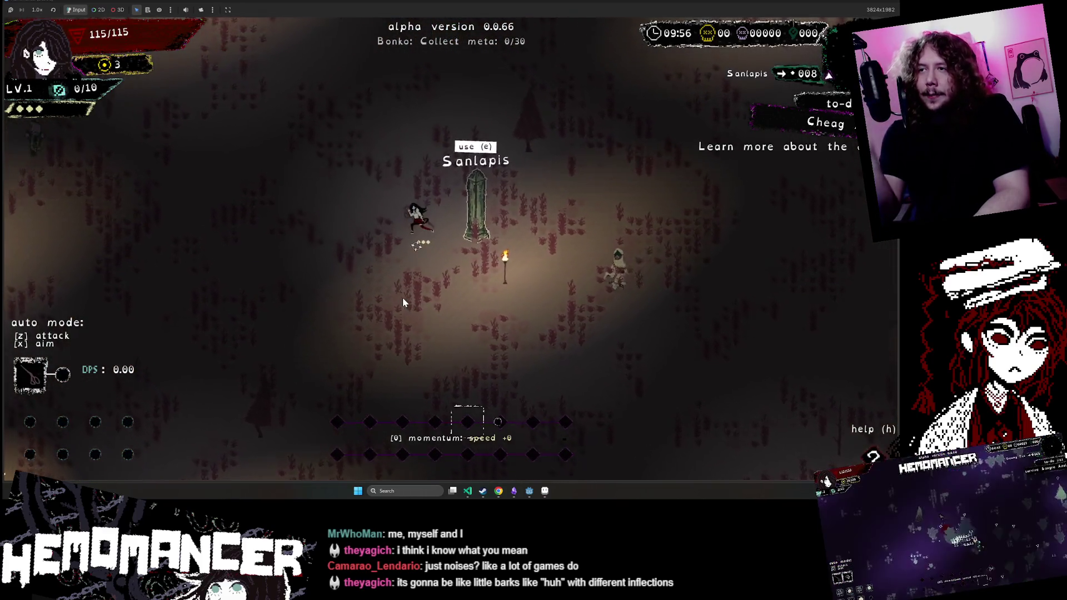
pyautogui.press('Up')
pyautogui.press('Left')
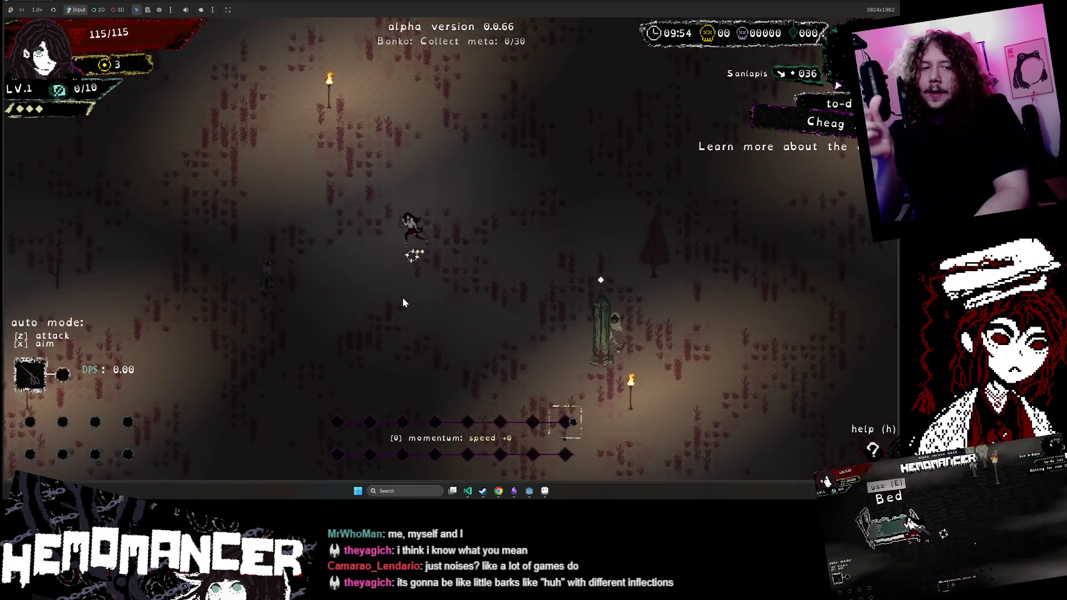
pyautogui.press('Up')
pyautogui.press('Left')
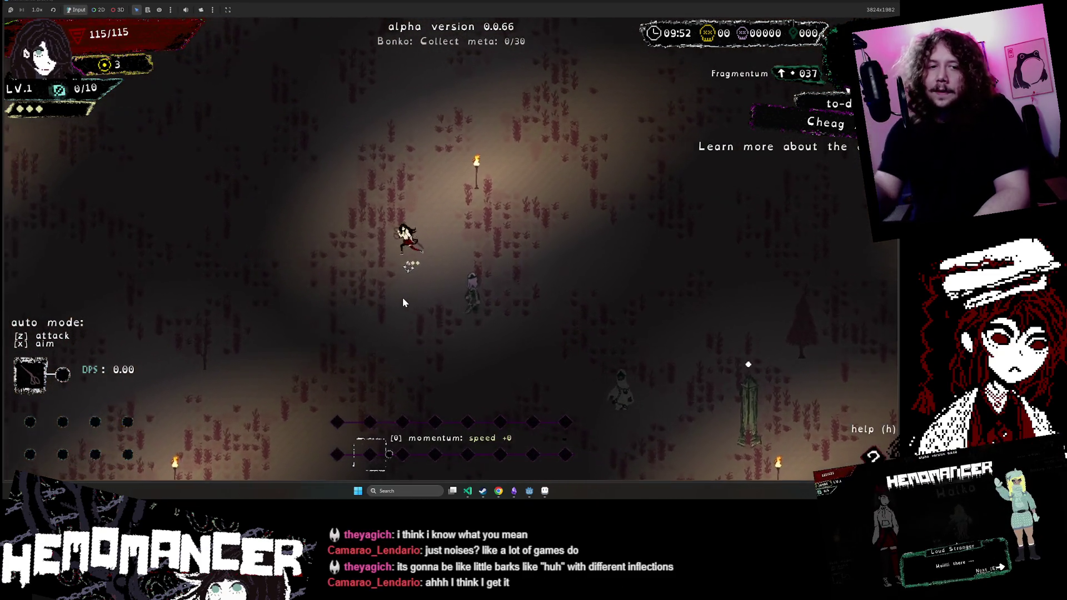
pyautogui.press('Right')
pyautogui.press('Down')
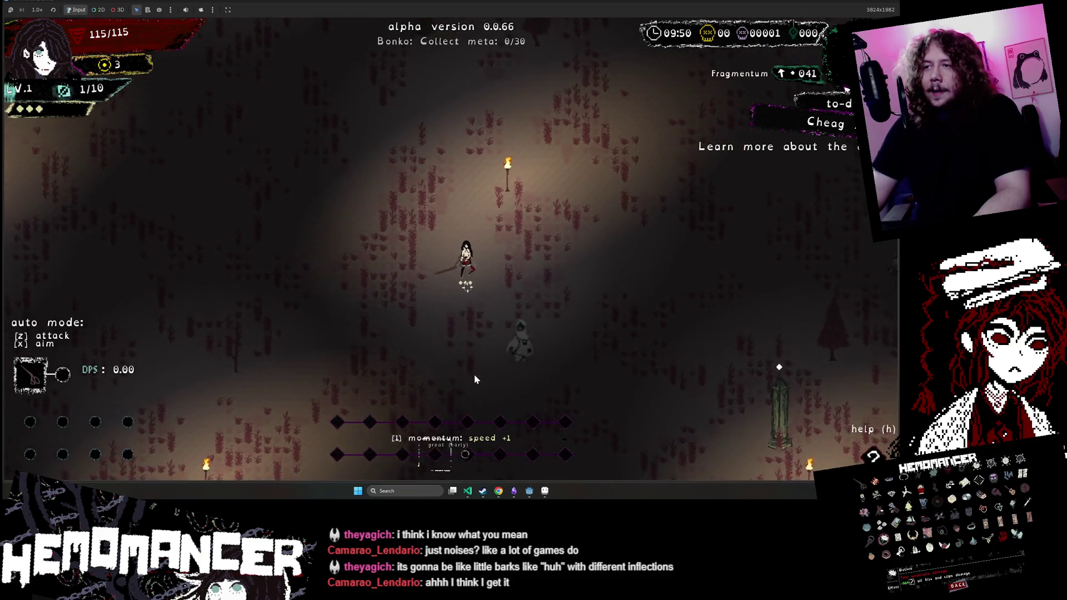
pyautogui.press('Down')
pyautogui.press('Right')
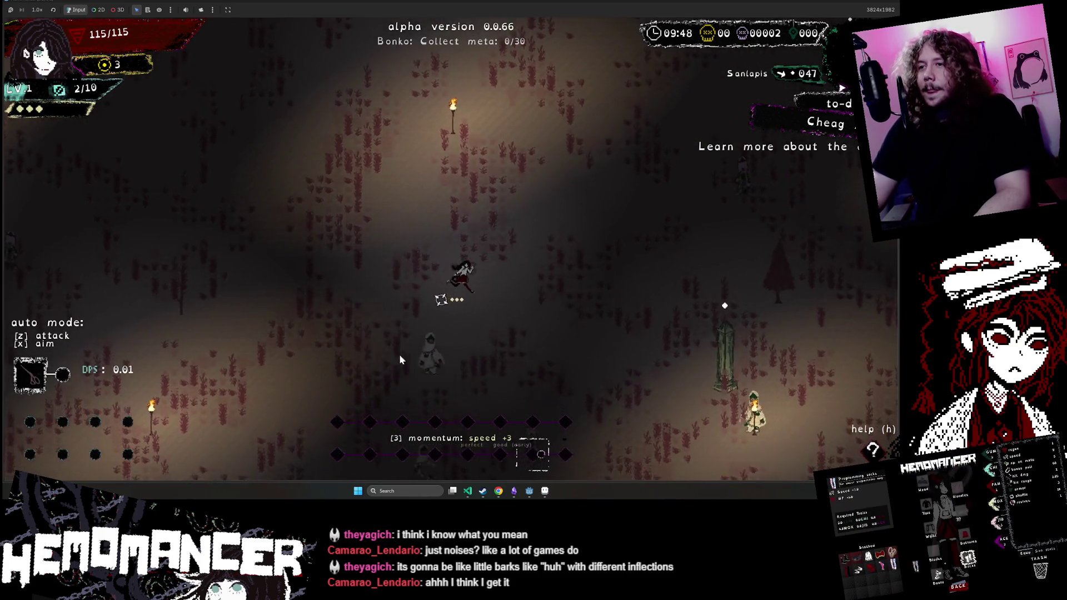
pyautogui.press('Up')
pyautogui.press('Left')
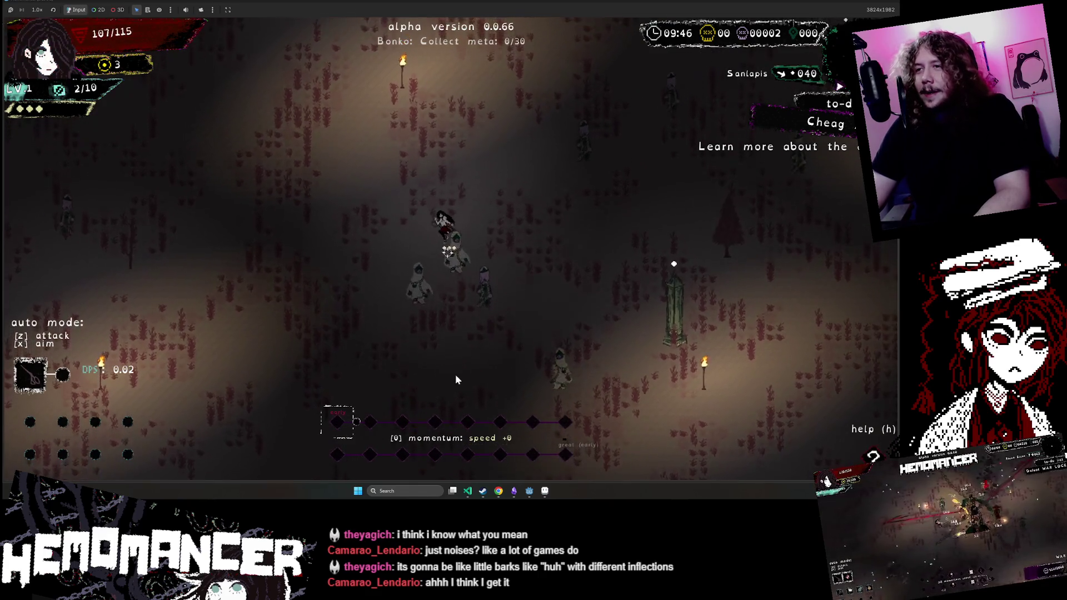
pyautogui.press('Up')
pyautogui.press('Right')
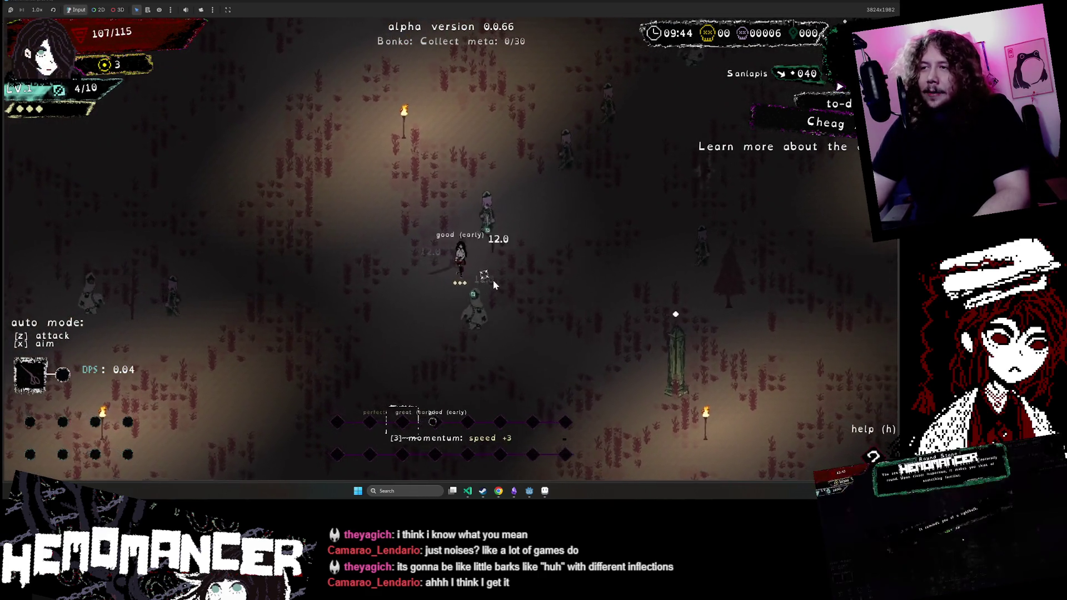
pyautogui.press('Up')
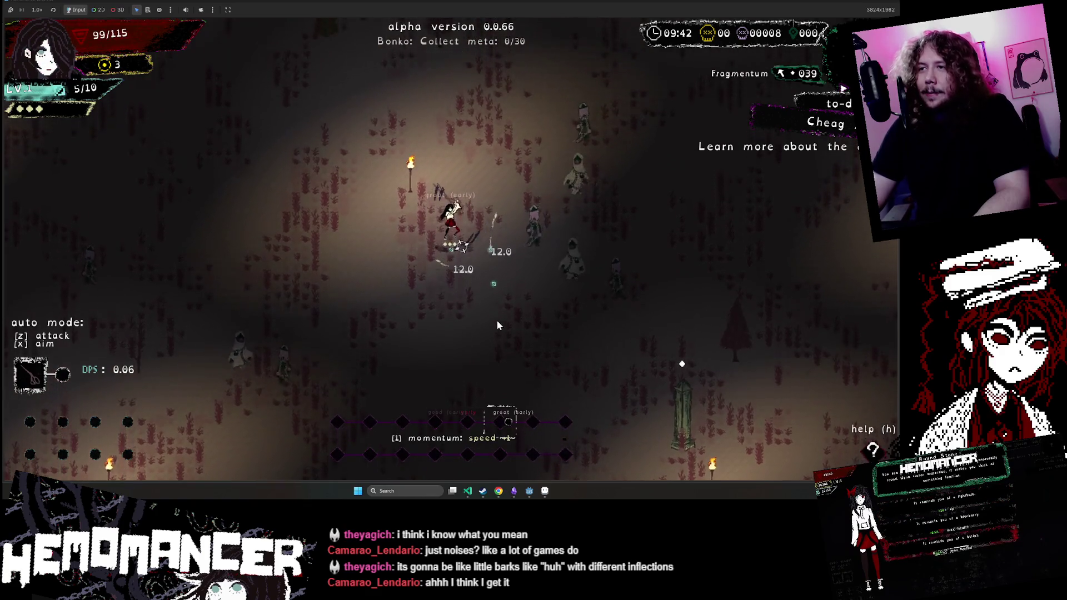
pyautogui.press('Up')
pyautogui.press('Left')
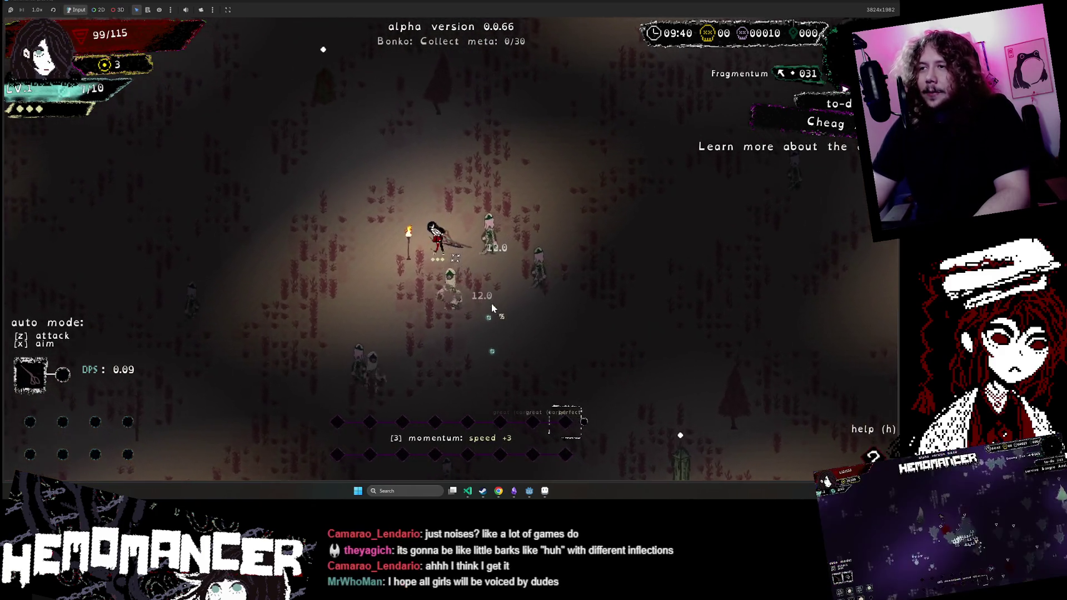
pyautogui.press('Up')
pyautogui.press('Left')
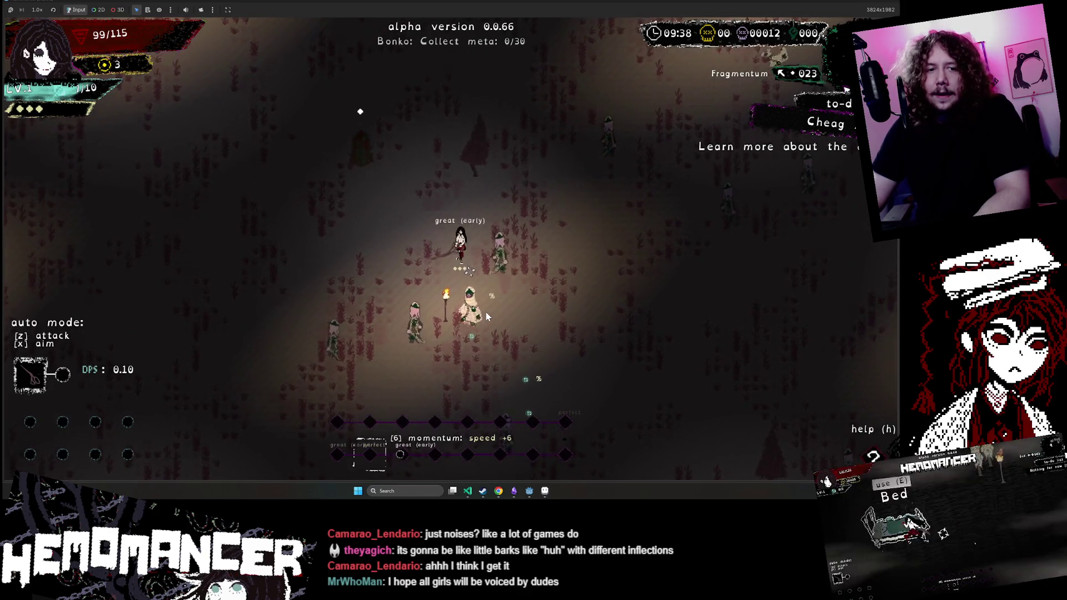
pyautogui.press('Up')
pyautogui.press('Left')
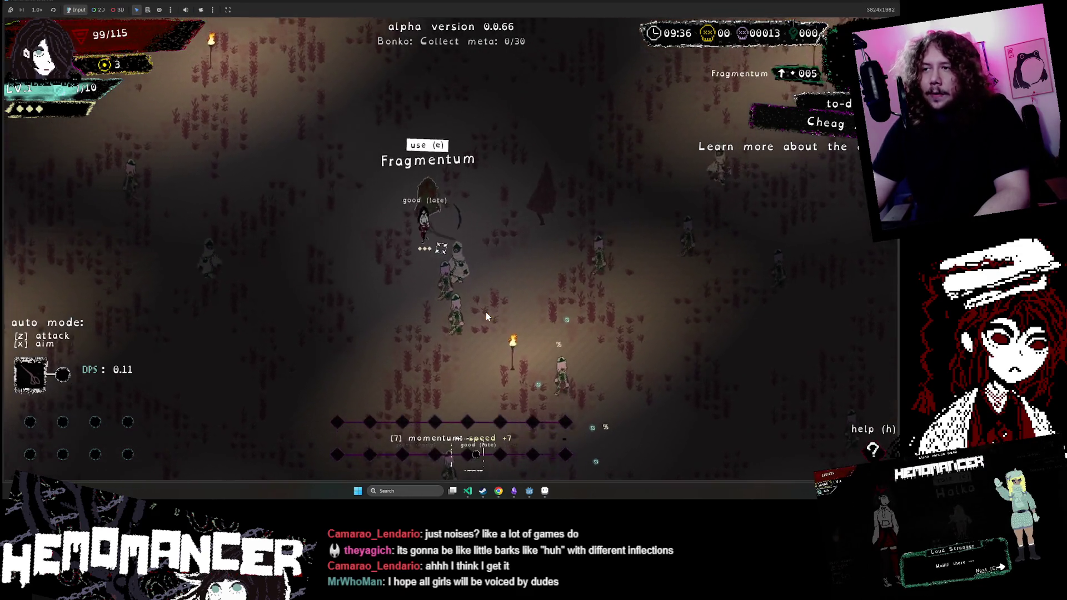
pyautogui.press('e')
# Step: Head toward Sanlapis, take the Chili Pepper level-up upgrade, then pause the game
pyautogui.press('Up')
pyautogui.press('Right')
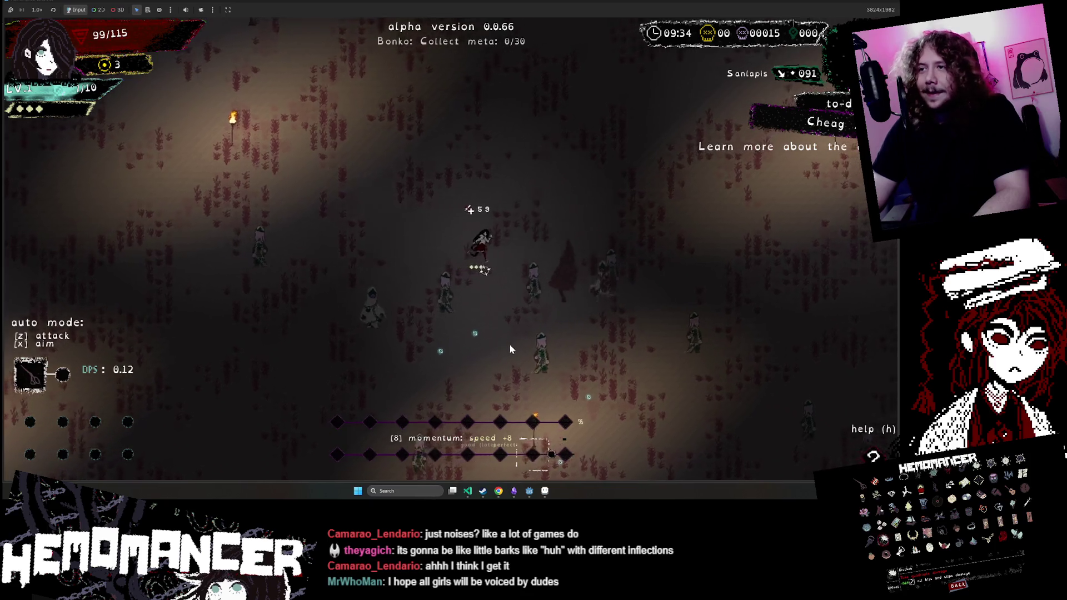
pyautogui.press('Left')
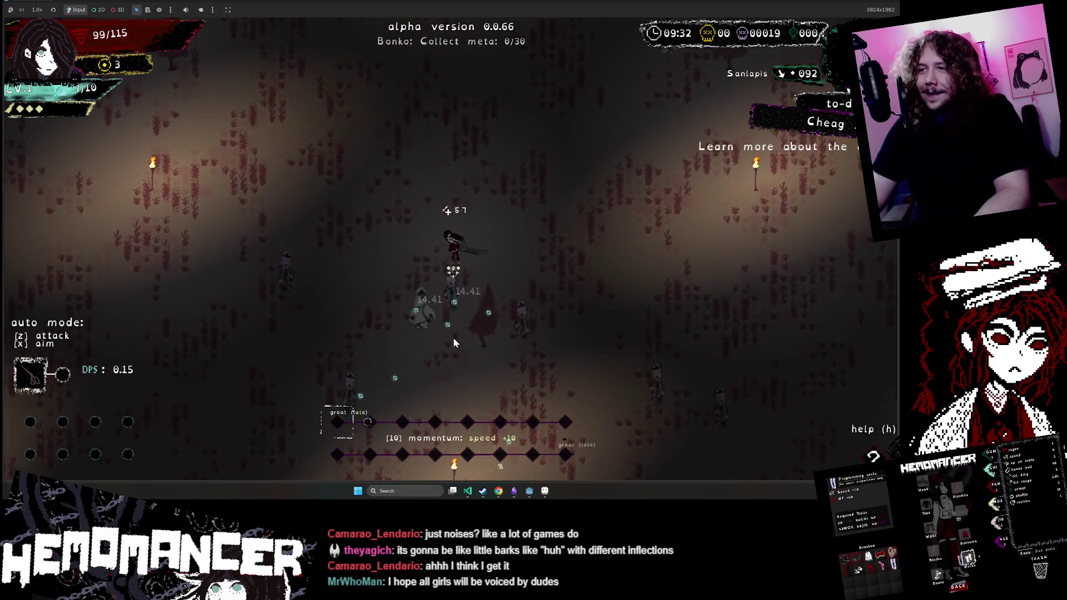
pyautogui.press('Up')
pyautogui.press('Left')
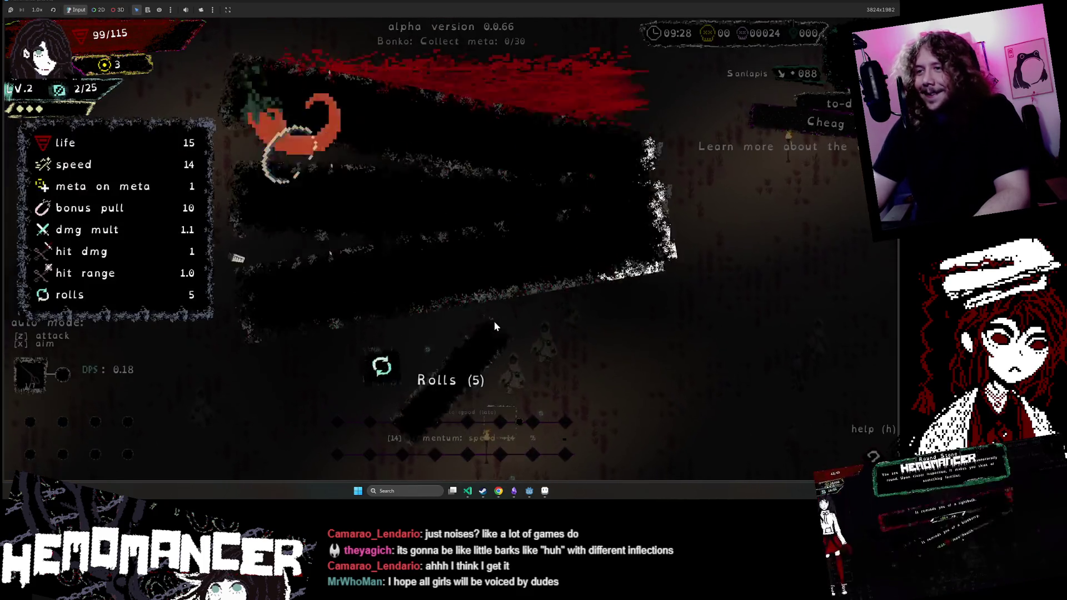
pyautogui.click(436, 78)
pyautogui.press('w')
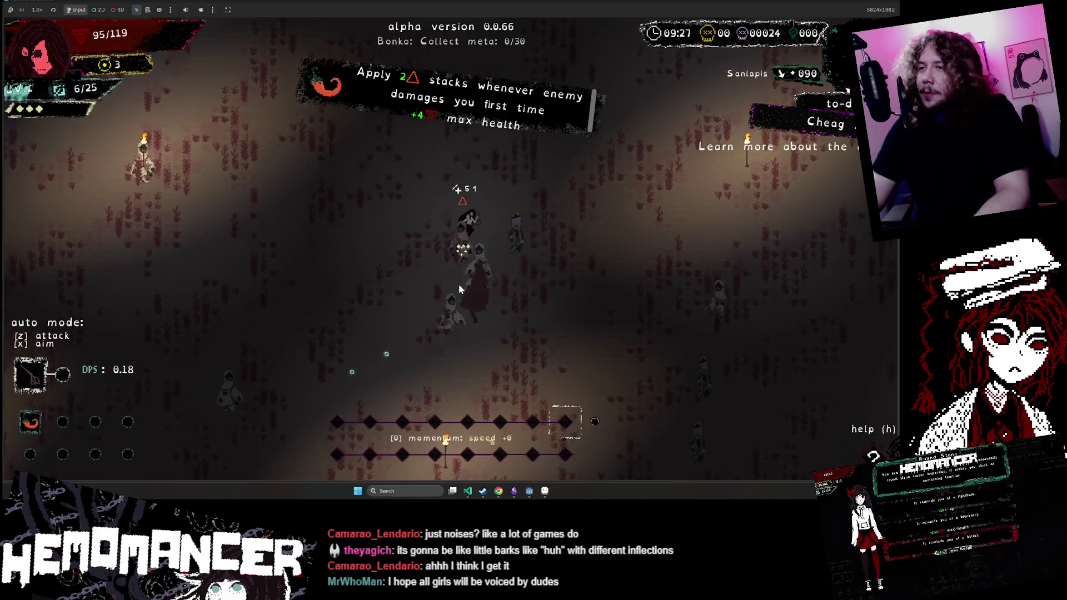
pyautogui.press('w')
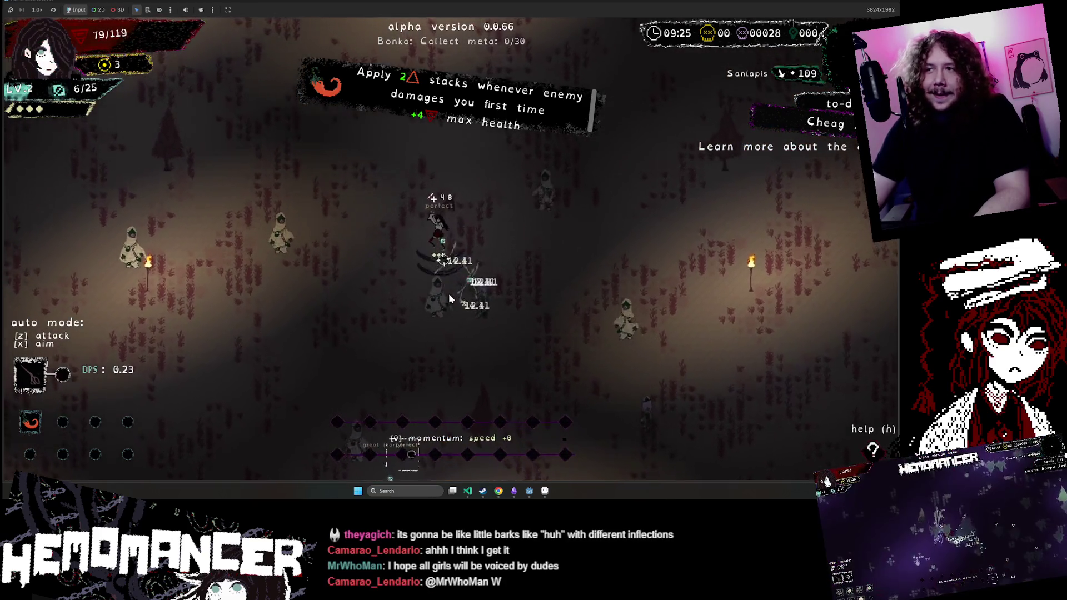
pyautogui.press('s')
pyautogui.press('d')
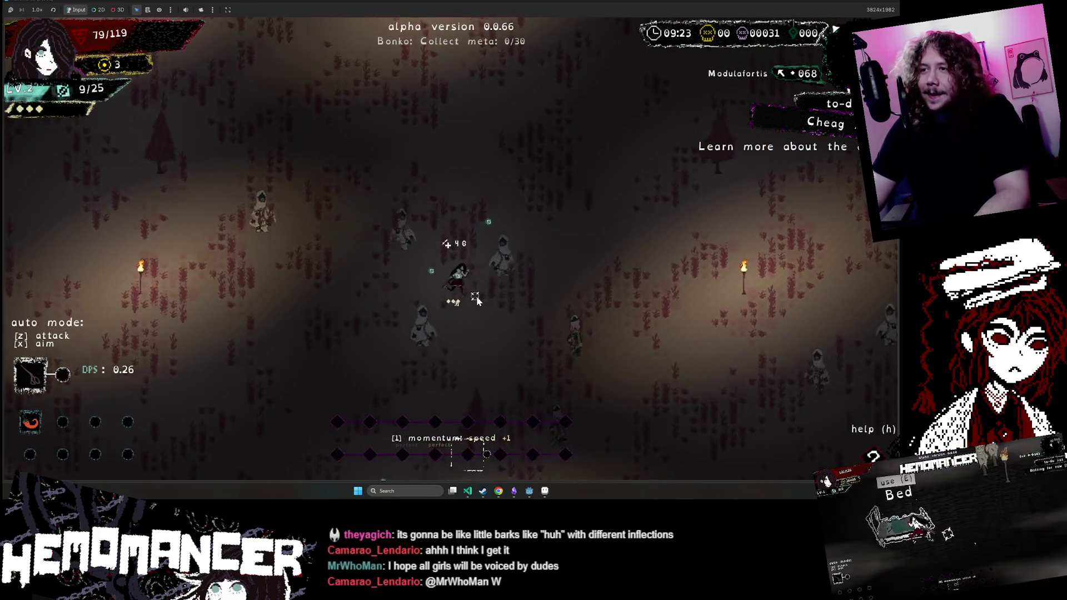
pyautogui.press('Escape')
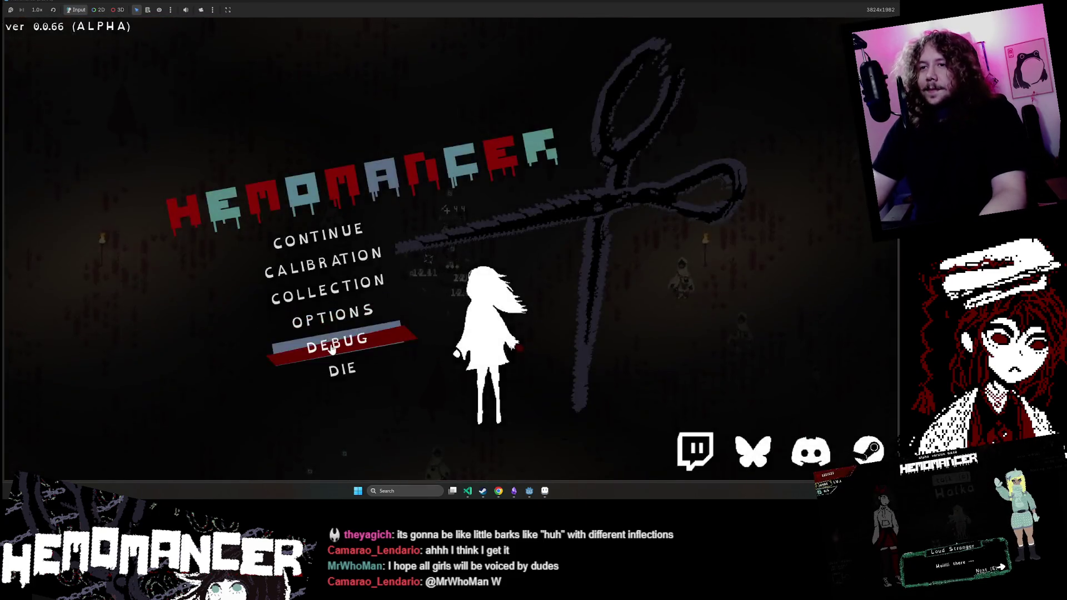
# Step: Finish the mission via Debug, then answer the Gruff Stranger with 'Ehm... alright'
pyautogui.click(334, 348)
pyautogui.click(433, 319)
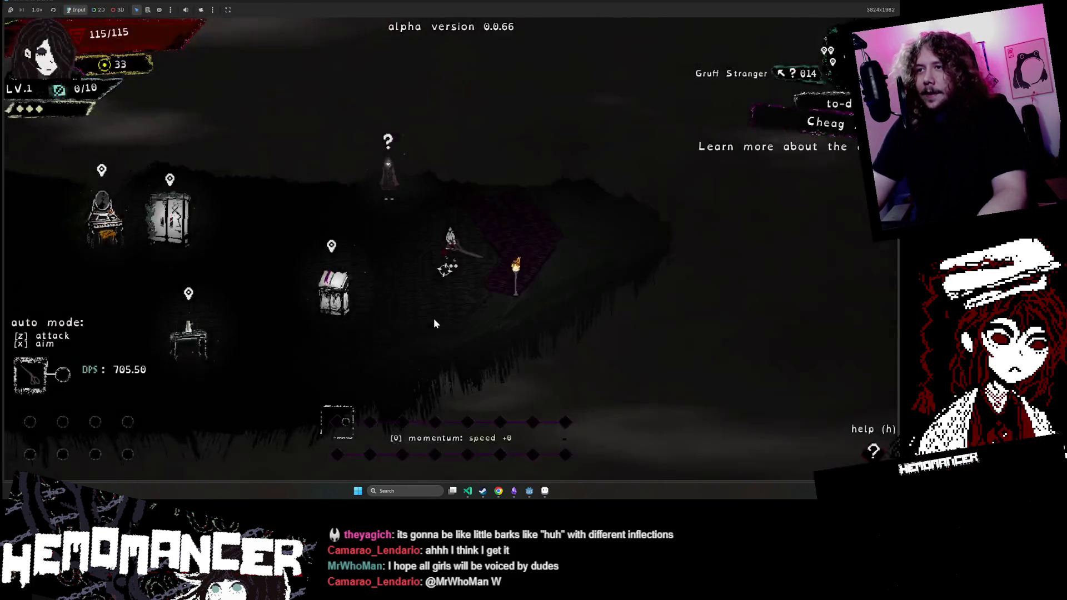
pyautogui.press('e')
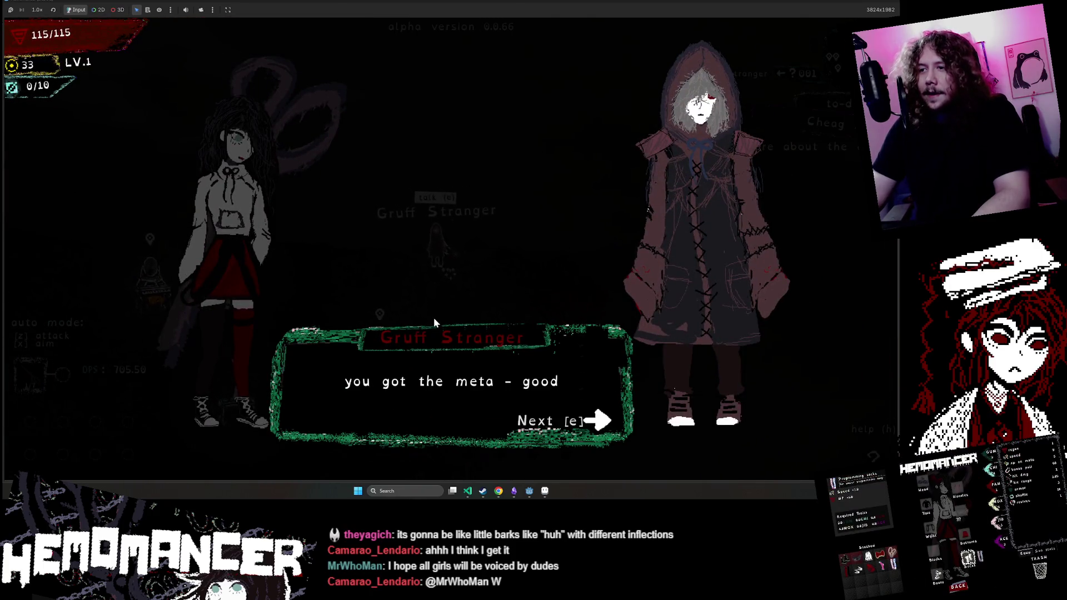
pyautogui.press('e')
pyautogui.press('e')
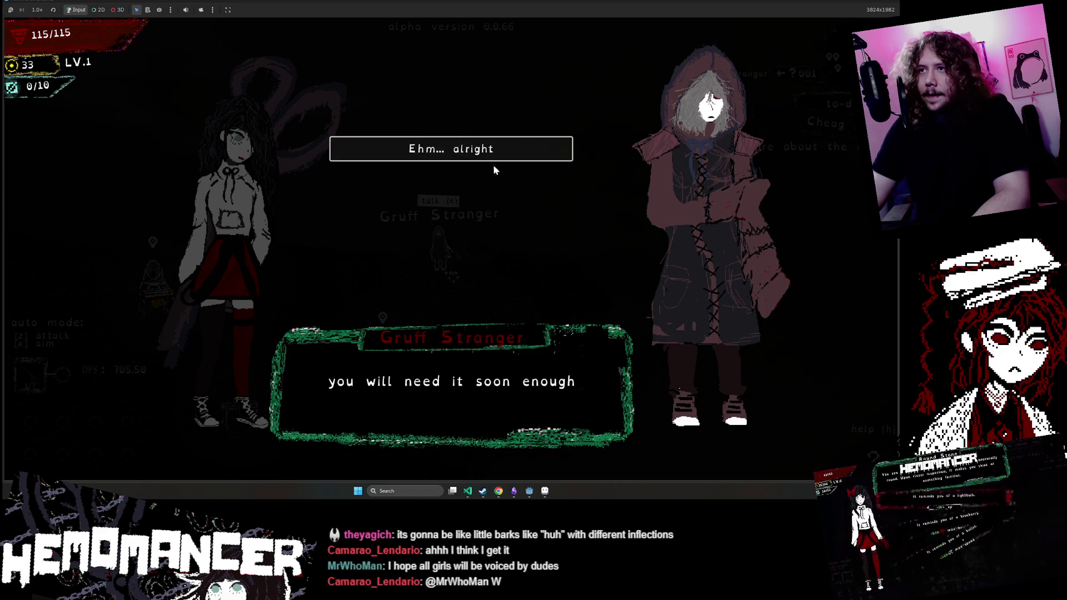
pyautogui.click(464, 160)
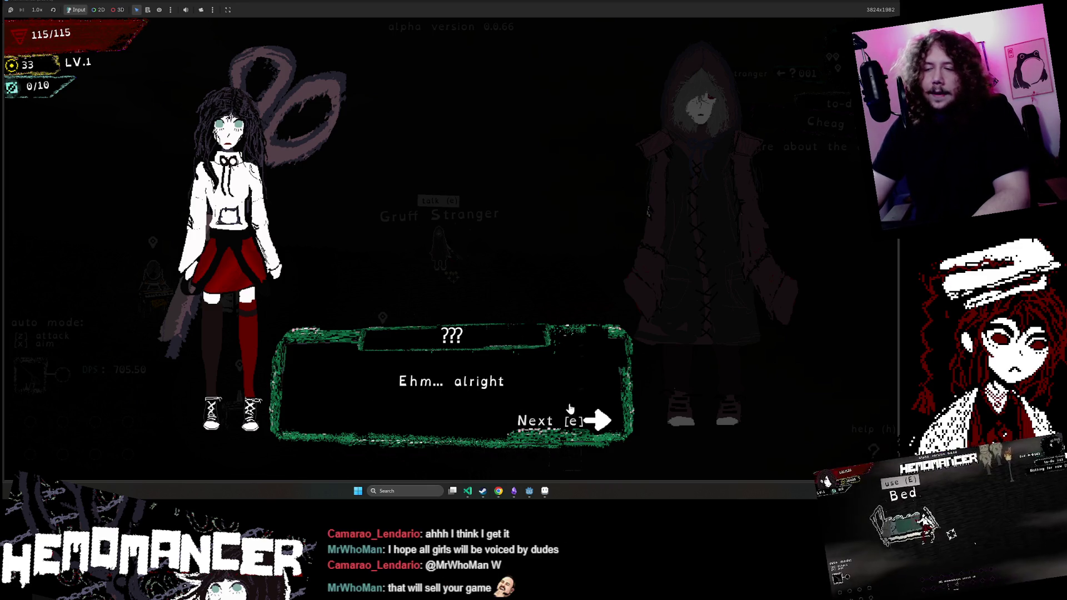
pyautogui.click(522, 395)
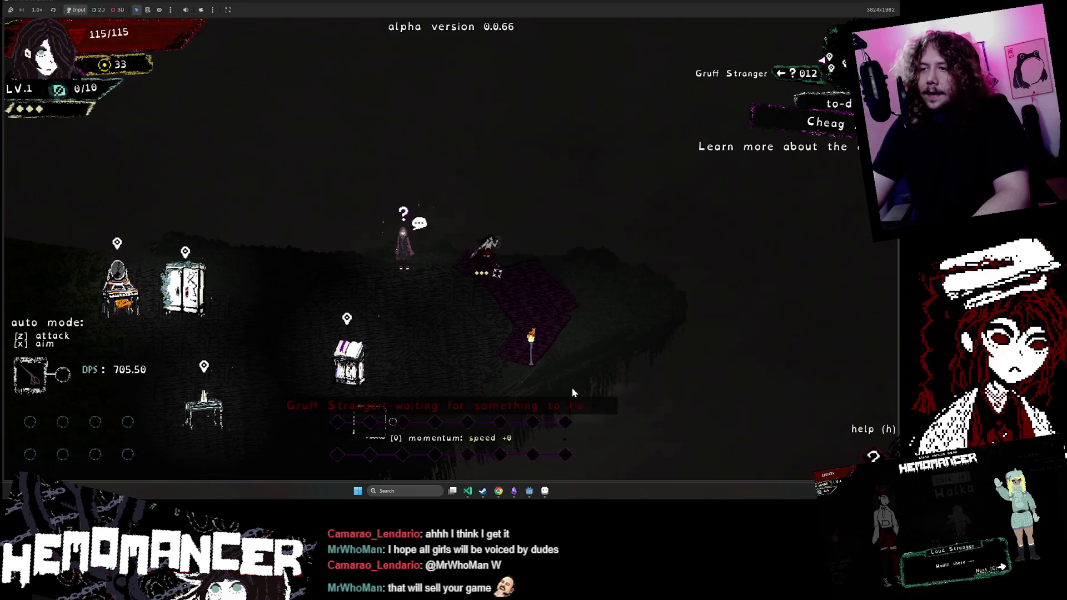
# Step: Talk to the Gruff Stranger again, reply 'Another list?', and close the dialogue to start the trial
pyautogui.press('e')
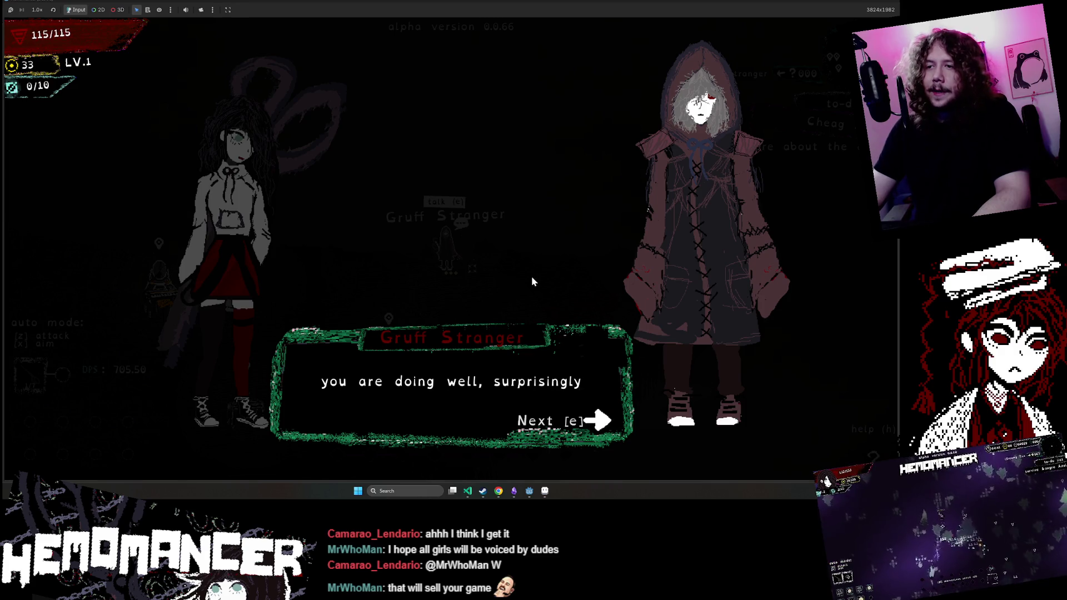
pyautogui.press('e')
pyautogui.click(600, 413)
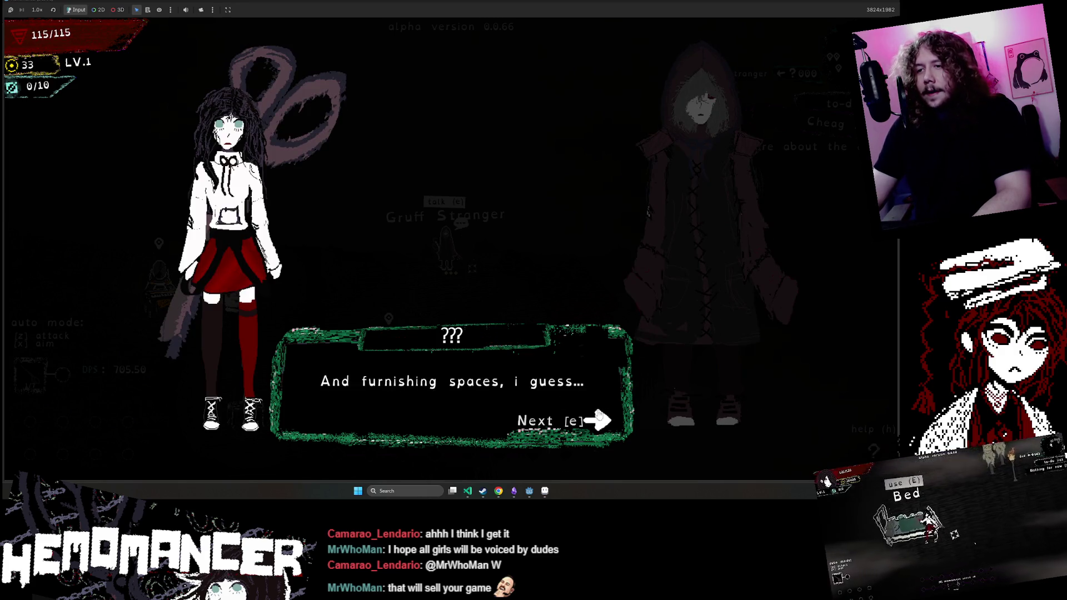
pyautogui.click(583, 432)
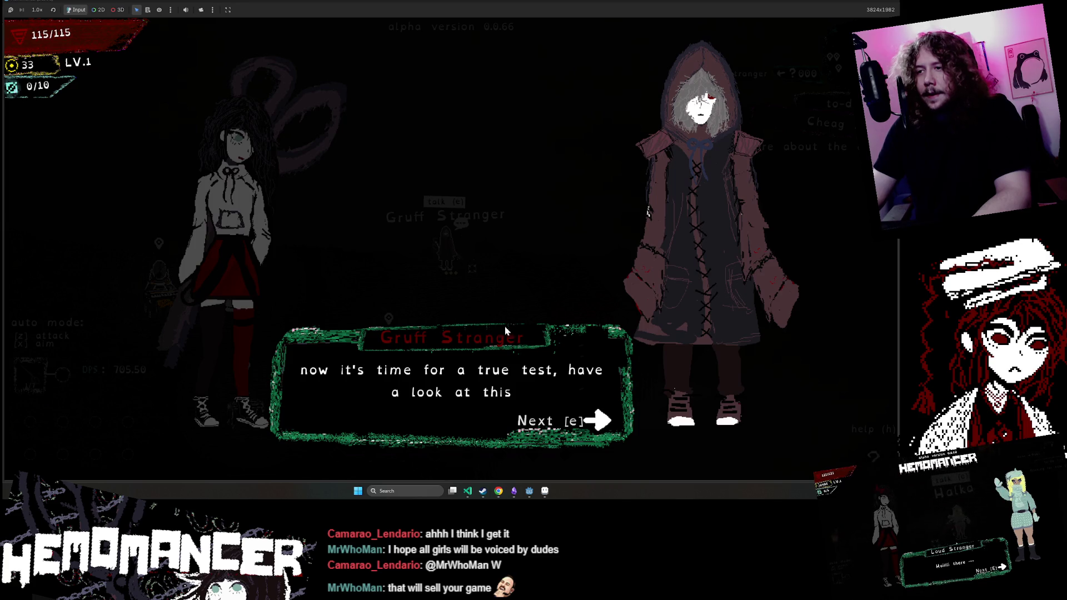
pyautogui.press('e')
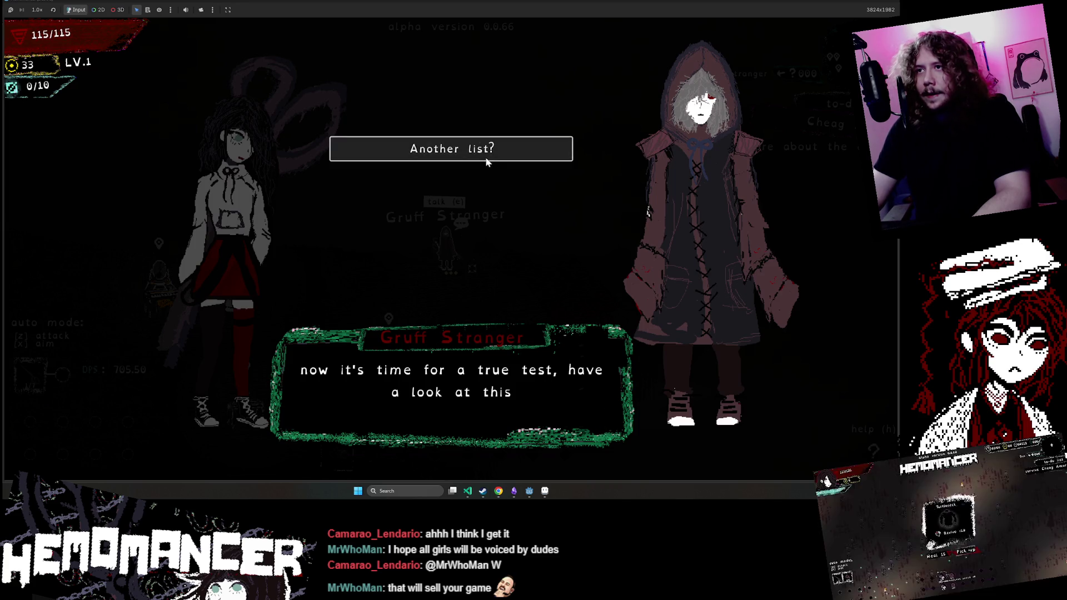
pyautogui.click(485, 156)
pyautogui.press('e')
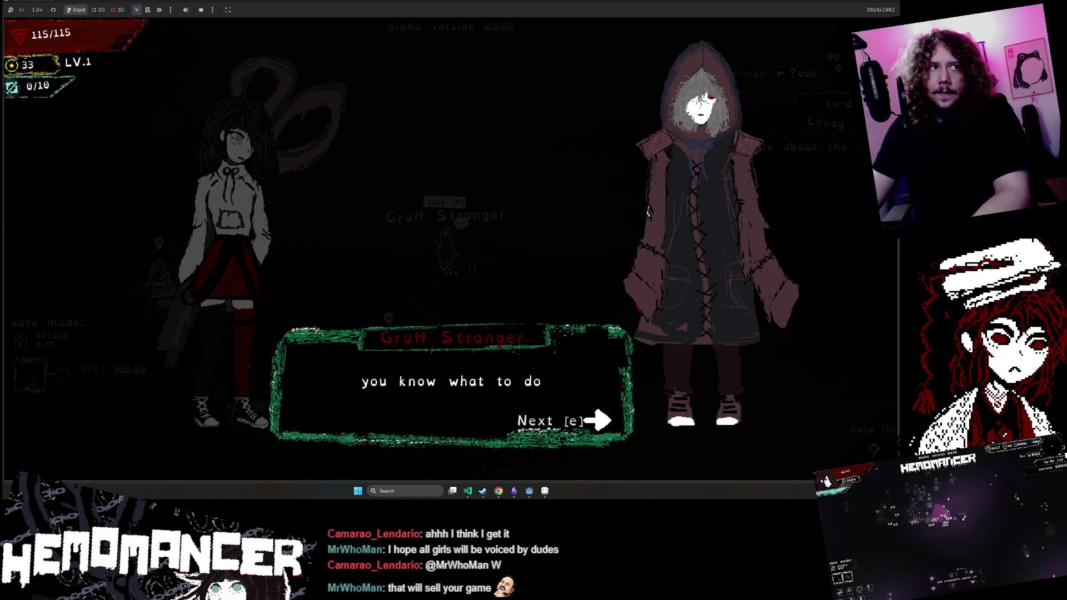
pyautogui.press('e')
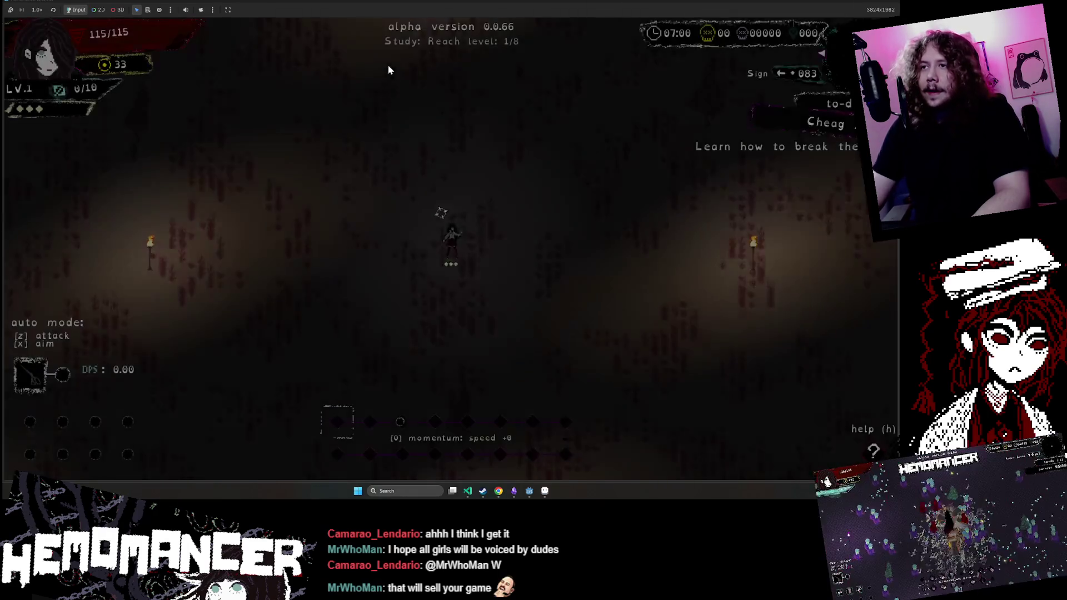
# Step: Fight through the enemy horde in the Study run toward level 2
pyautogui.press('w')
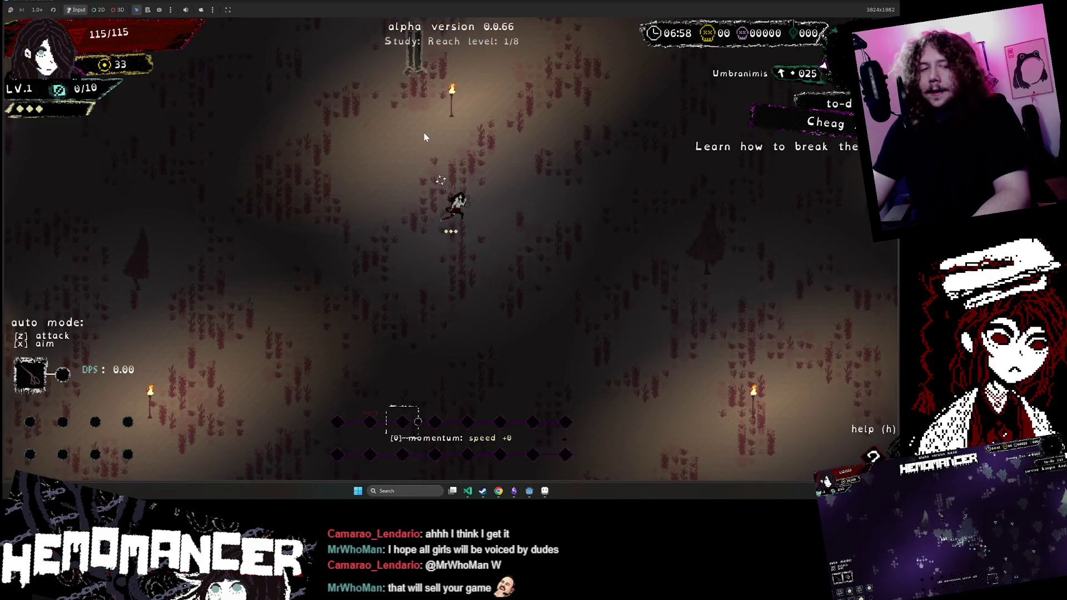
pyautogui.press('w')
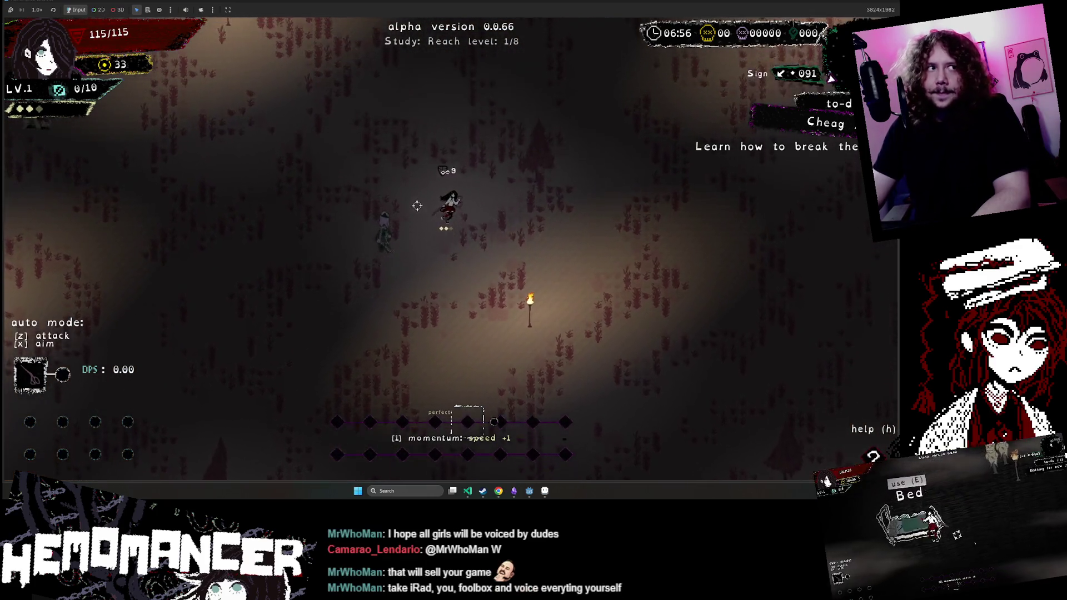
pyautogui.press('a')
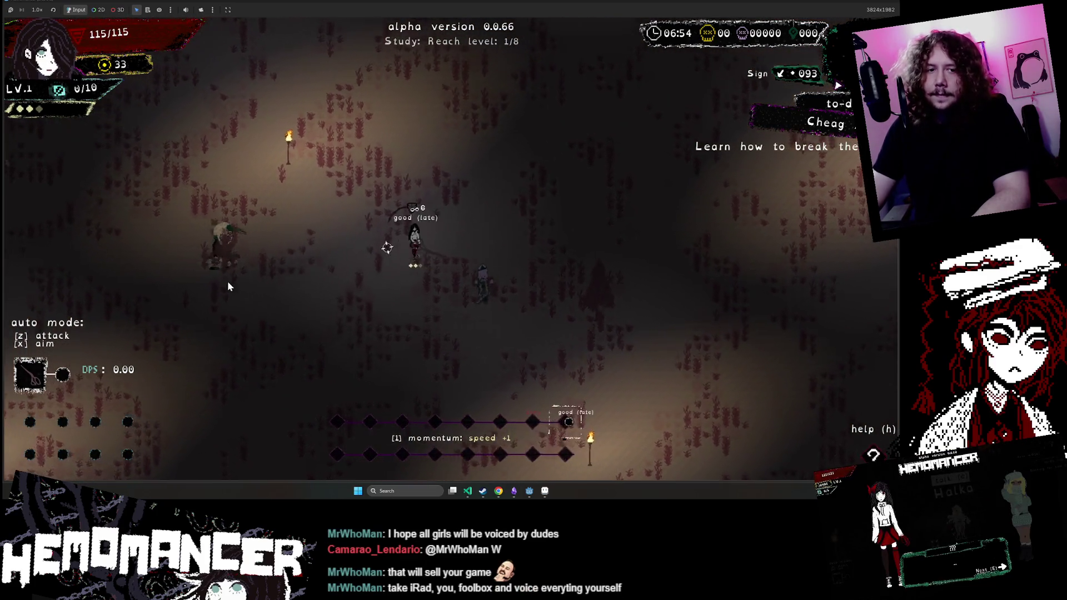
pyautogui.press('a')
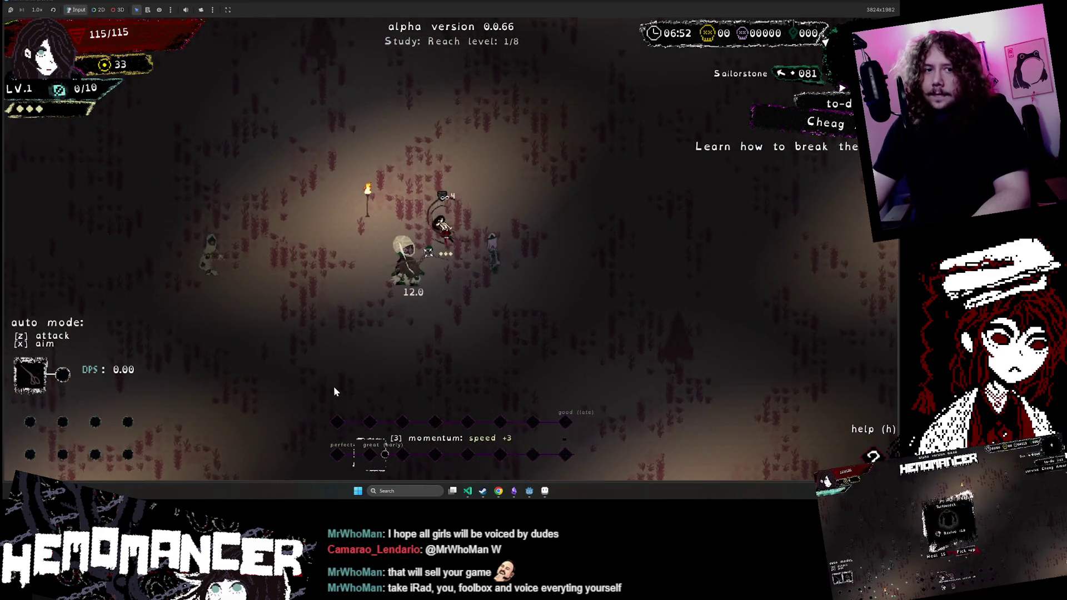
pyautogui.press('w')
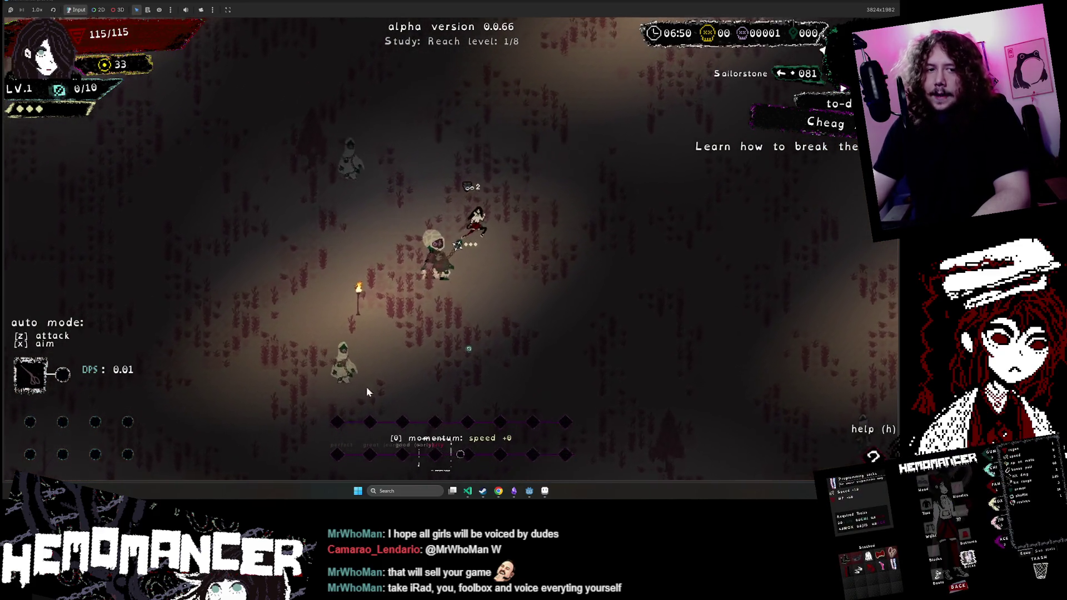
pyautogui.press('w')
pyautogui.press('a')
pyautogui.press('a')
pyautogui.press('a')
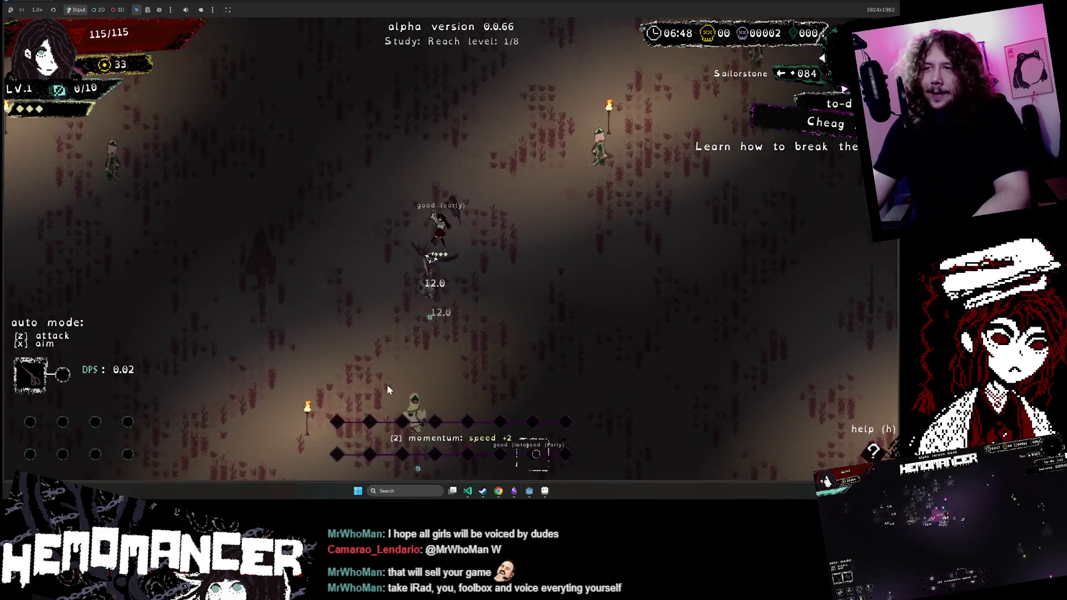
pyautogui.press('w')
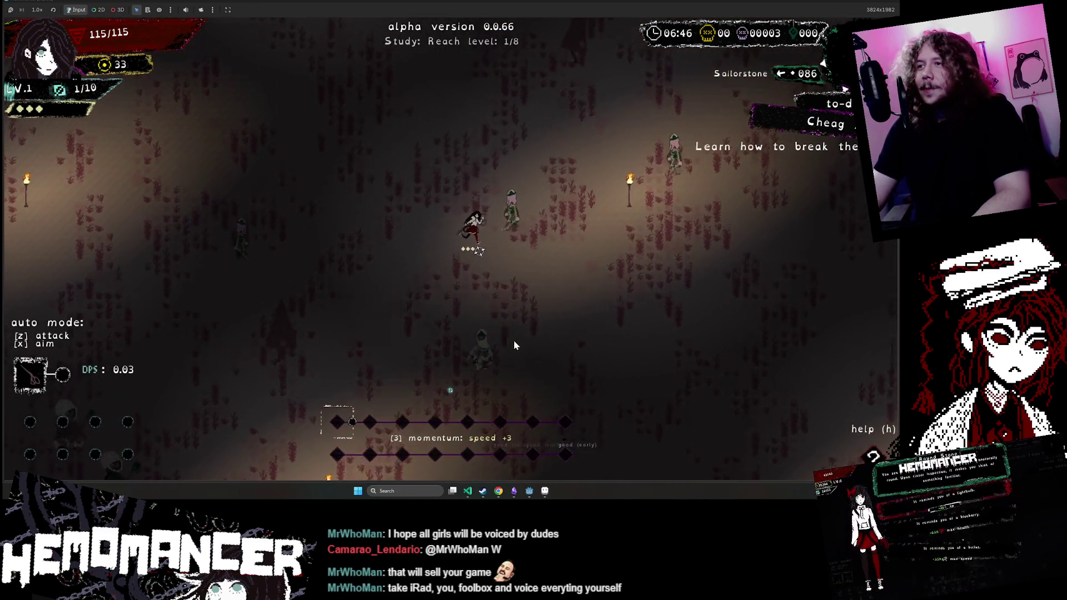
pyautogui.press('a')
pyautogui.press('a')
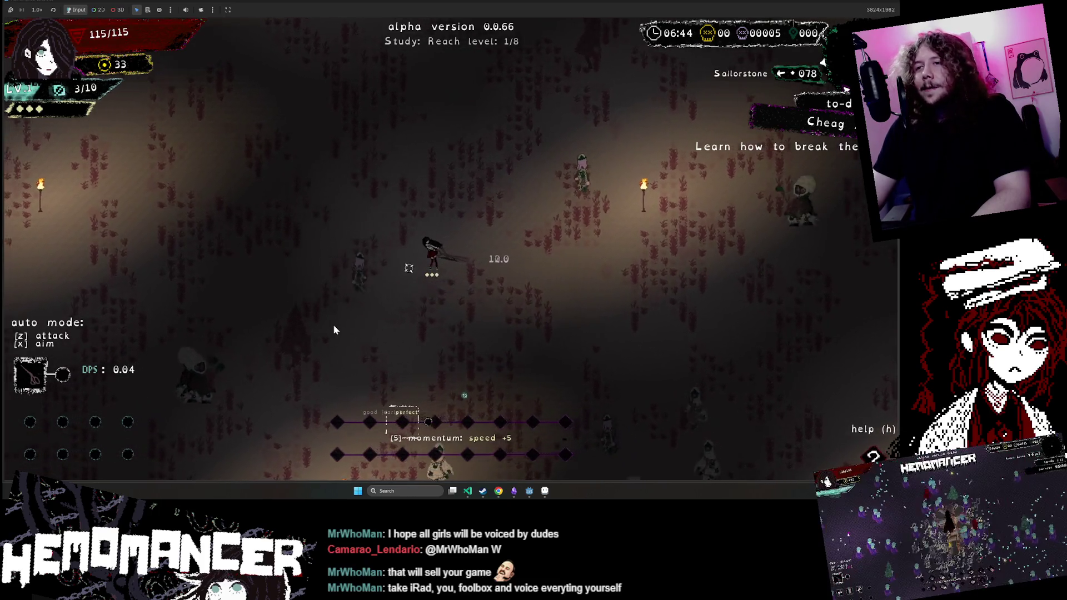
pyautogui.click(333, 322)
pyautogui.click(336, 322)
pyautogui.press('s')
pyautogui.press('a')
pyautogui.press('a')
pyautogui.press('a')
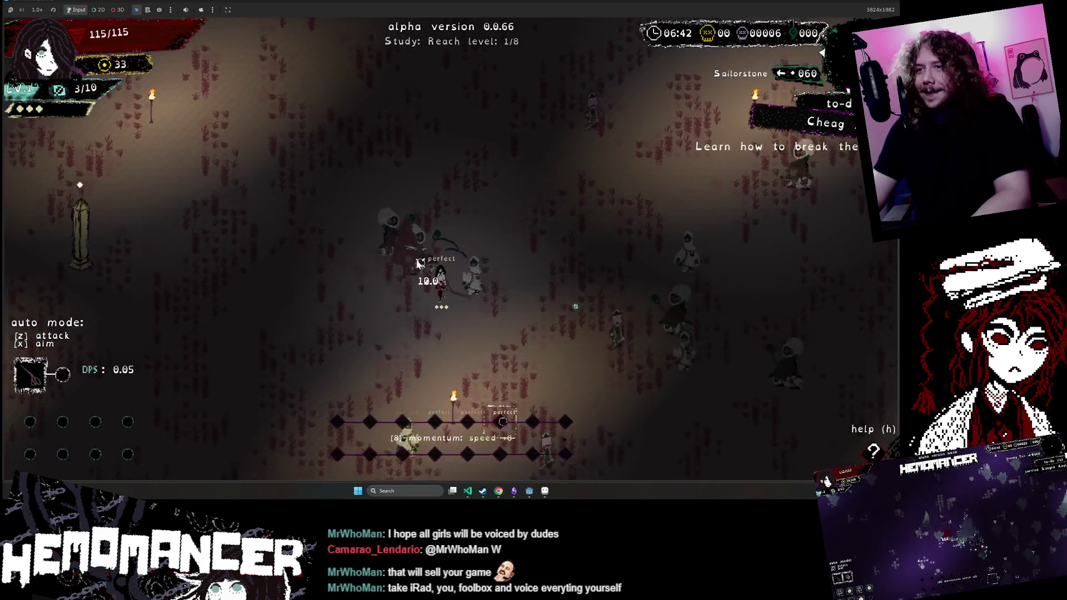
pyautogui.press('w')
pyautogui.press('a')
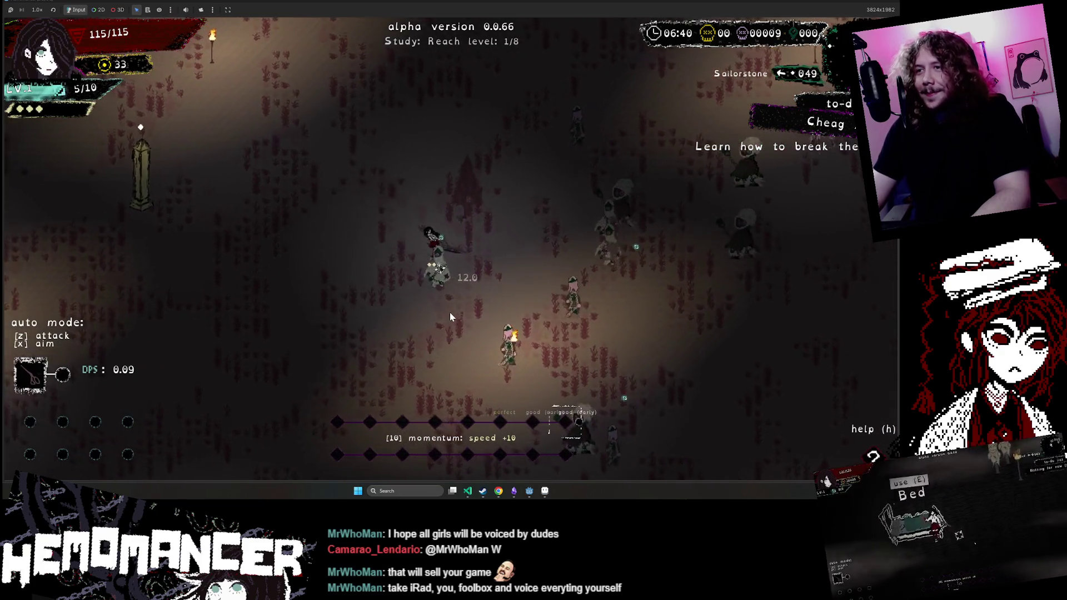
pyautogui.press('w')
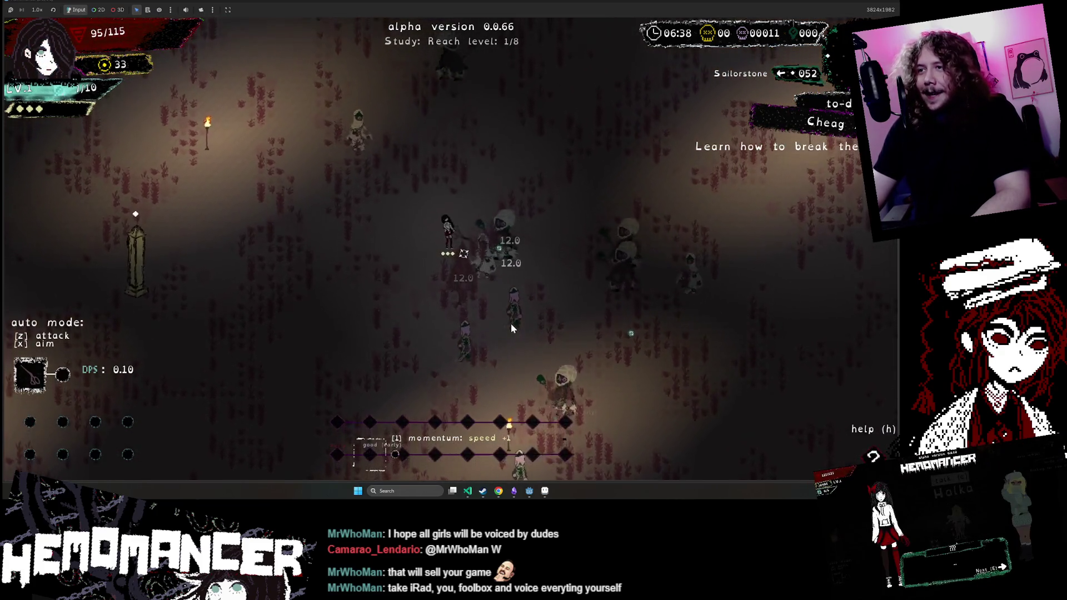
pyautogui.press('w')
pyautogui.press('a')
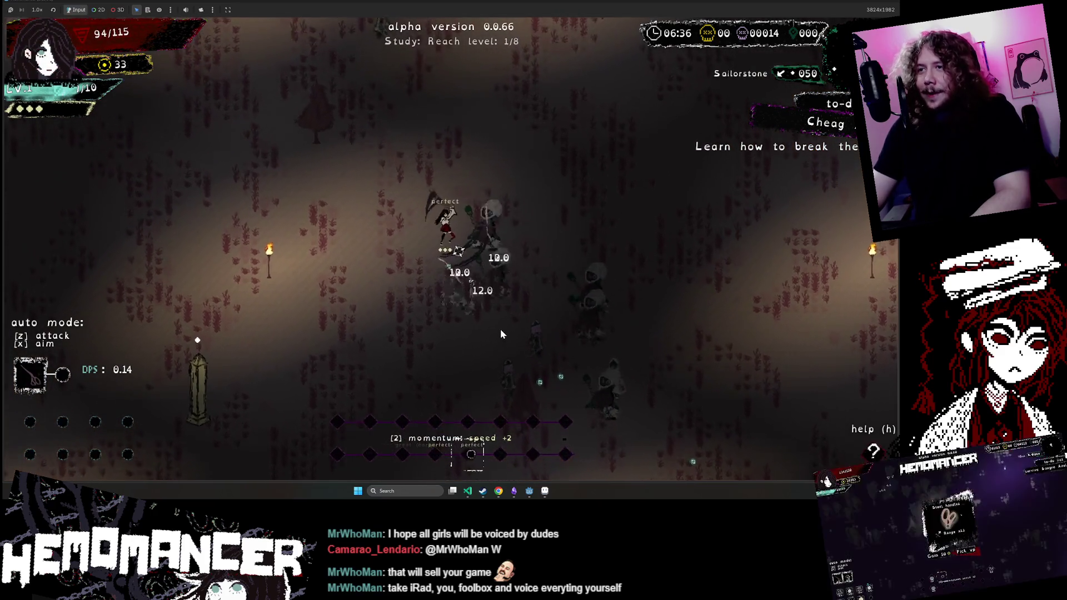
pyautogui.press('a')
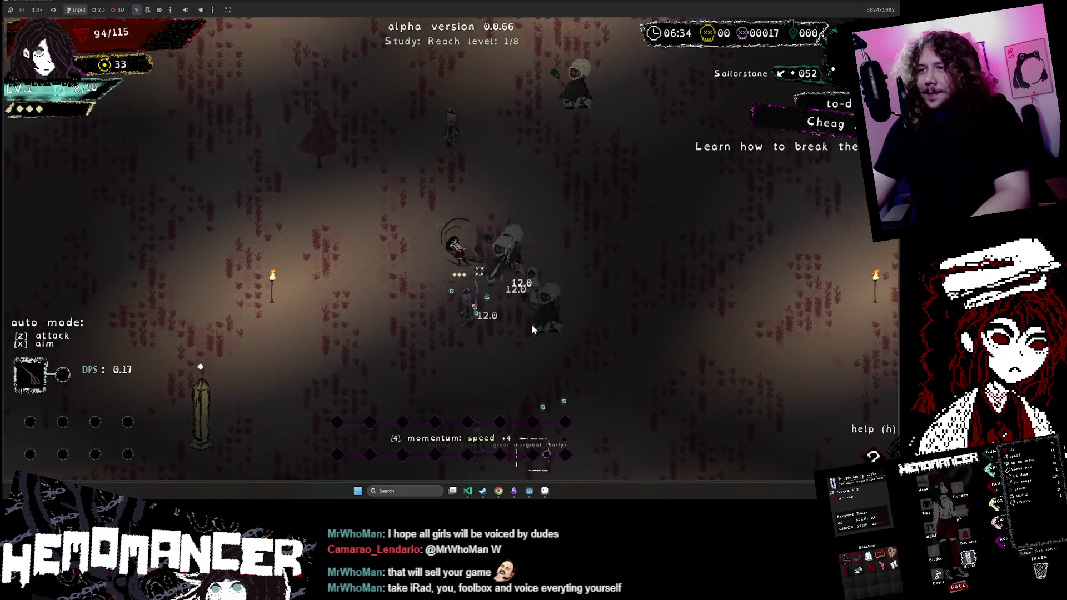
pyautogui.press('a')
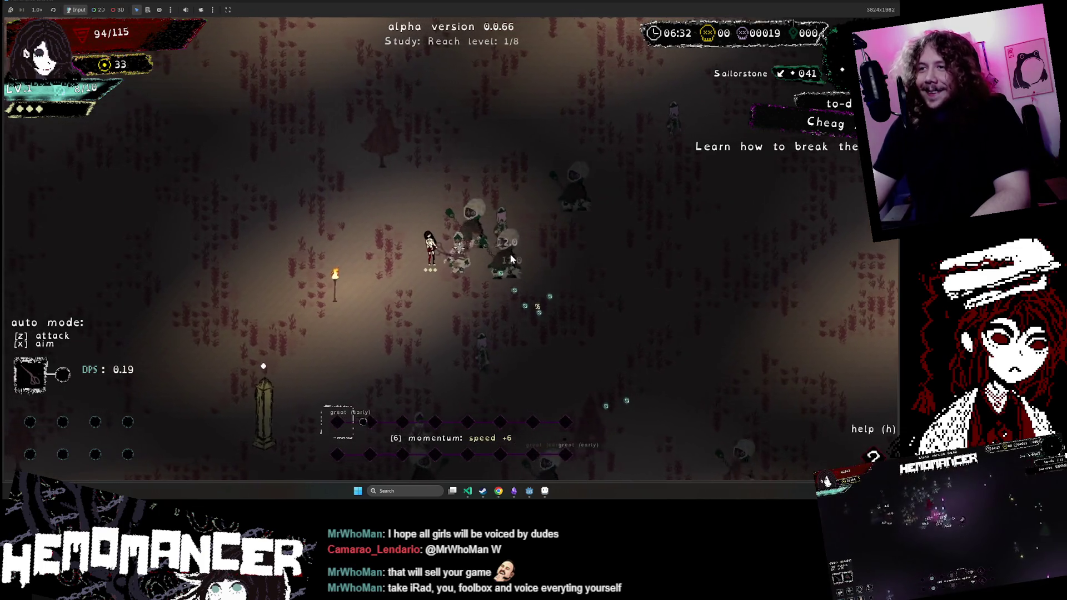
pyautogui.press('w')
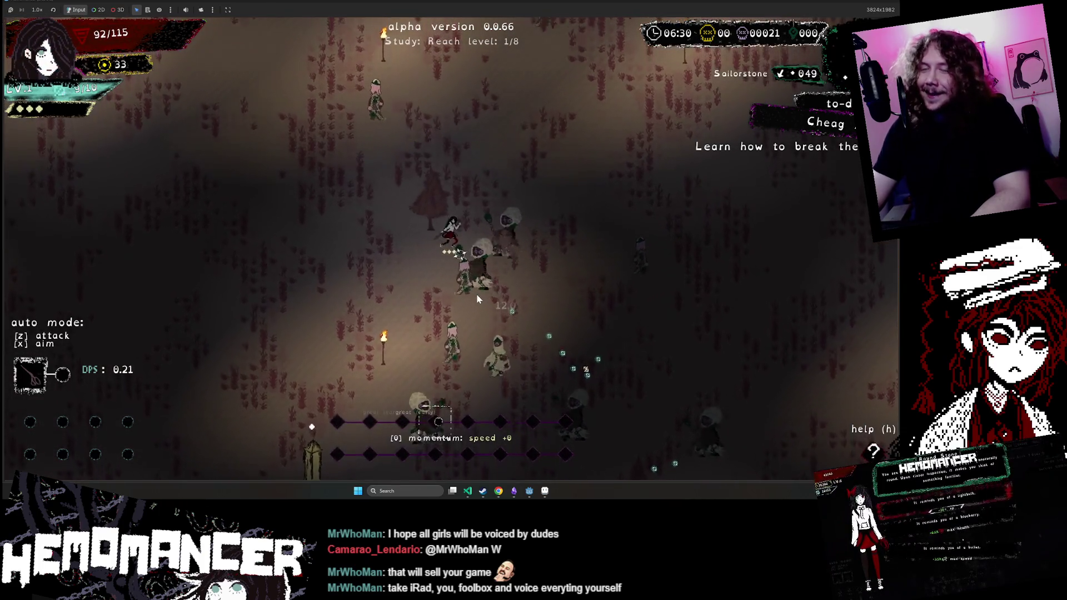
pyautogui.press('w')
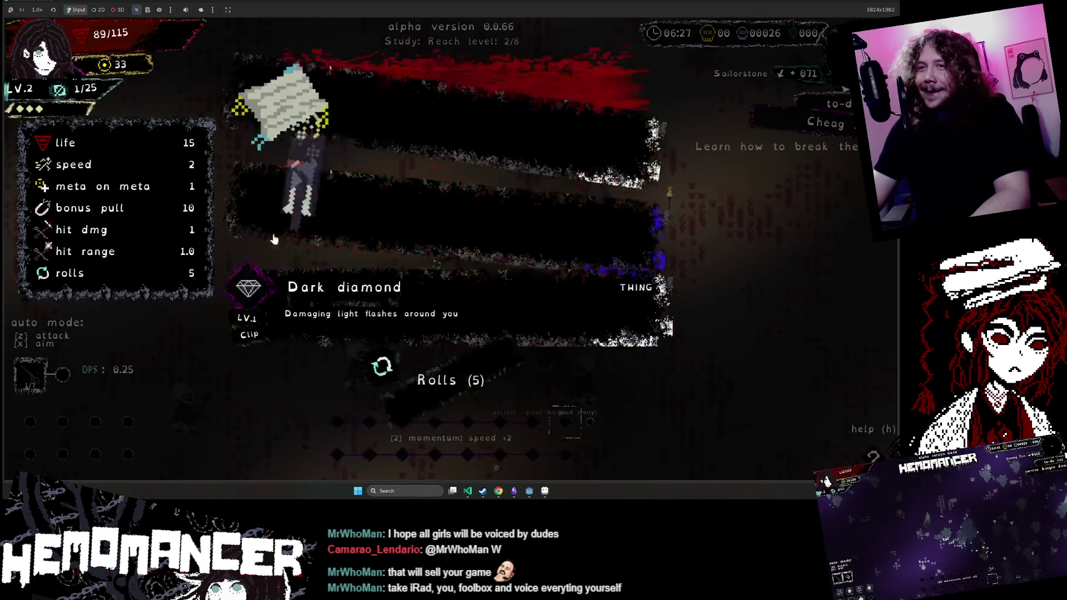
# Step: Pick the Dark diamond upgrade, continue after dying, and close the game window
pyautogui.click(354, 285)
pyautogui.press('d')
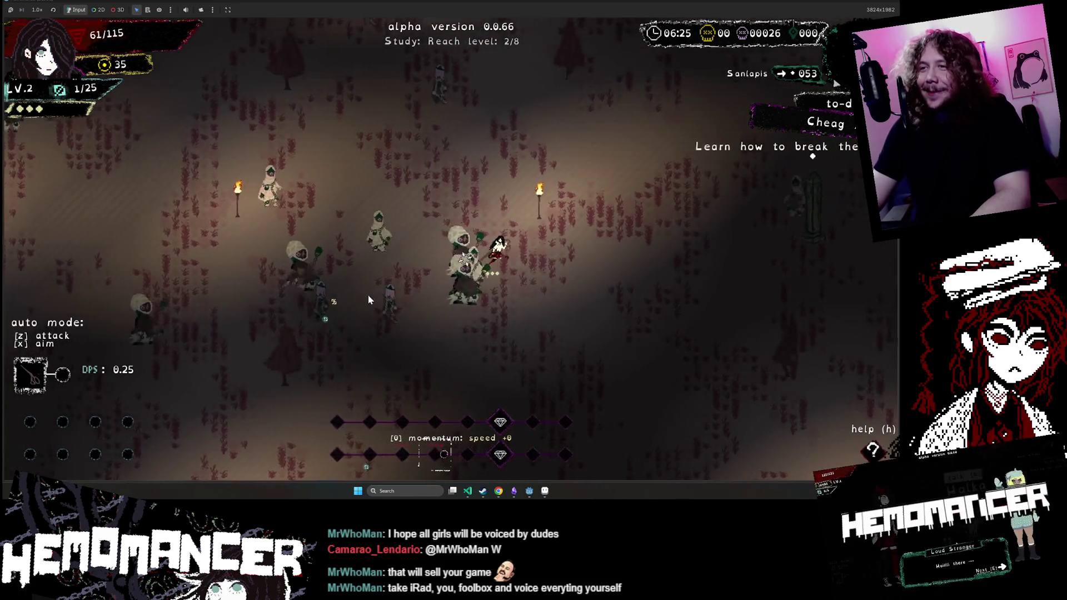
pyautogui.press('d')
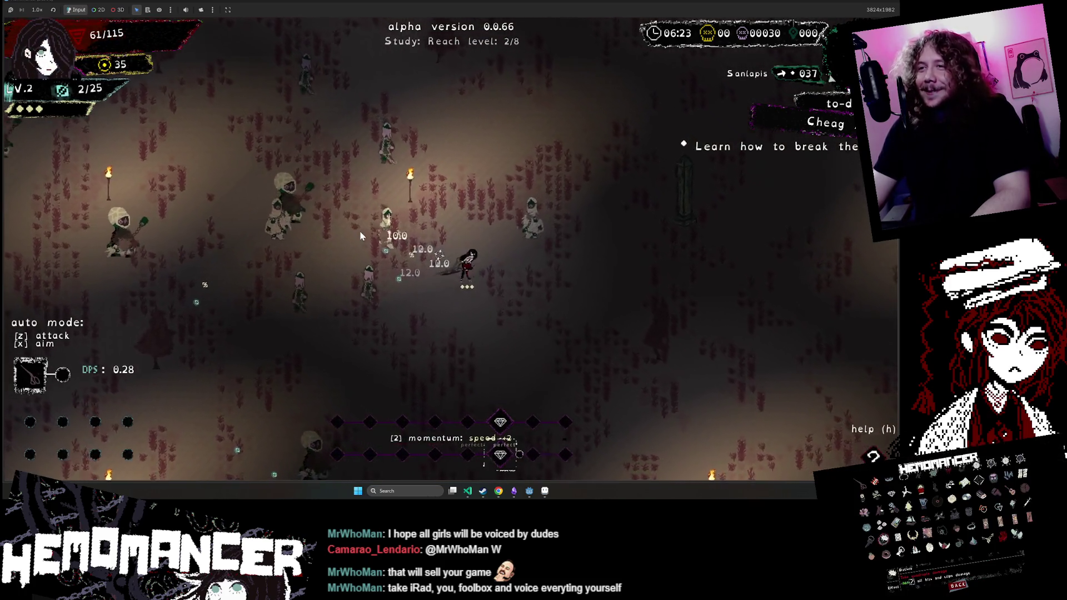
pyautogui.press('s')
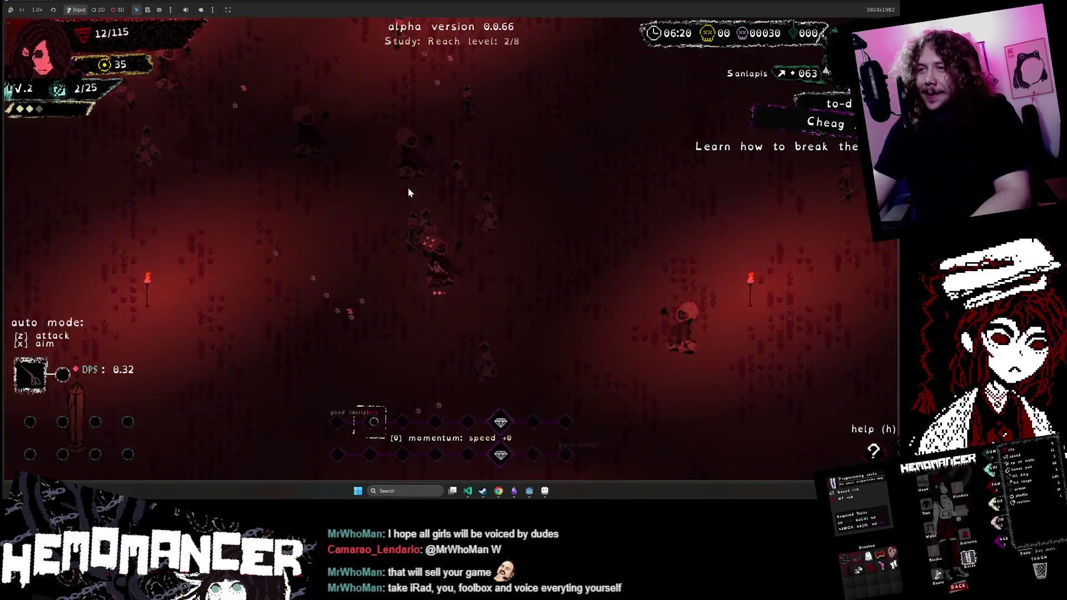
pyautogui.click(442, 257)
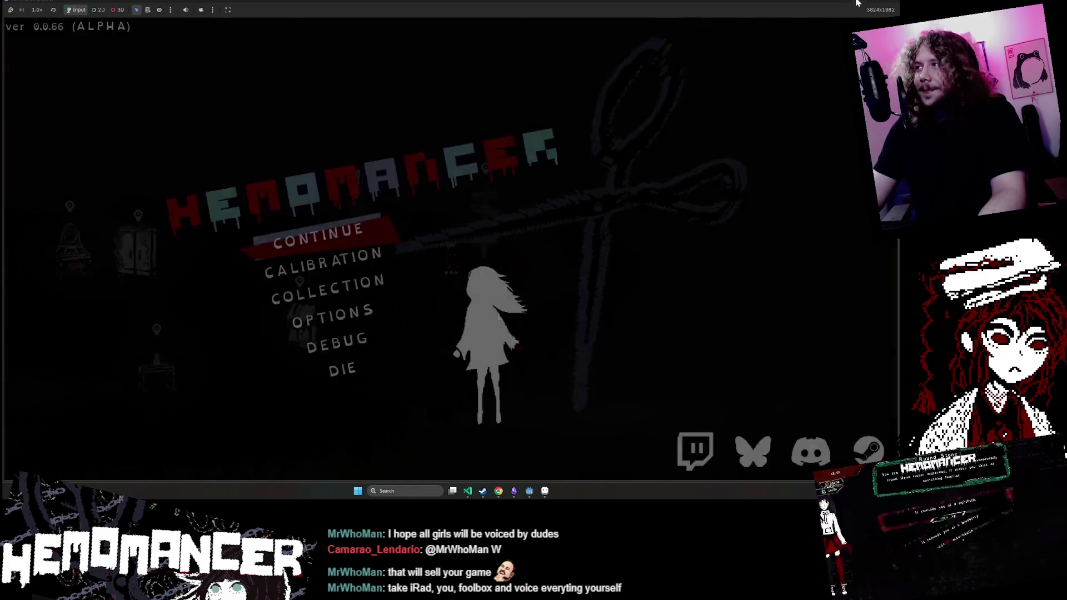
pyautogui.click(818, 8)
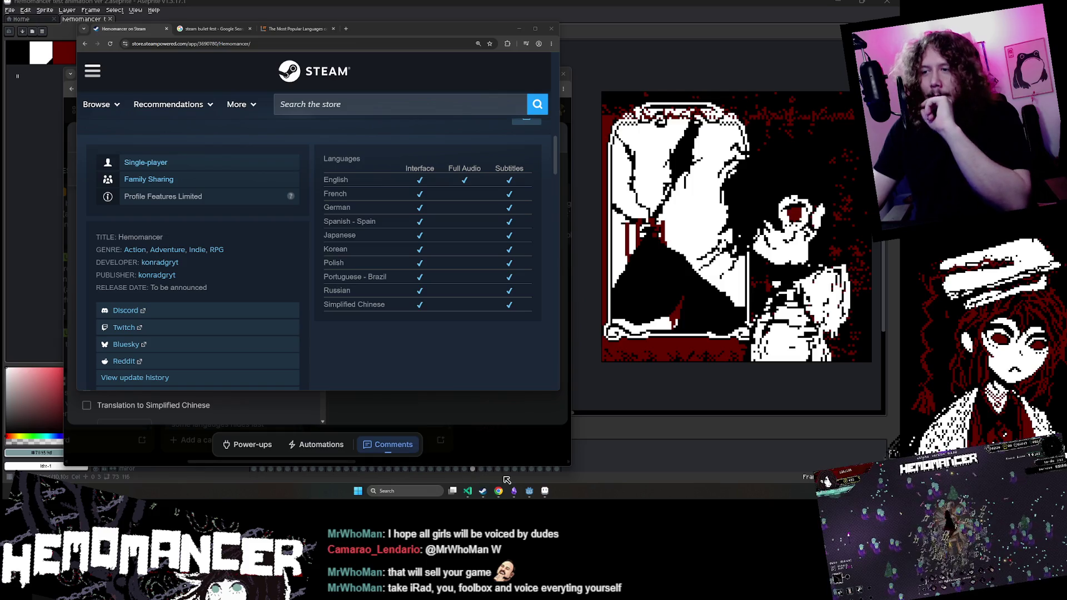
# Step: Review the supported-languages table on the Hemomancer Steam store page
pyautogui.moveTo(502, 498)
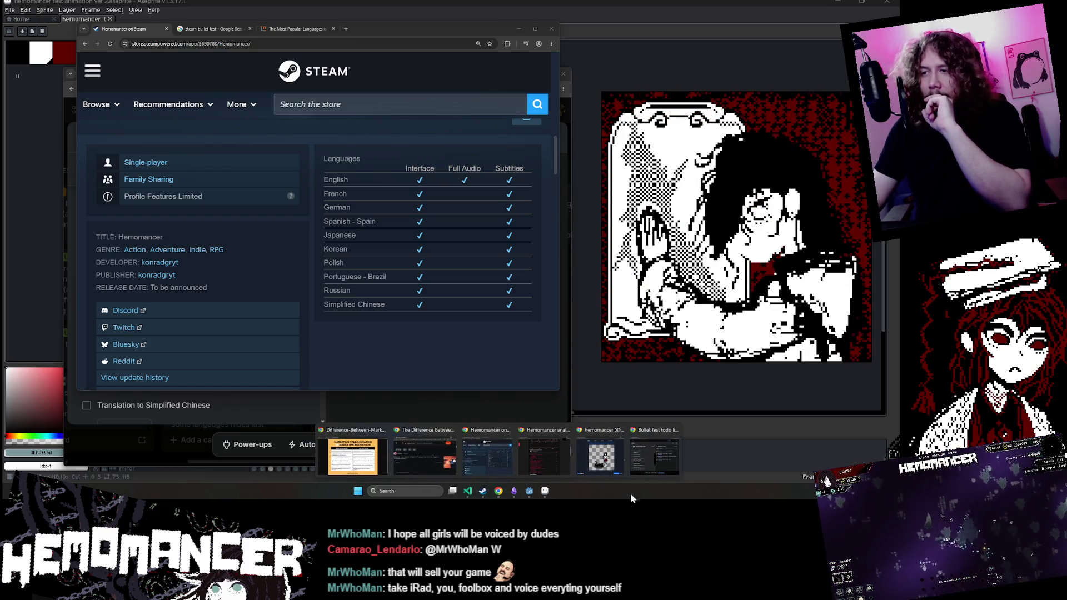
pyautogui.click(488, 452)
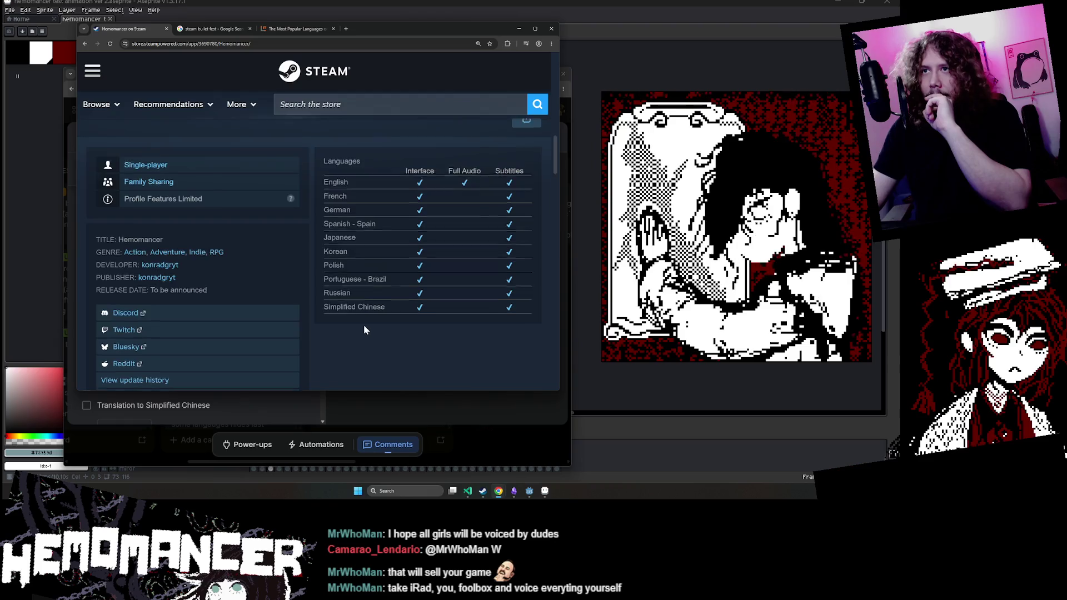
pyautogui.scroll(5, 364, 324)
pyautogui.scroll(-2, 349, 321)
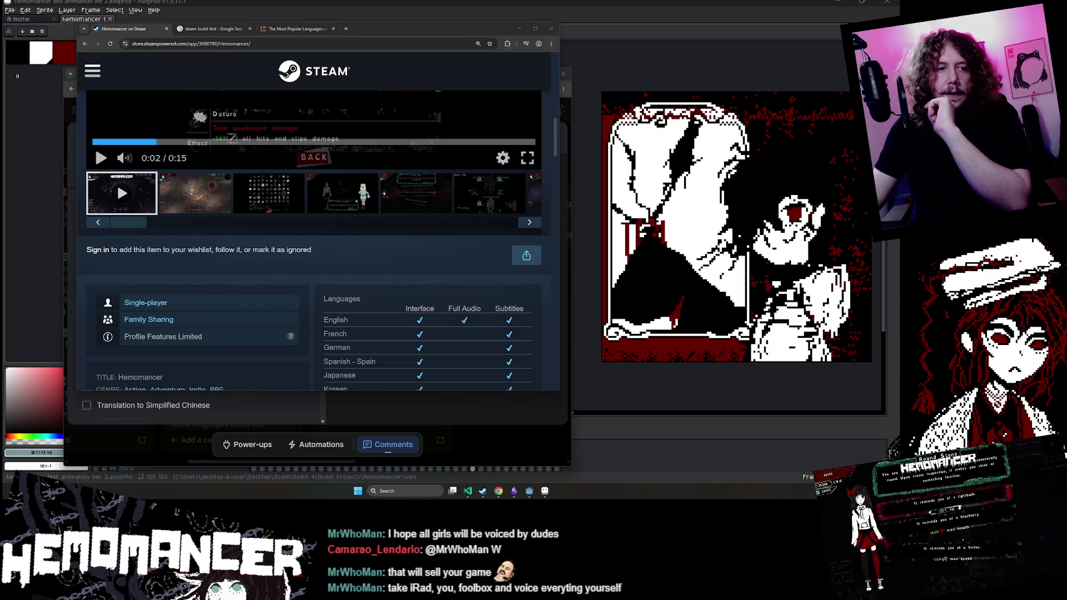
# Step: Return to the Trello Bullet fest card and scroll its Mandatry checklist of translations
pyautogui.hotkey('alt', 'Tab')
pyautogui.scroll(1, 240, 360)
pyautogui.scroll(-1, 240, 360)
pyautogui.scroll(1, 226, 255)
pyautogui.scroll(-1, 136, 246)
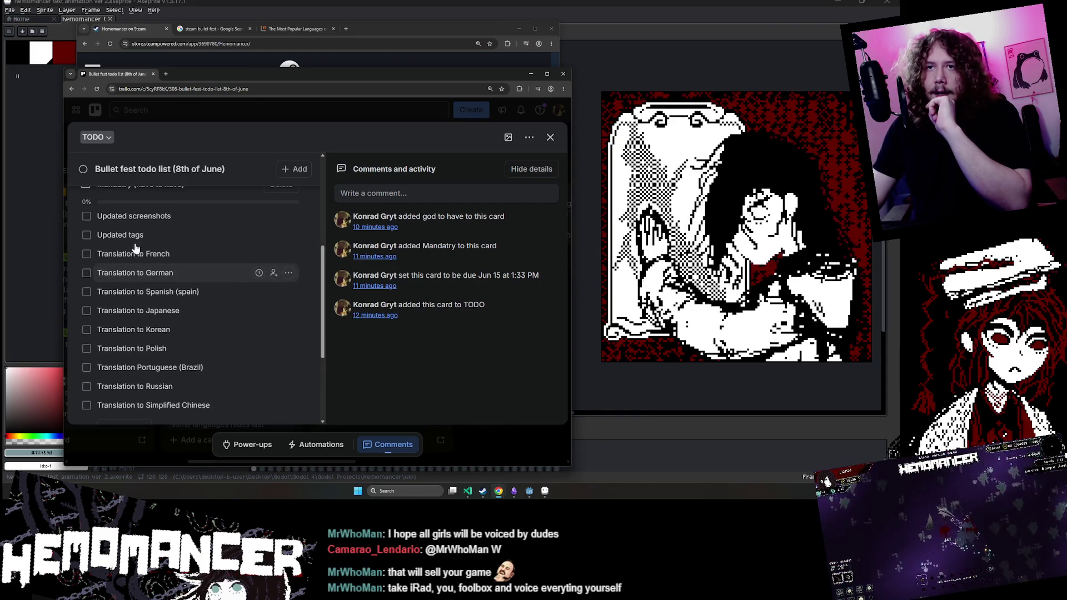
# Step: Rename the existing checklist to 'Translations(have to have)'
pyautogui.scroll(-2, 138, 248)
pyautogui.scroll(3, 150, 266)
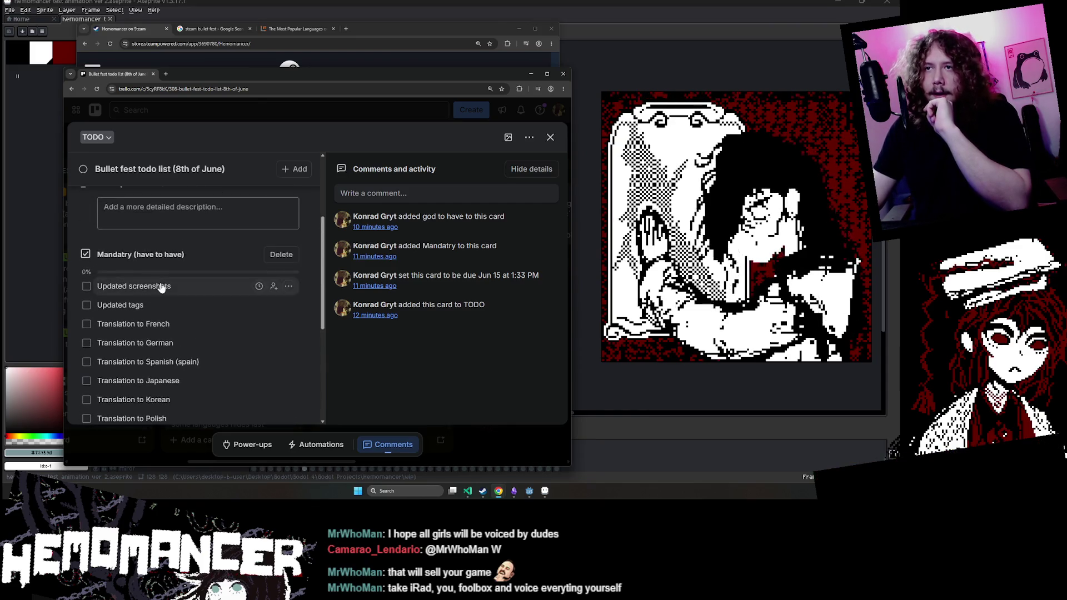
pyautogui.scroll(-1, 156, 286)
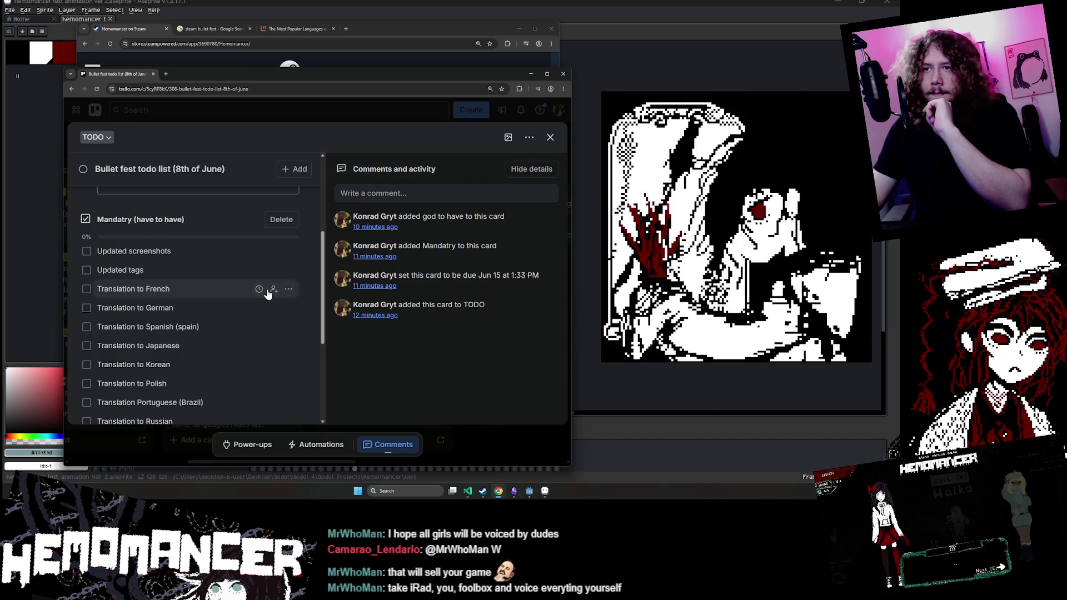
pyautogui.click(289, 289)
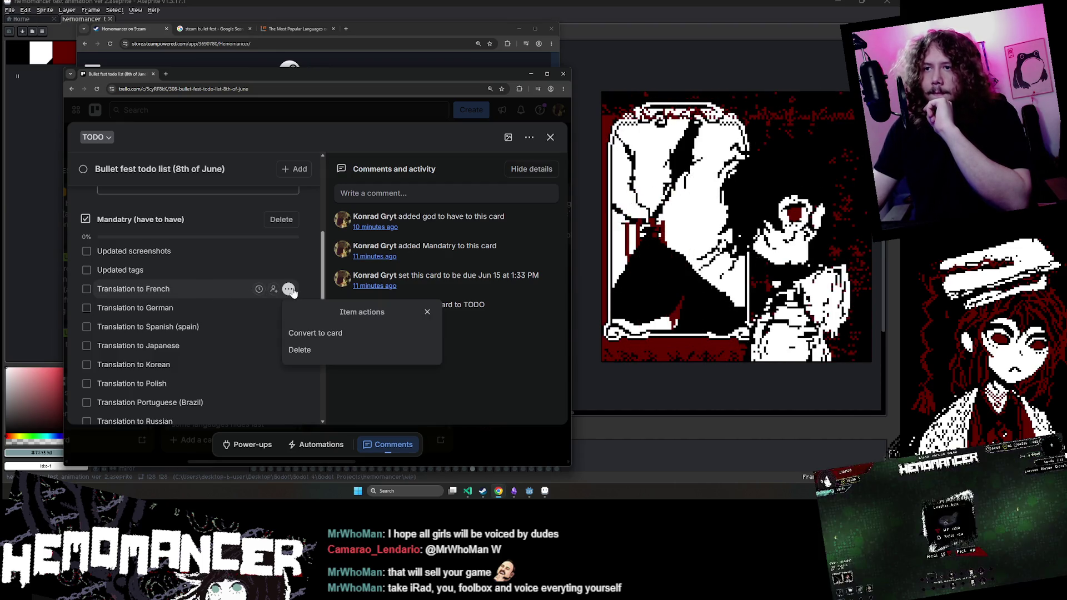
pyautogui.click(288, 290)
pyautogui.scroll(-3, 280, 286)
pyautogui.scroll(3, 222, 278)
pyautogui.scroll(3, 151, 254)
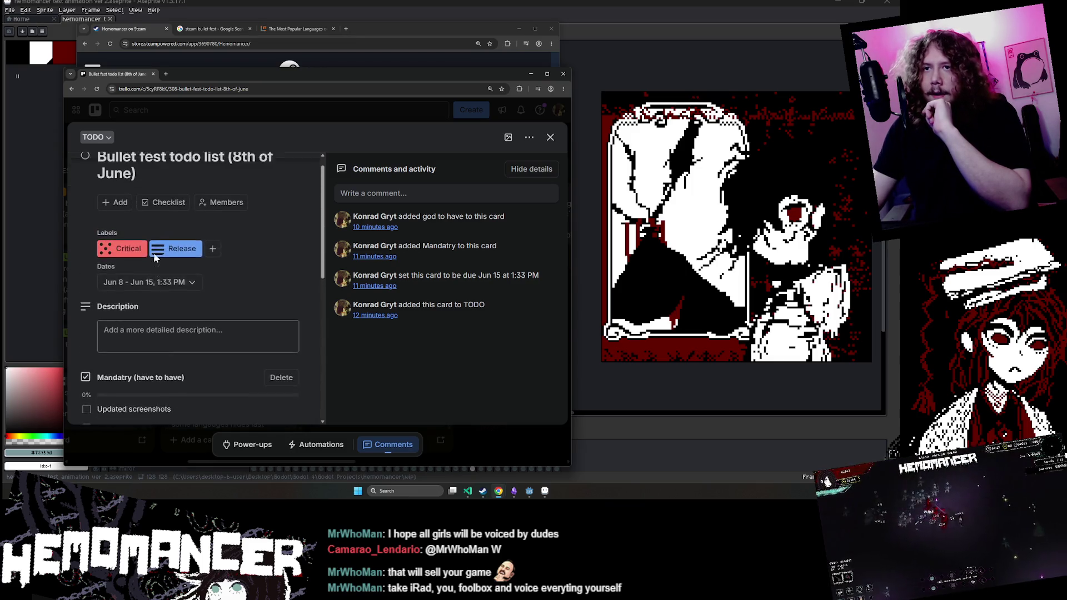
pyautogui.click(177, 221)
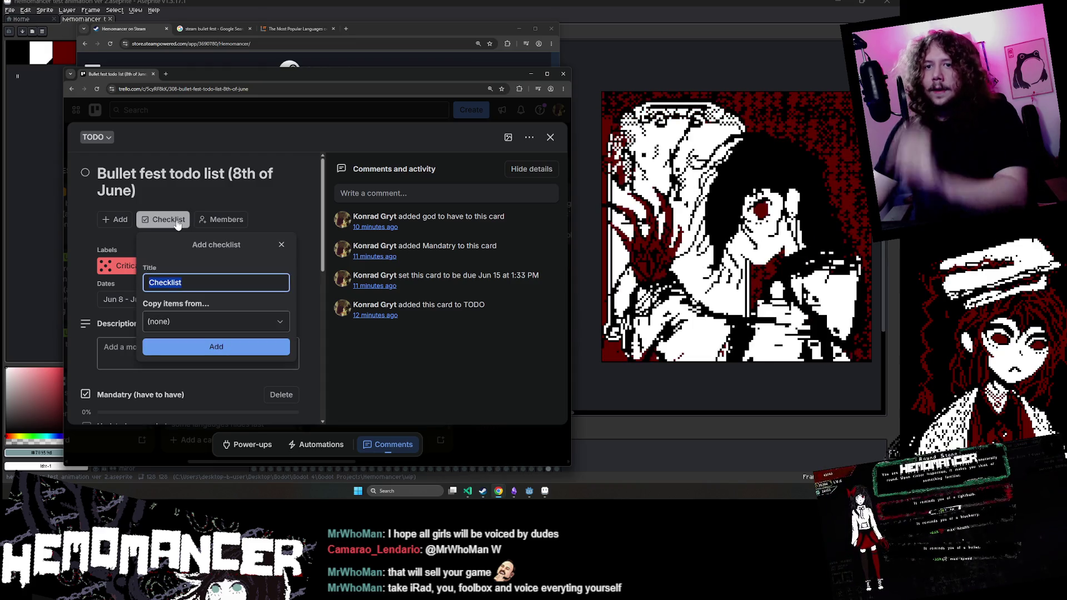
pyautogui.press('Escape')
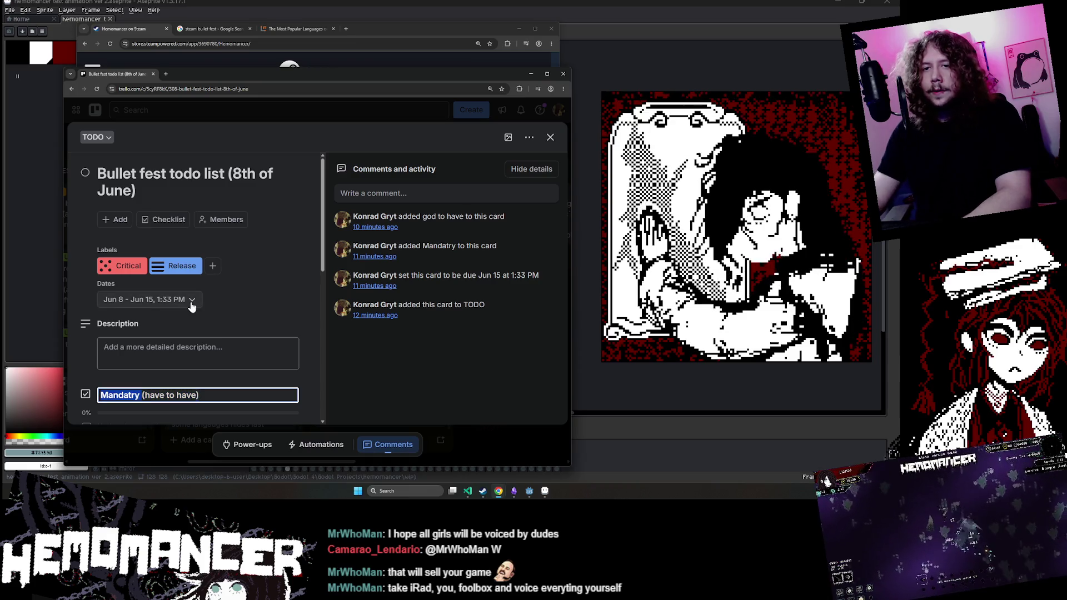
pyautogui.write('ranslations')
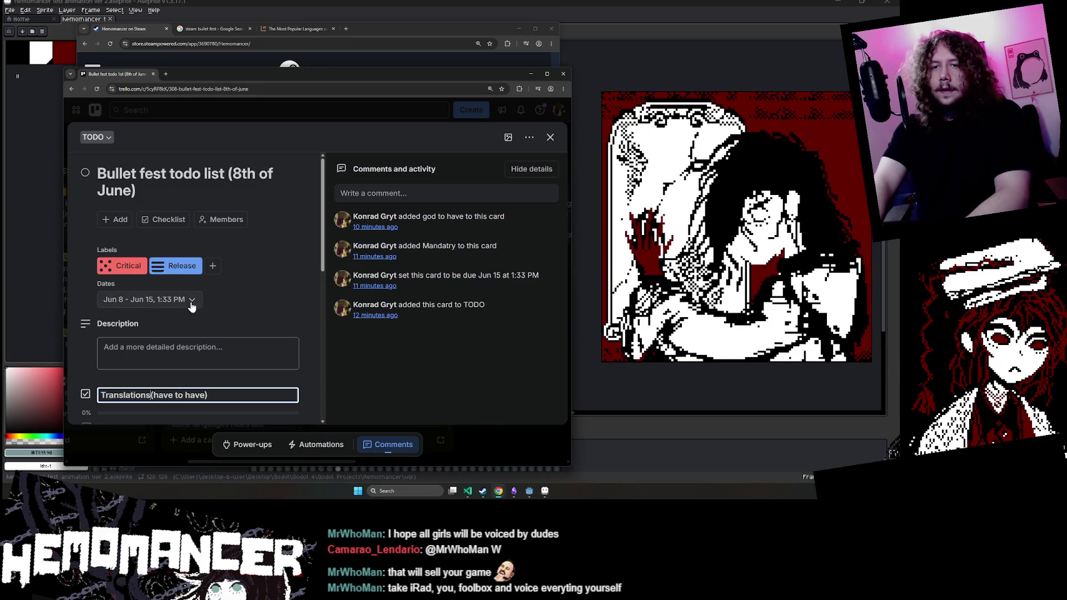
pyautogui.press('Return')
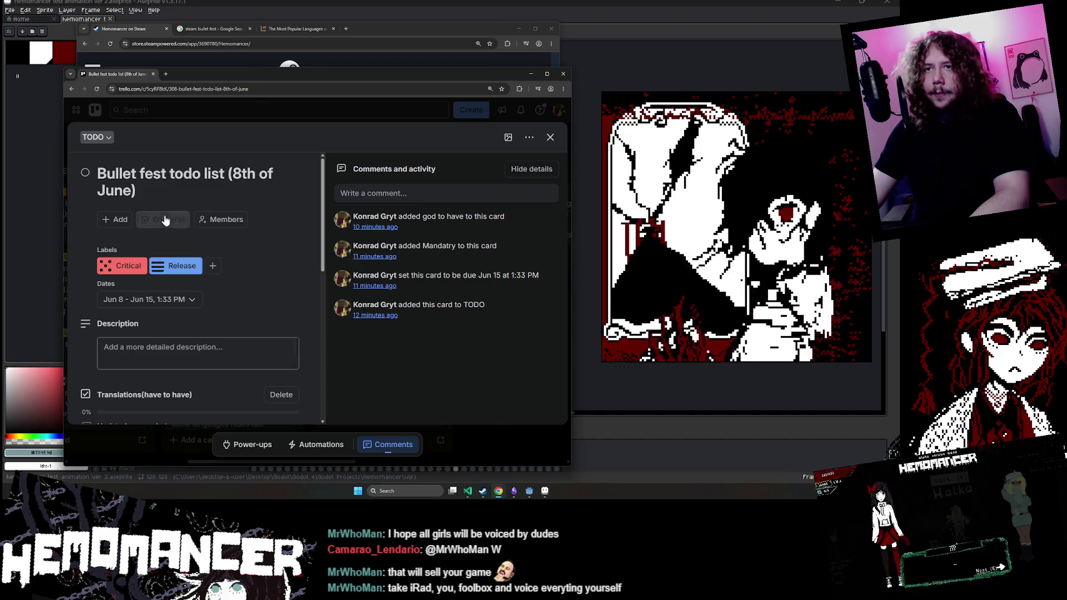
# Step: Add a Mandatry checklist above Translations and move Updated screenshots and Updated tags into it
pyautogui.click(166, 219)
pyautogui.press('Return')
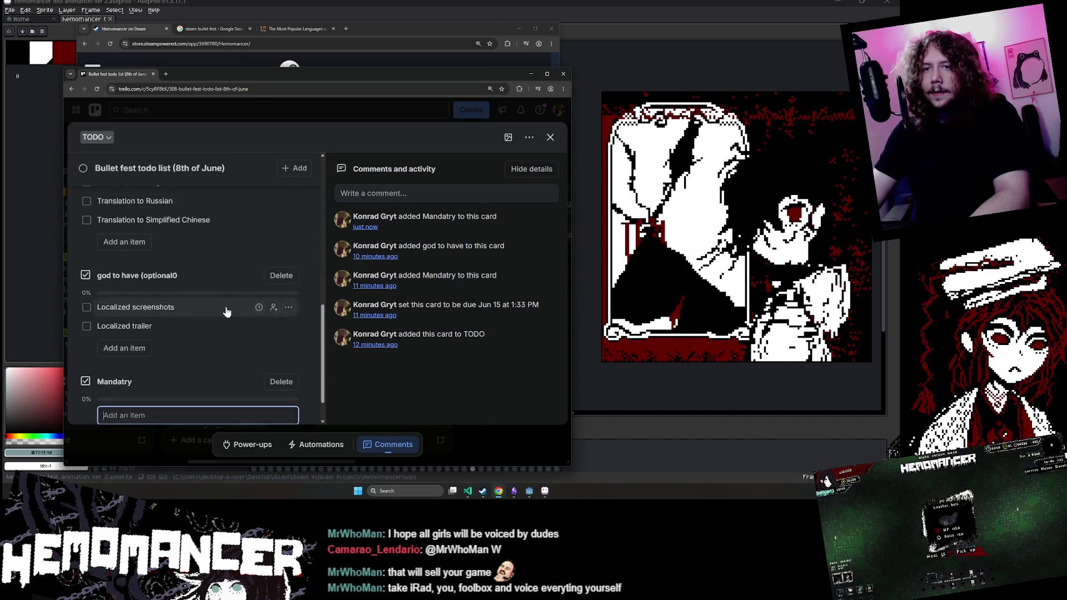
pyautogui.moveTo(160, 332)
pyautogui.mouseDown()
pyautogui.moveTo(181, 314)
pyautogui.moveTo(189, 226)
pyautogui.moveTo(184, 355)
pyautogui.moveTo(170, 311)
pyautogui.mouseUp()
pyautogui.scroll(-3, 183, 298)
pyautogui.moveTo(166, 364); pyautogui.dragTo(175, 257)
pyautogui.moveTo(167, 384)
pyautogui.mouseDown()
pyautogui.moveTo(181, 284)
pyautogui.moveTo(172, 278)
pyautogui.mouseUp()
pyautogui.click(177, 227)
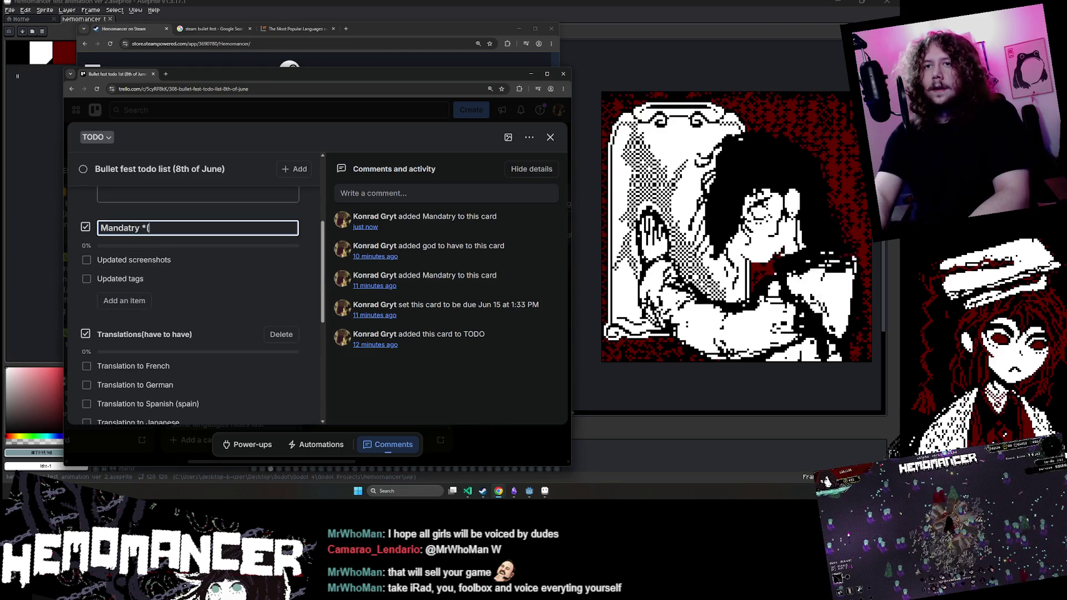
pyautogui.press('Return')
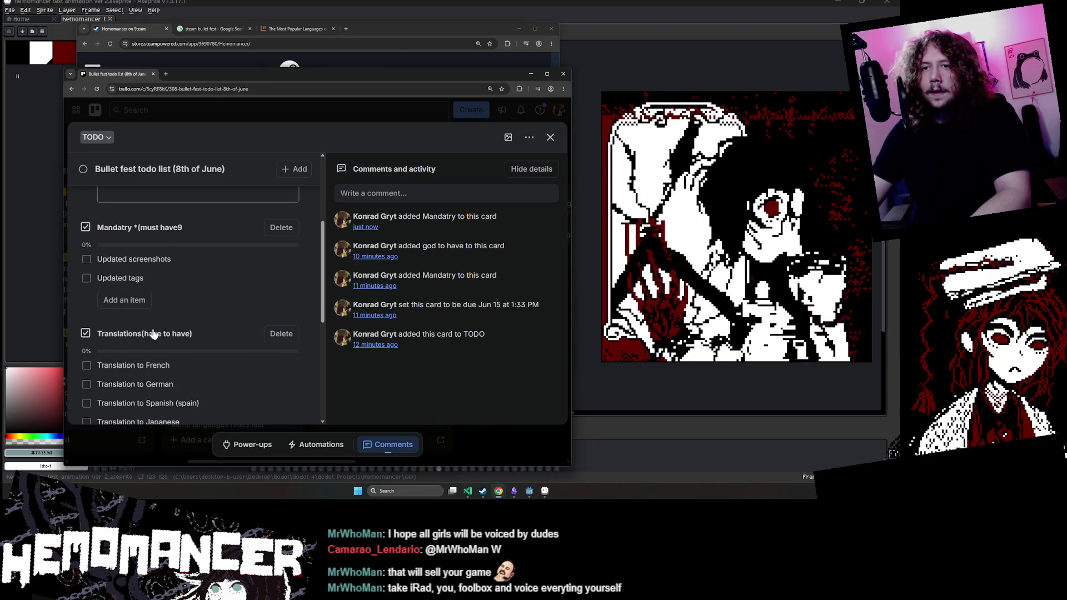
# Step: Add Mandatry items 'Add gifs', 'Update short description' and one for updating the about text
pyautogui.scroll(-4, 148, 333)
pyautogui.scroll(1, 148, 332)
pyautogui.scroll(4, 149, 330)
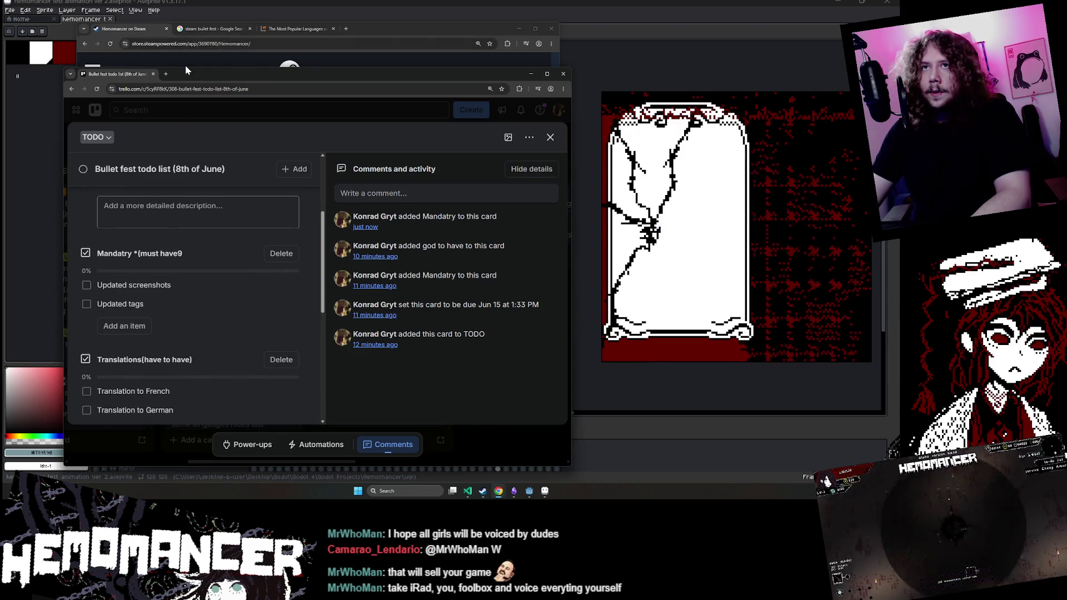
pyautogui.click(125, 326)
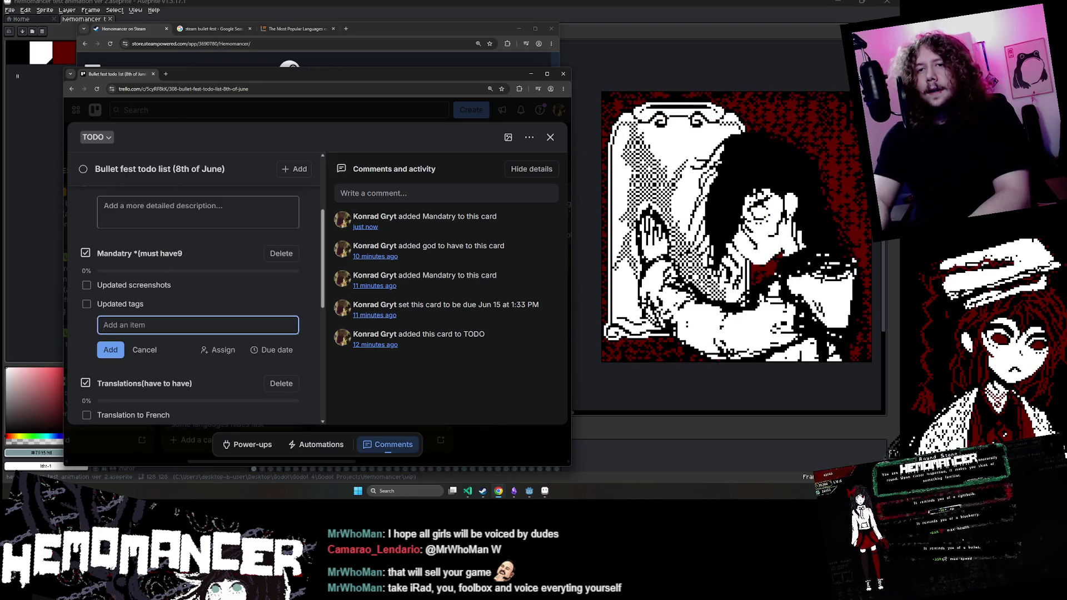
pyautogui.write('Add gifs')
pyautogui.press('Return')
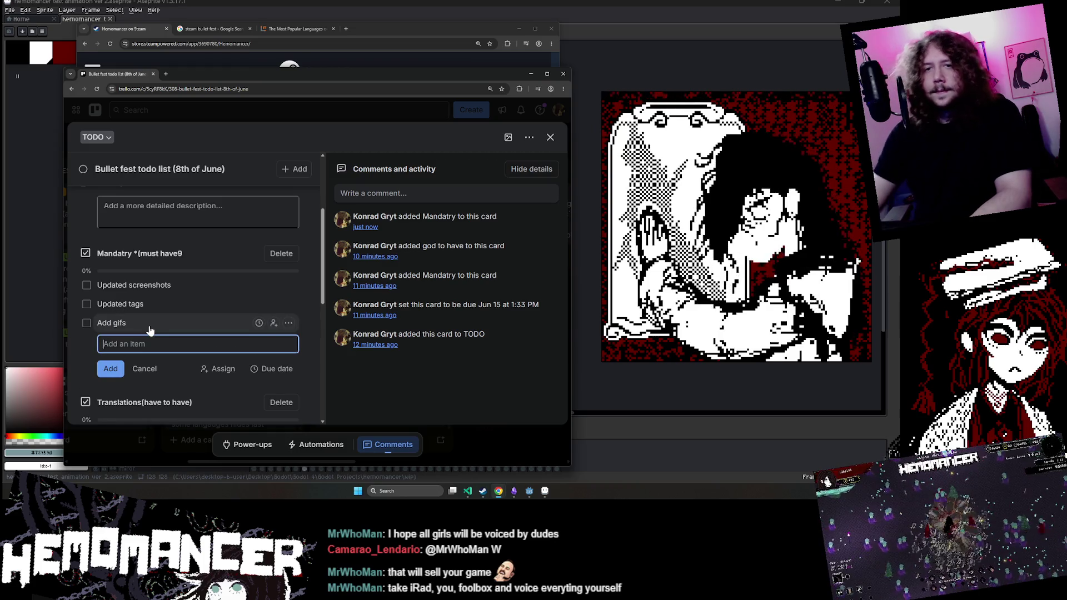
pyautogui.write('Update')
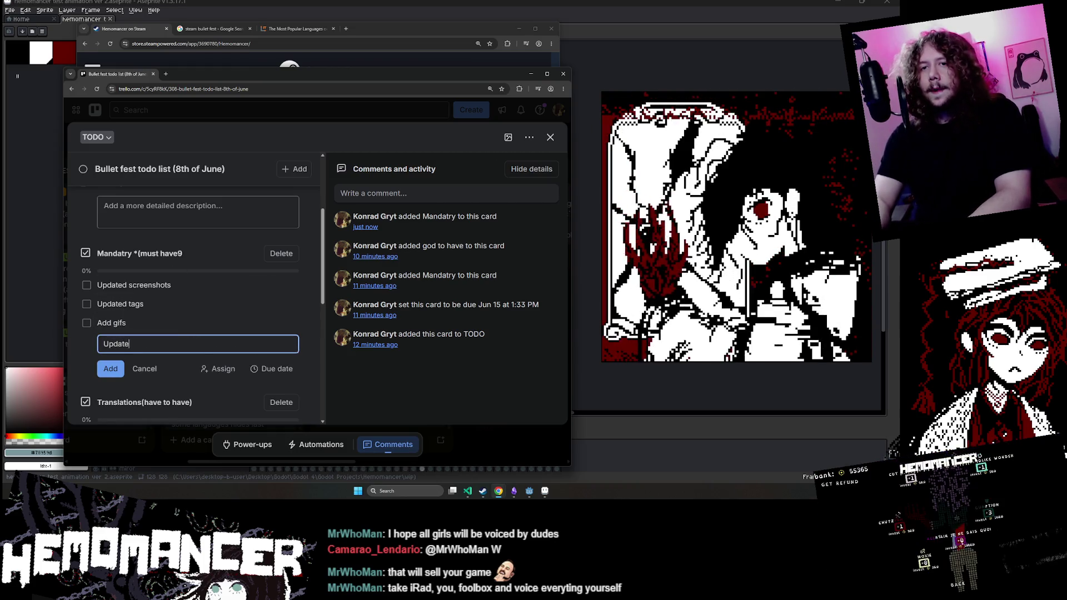
pyautogui.write(' short description')
pyautogui.press('Return')
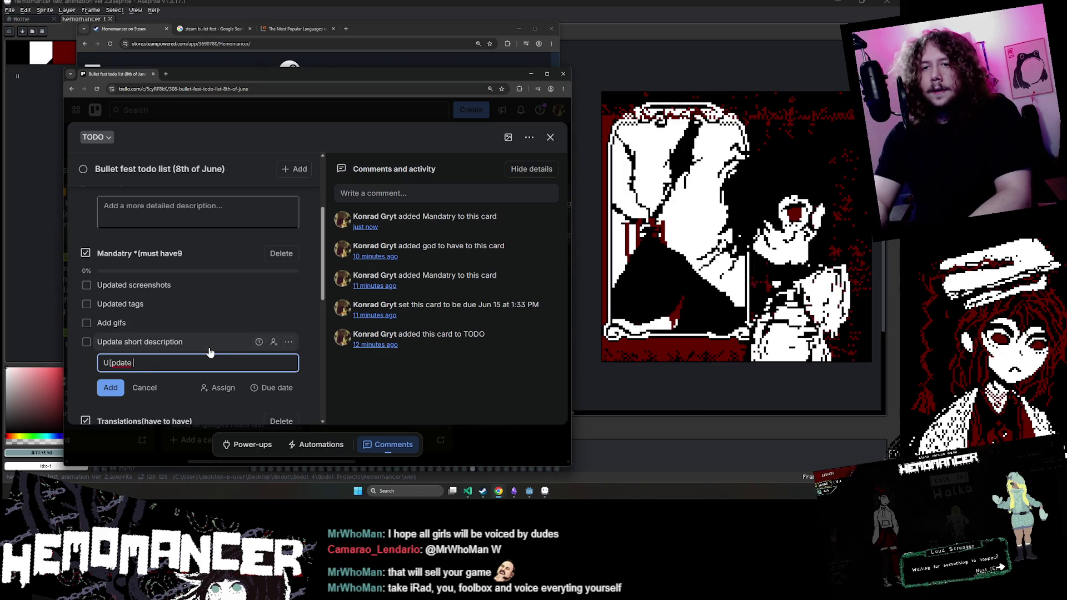
pyautogui.write('about hte game')
pyautogui.press('Return')
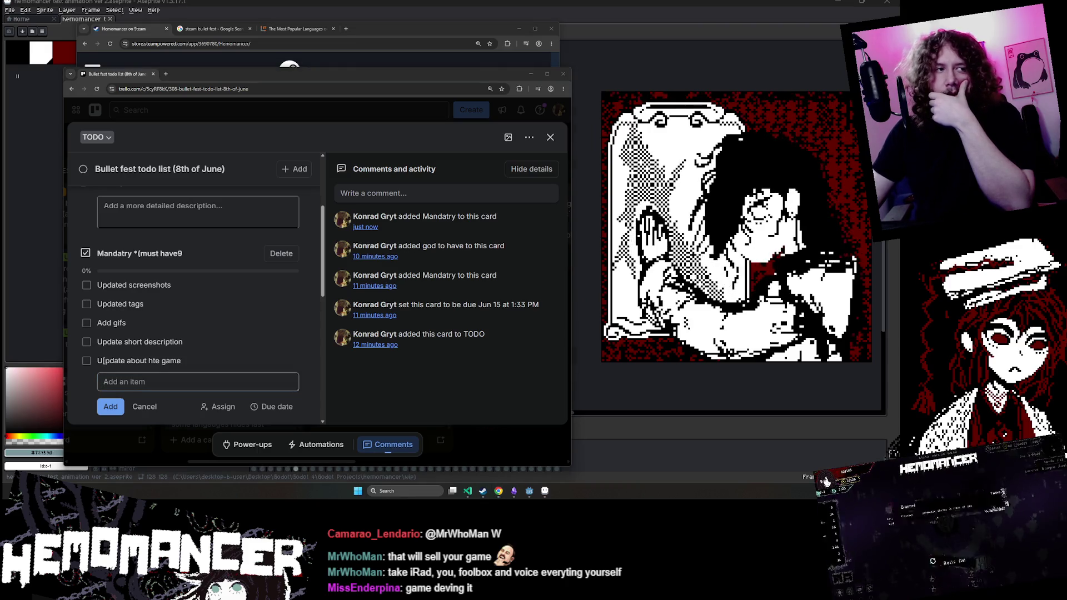
pyautogui.hotkey('alt', 'Tab')
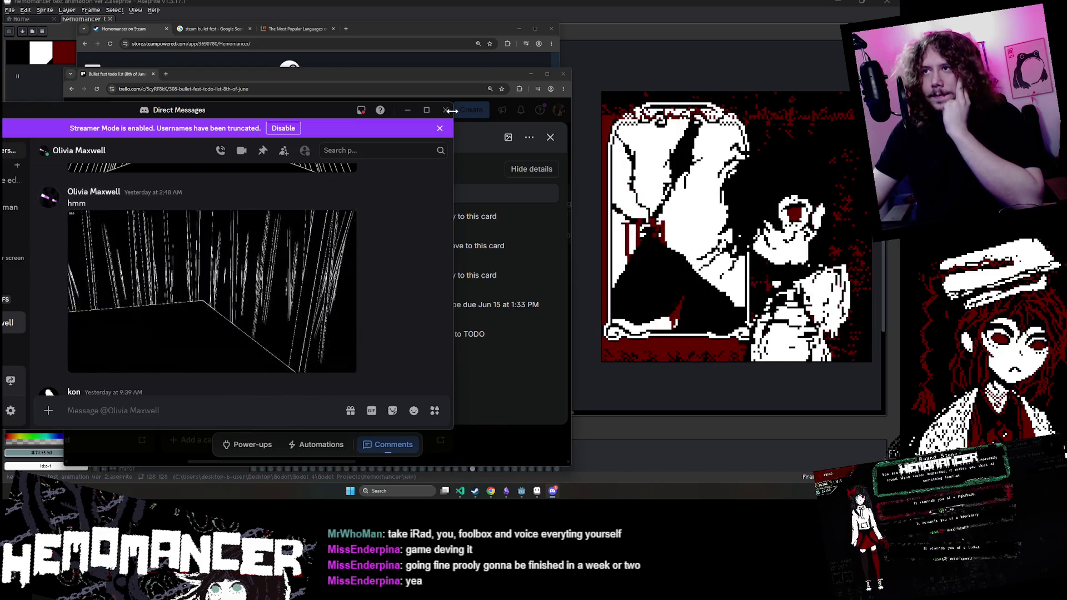
# Step: Enlarge the Discord DM window, browse the shared video clips, then close it with Alt+F4
pyautogui.moveTo(453, 103); pyautogui.dragTo(493, 60)
pyautogui.scroll(2, 371, 215)
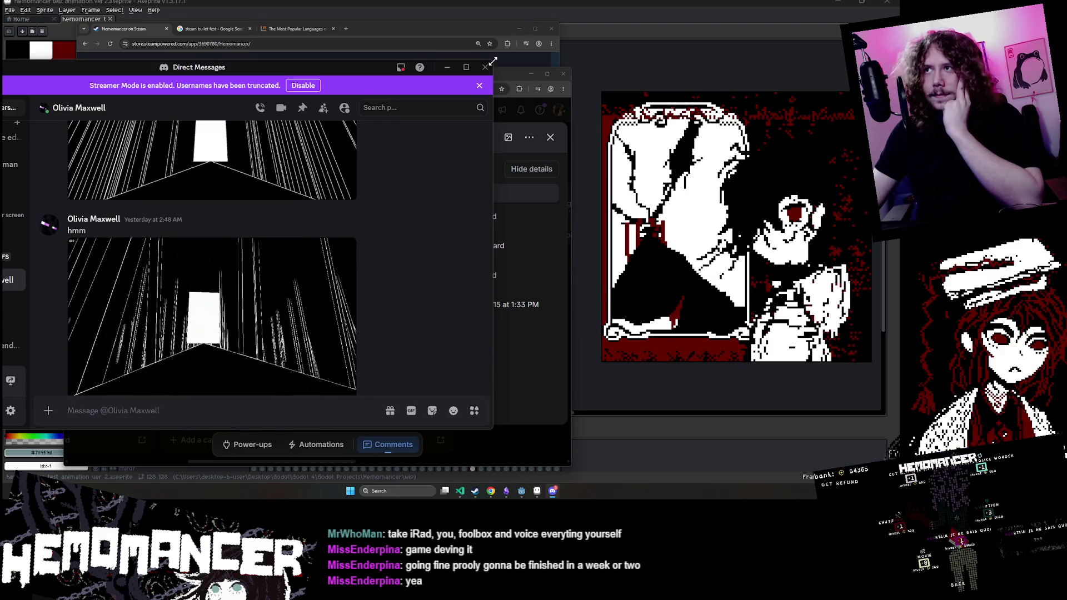
pyautogui.moveTo(494, 59); pyautogui.dragTo(539, 21)
pyautogui.scroll(-1, 139, 328)
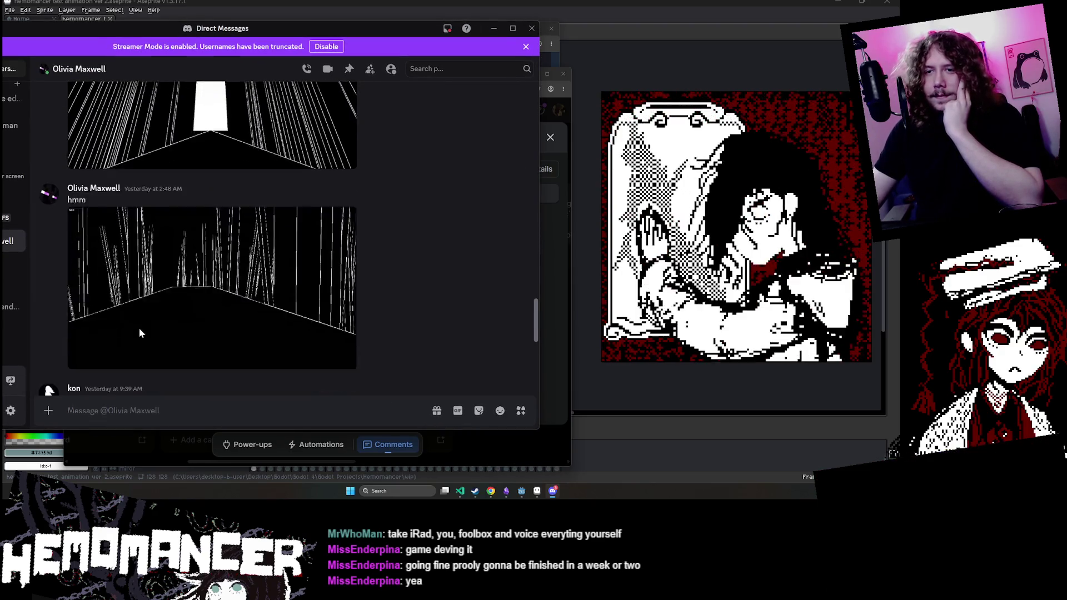
pyautogui.scroll(-1, 124, 355)
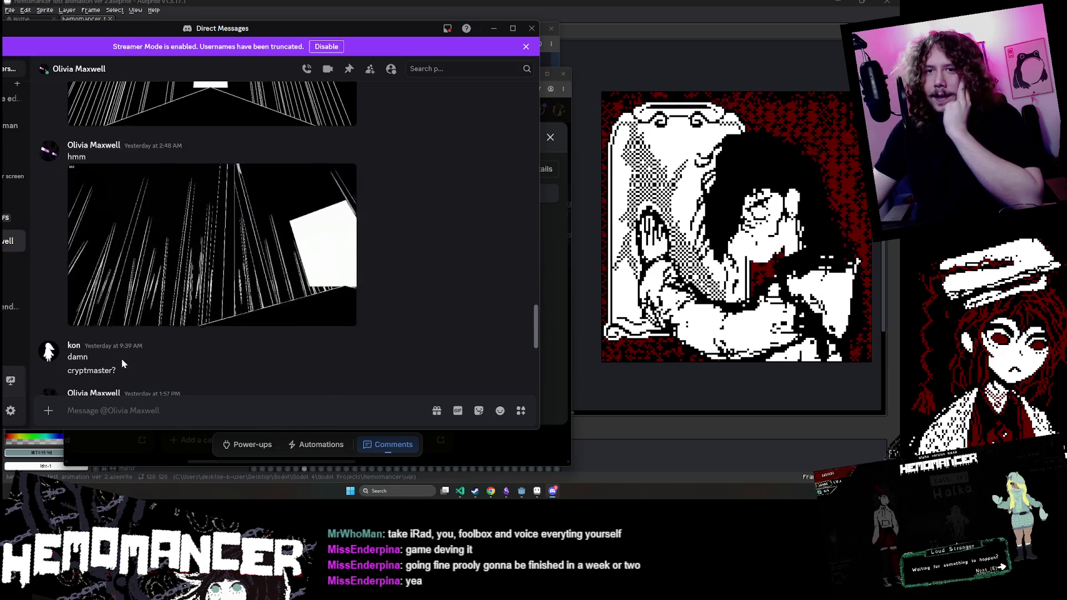
pyautogui.scroll(1, 275, 255)
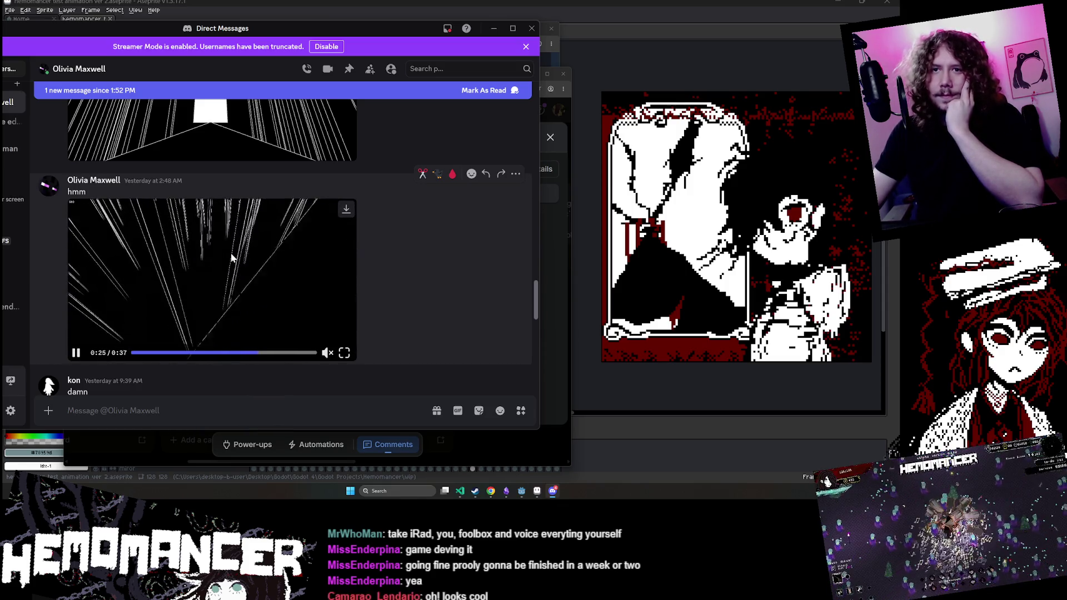
pyautogui.scroll(1, 231, 260)
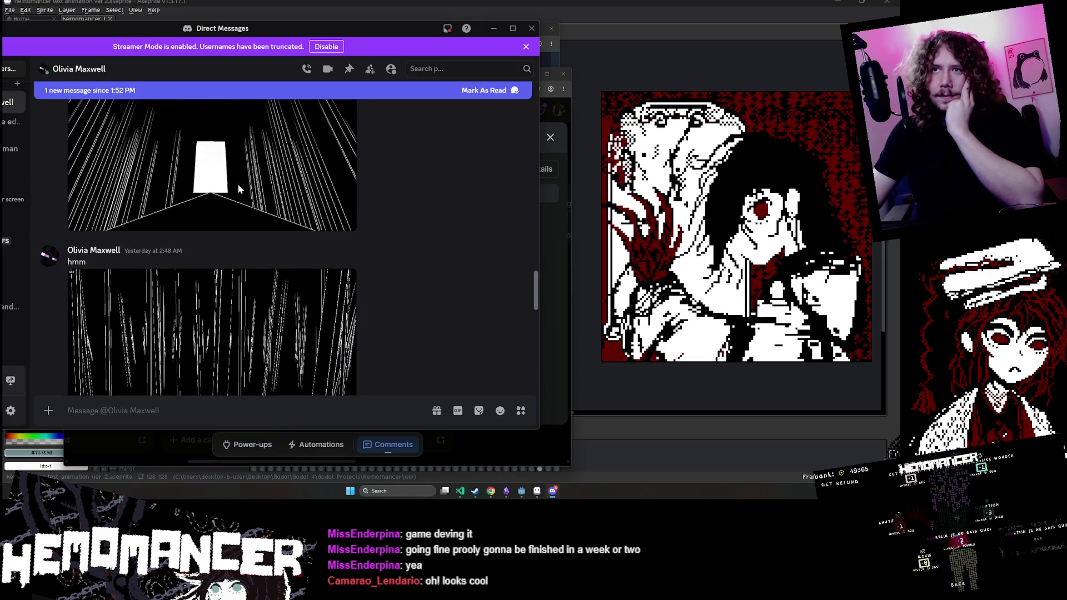
pyautogui.scroll(-1, 230, 200)
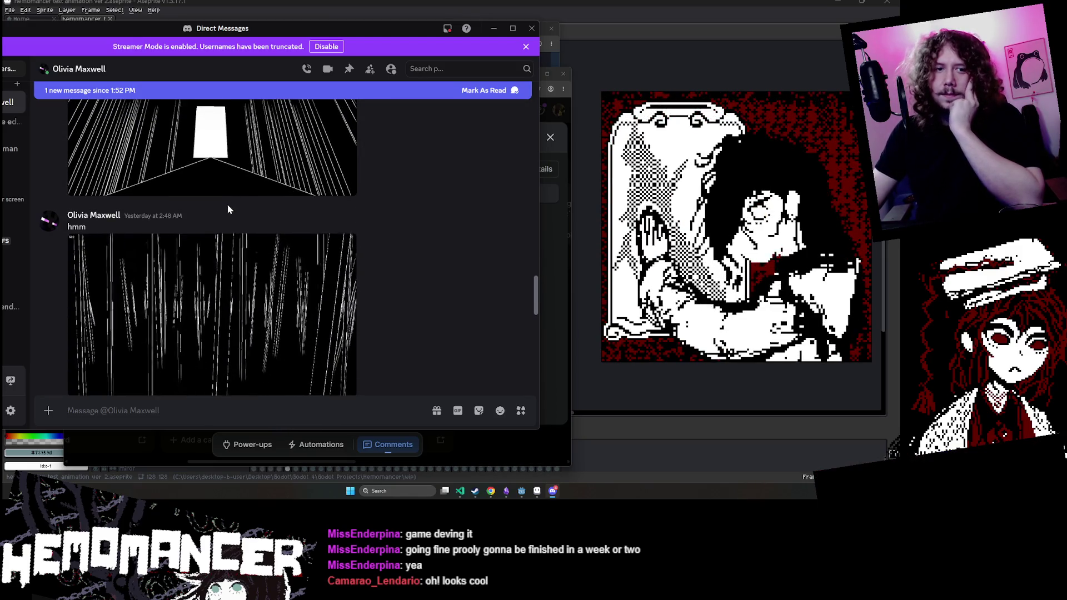
pyautogui.hotkey('alt', 'F4')
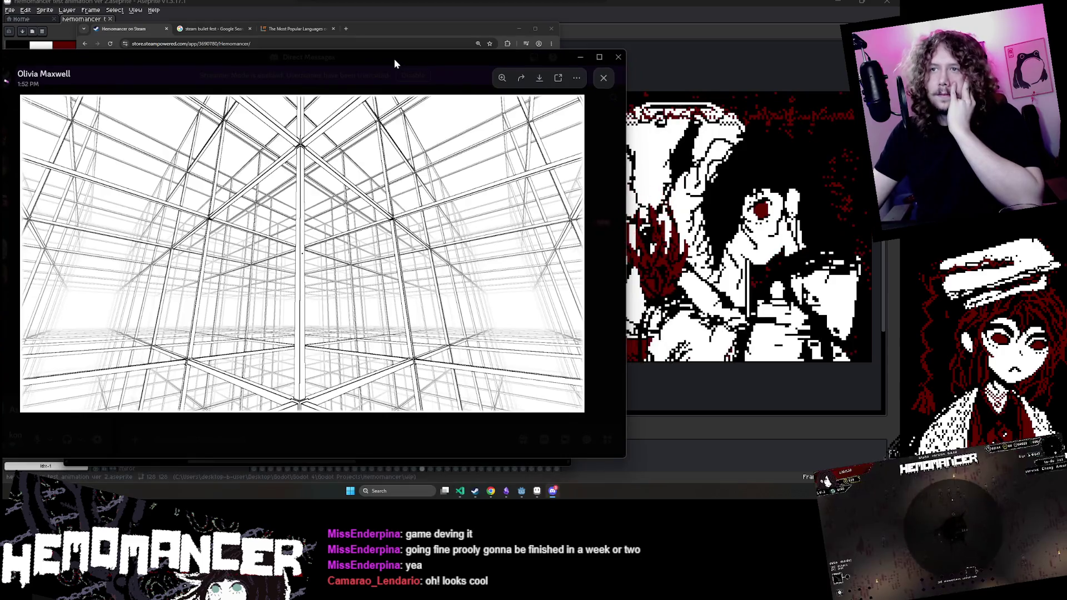
pyautogui.moveTo(394, 58); pyautogui.dragTo(361, 44)
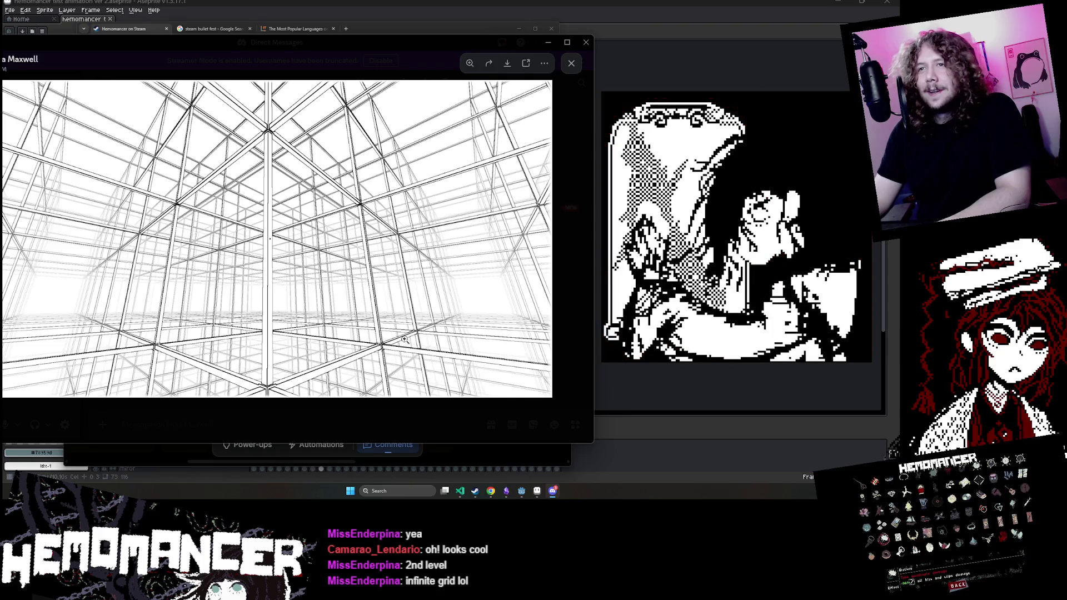
# Step: Zoom into the wireframe grid image, zoom back out, and close the image viewer
pyautogui.click(238, 261)
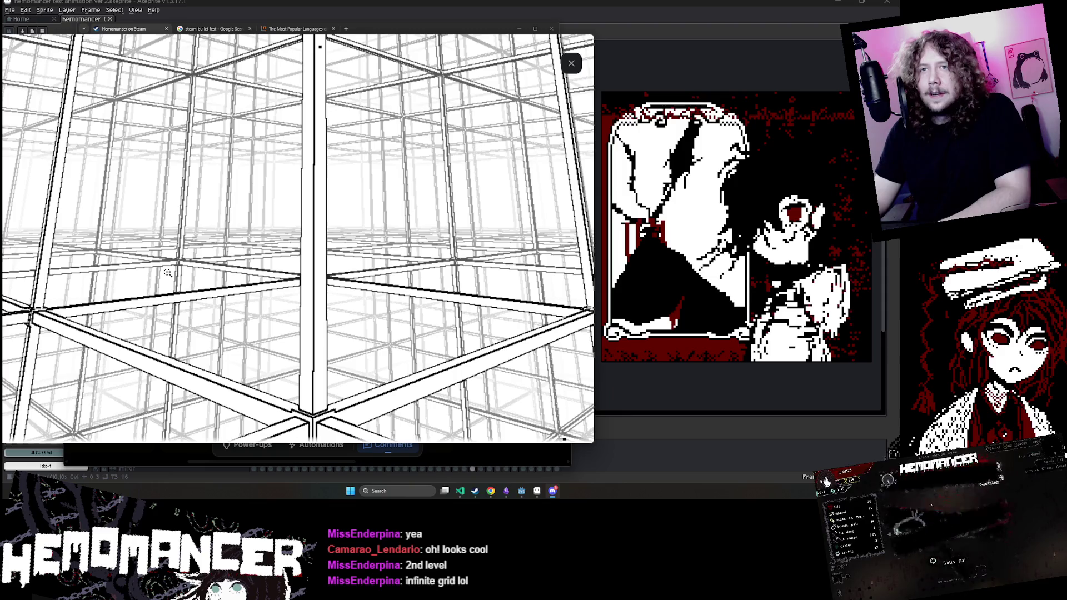
pyautogui.click(236, 293)
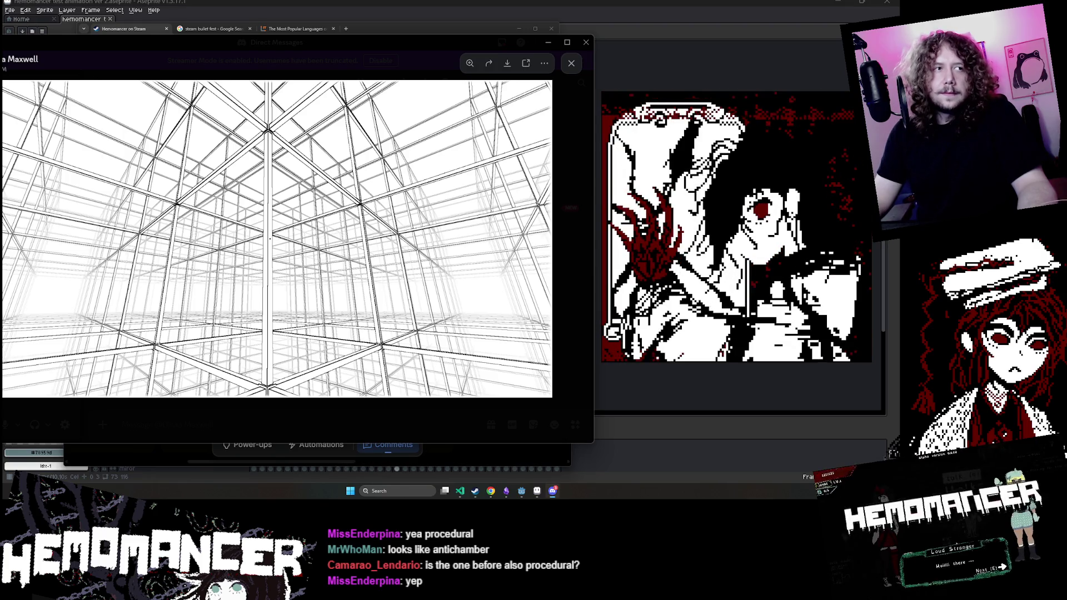
pyautogui.click(585, 43)
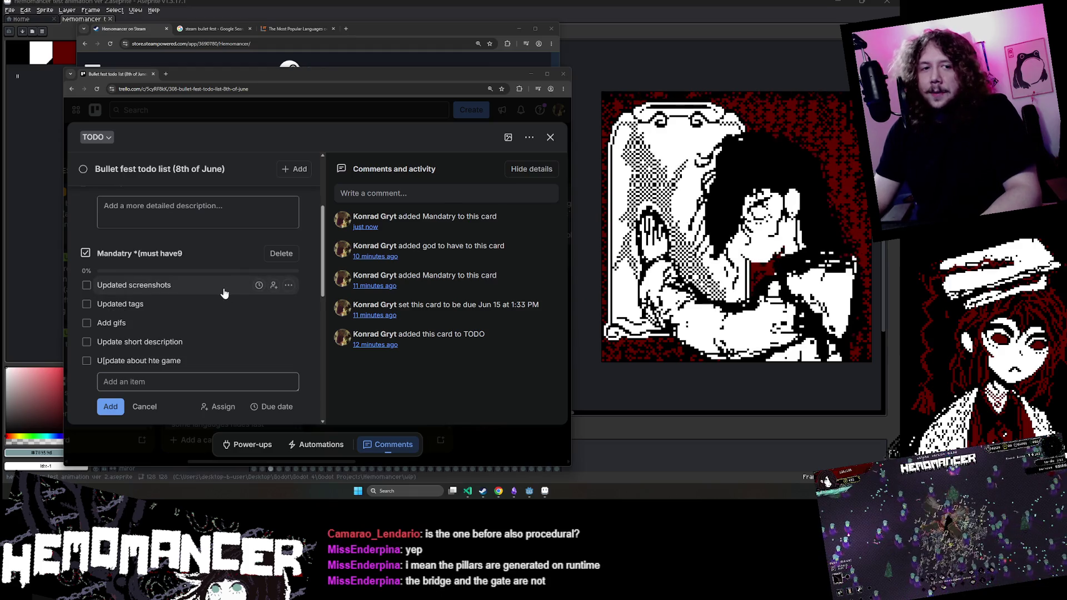
# Step: Review the Trello checklists and glance over the Hemomancer Steam store page
pyautogui.scroll(-1, 200, 290)
pyautogui.scroll(-3, 200, 289)
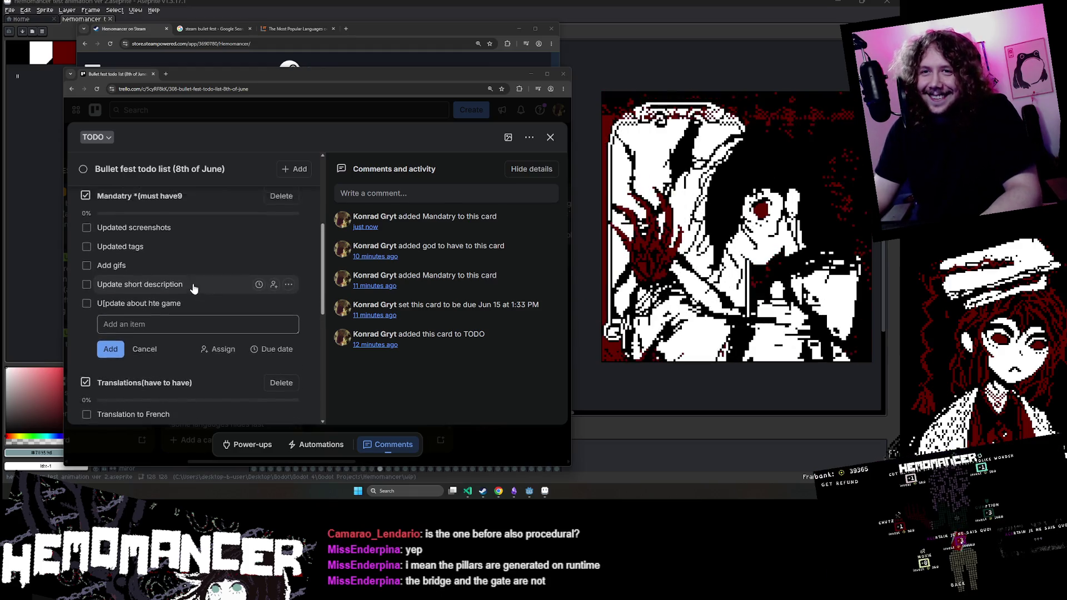
pyautogui.scroll(-5, 200, 283)
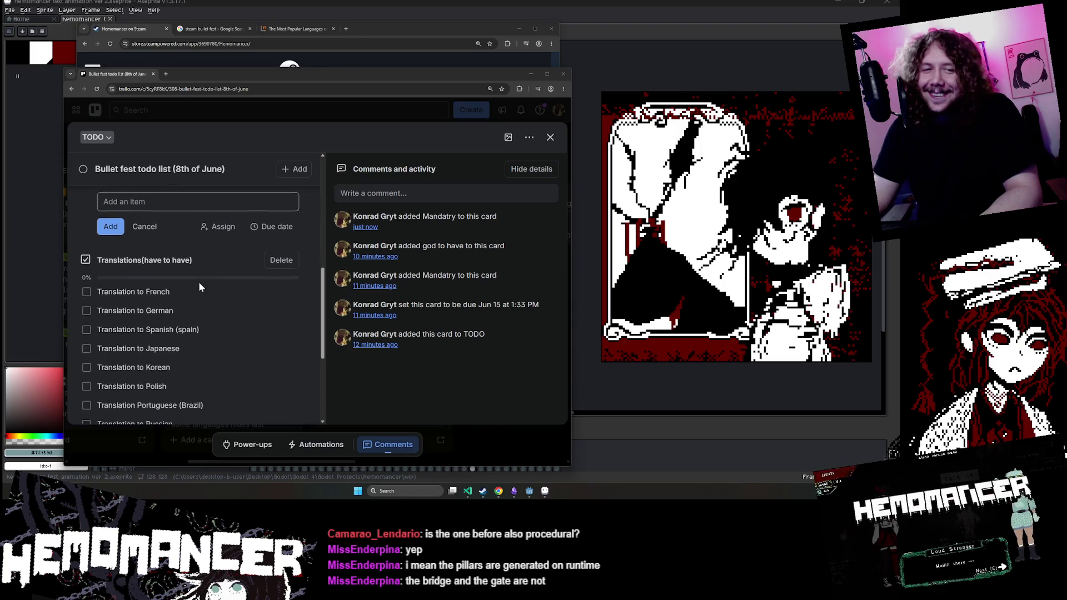
pyautogui.scroll(3, 203, 297)
pyautogui.scroll(6, 203, 297)
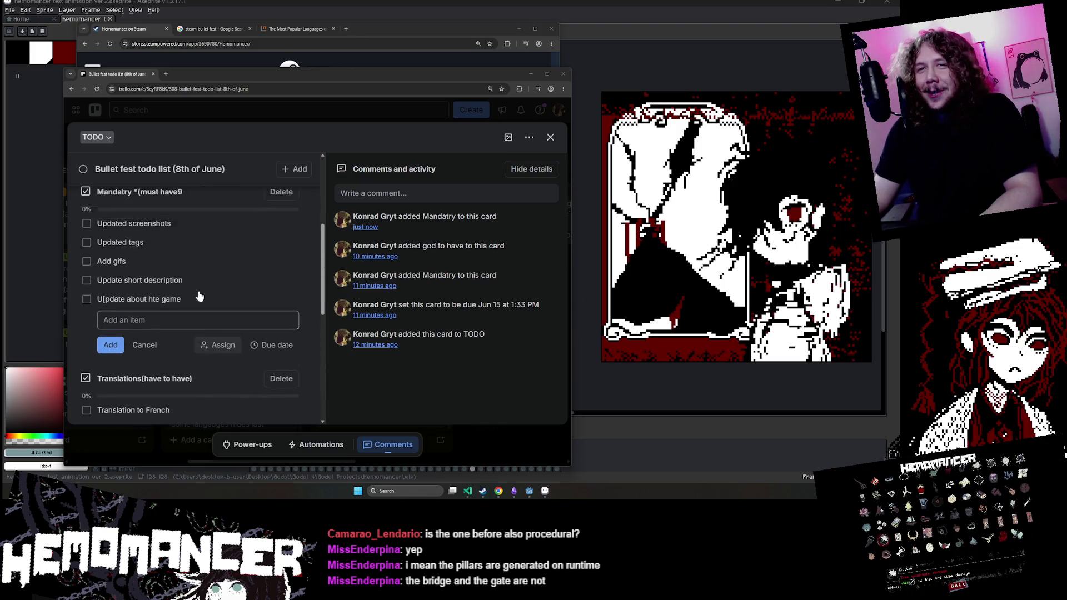
pyautogui.scroll(-1, 197, 297)
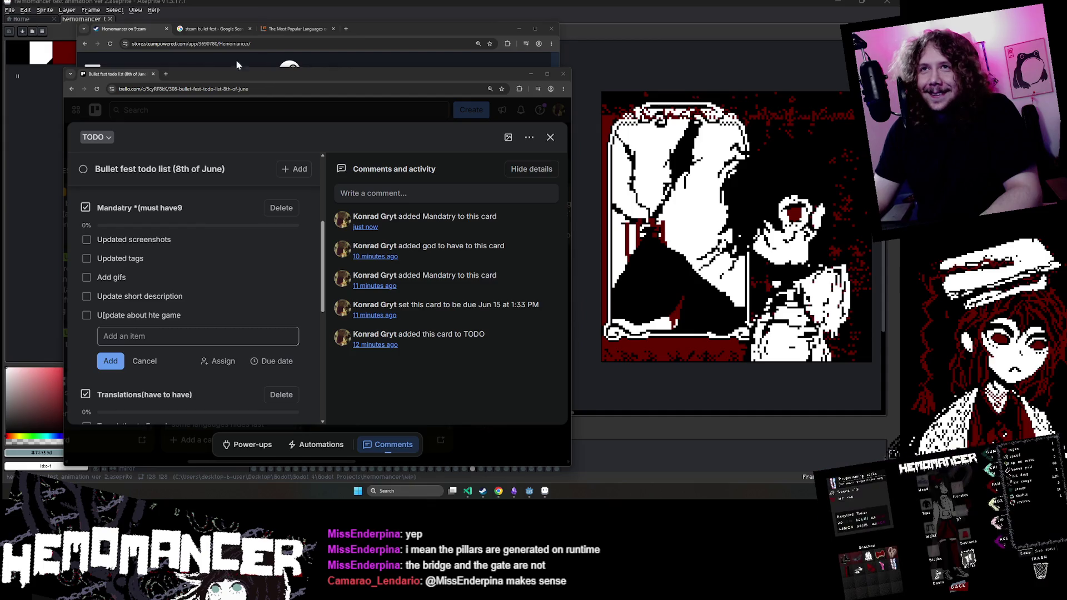
pyautogui.click(132, 29)
pyautogui.scroll(-5, 312, 217)
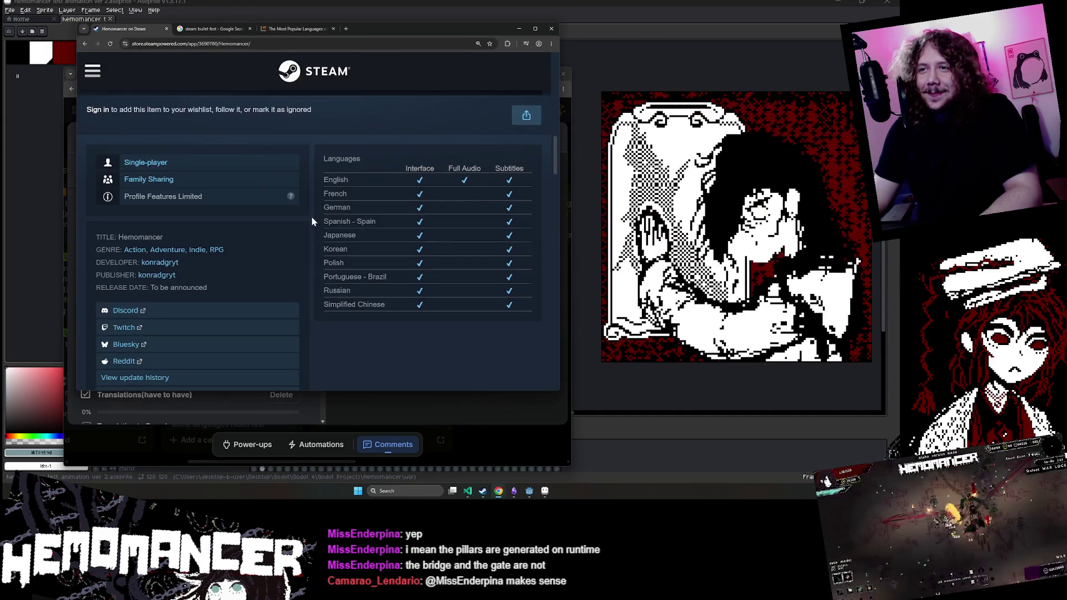
pyautogui.scroll(-2, 304, 213)
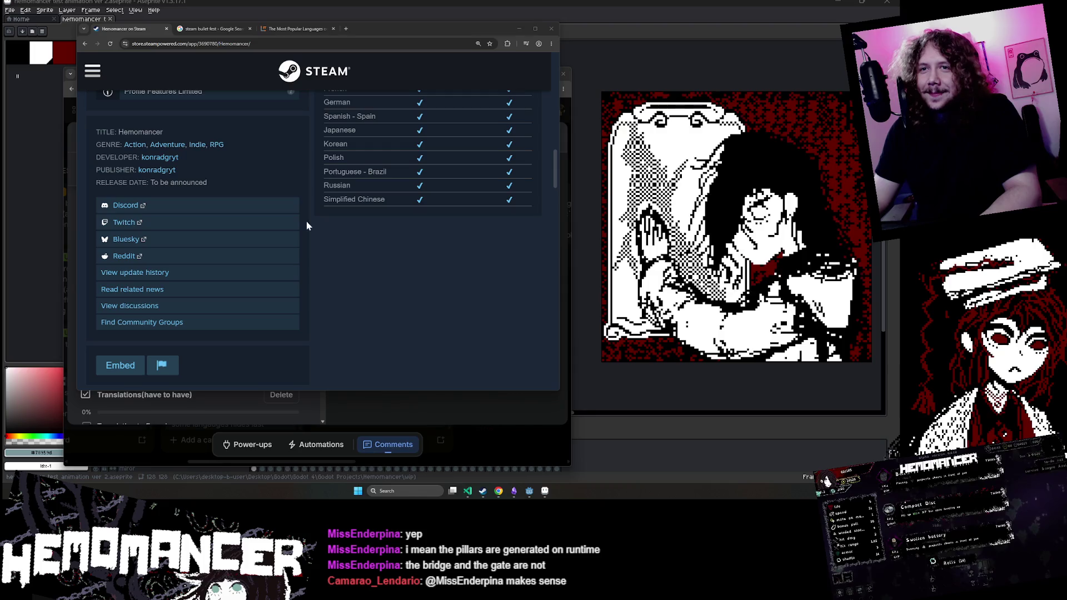
# Step: Start a new must-have checklist item about posting on Discord
pyautogui.click(447, 404)
pyautogui.scroll(-1, 210, 348)
pyautogui.scroll(-1, 209, 348)
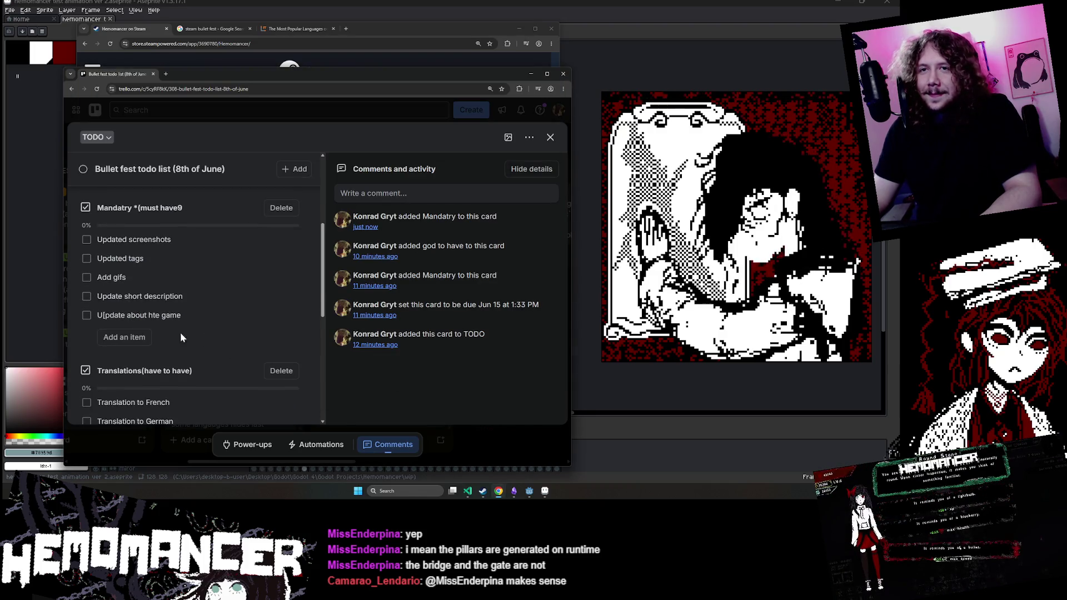
pyautogui.click(125, 337)
pyautogui.write('Post on')
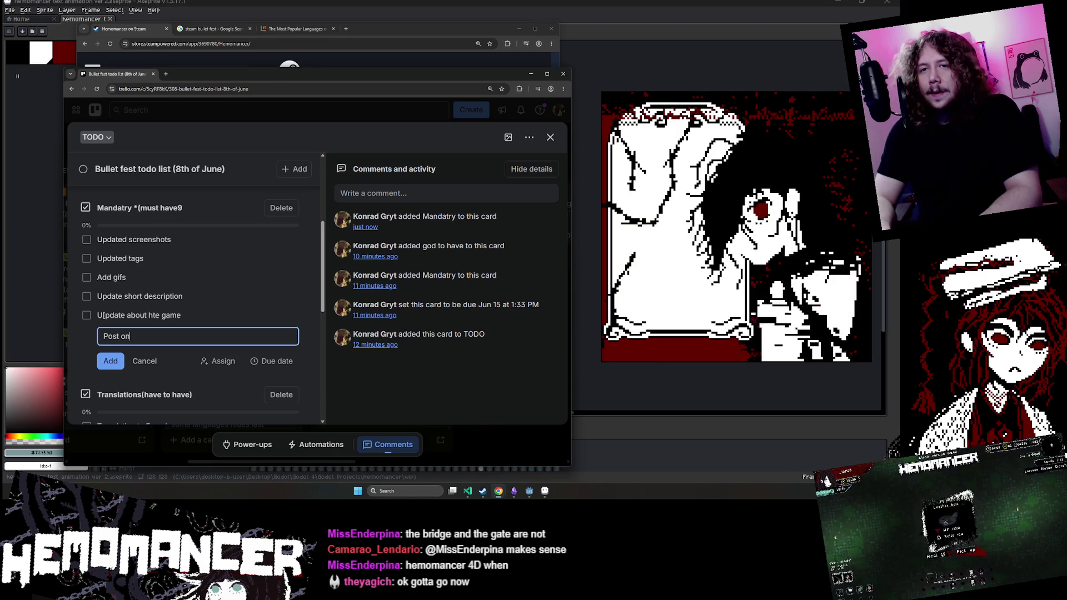
pyautogui.write('discor')
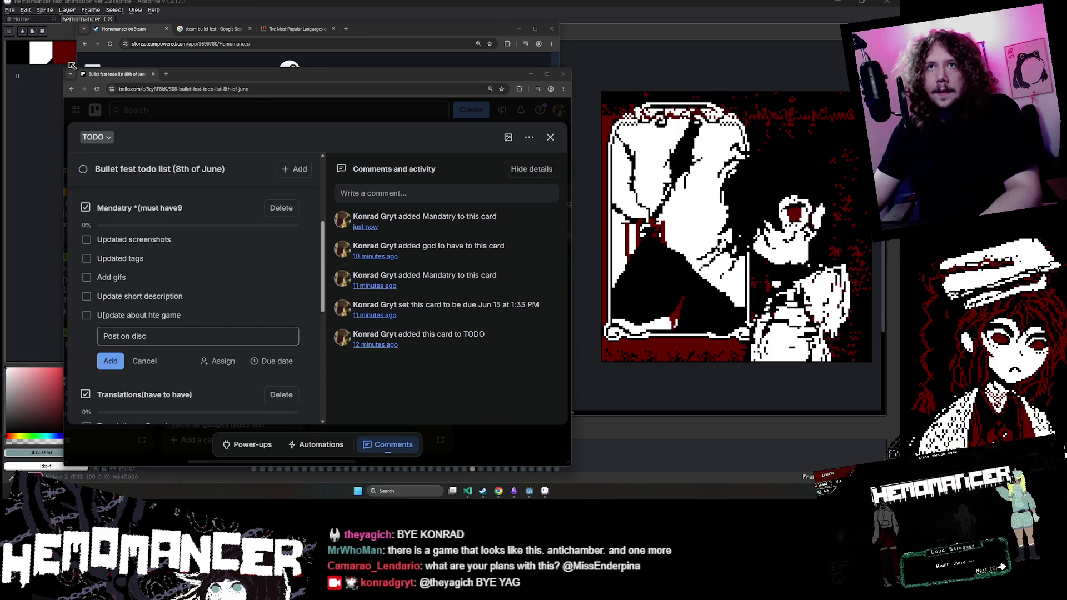
pyautogui.click(144, 29)
# Step: Search the Steam store for 'antichamber' and open its store page
pyautogui.scroll(10, 399, 141)
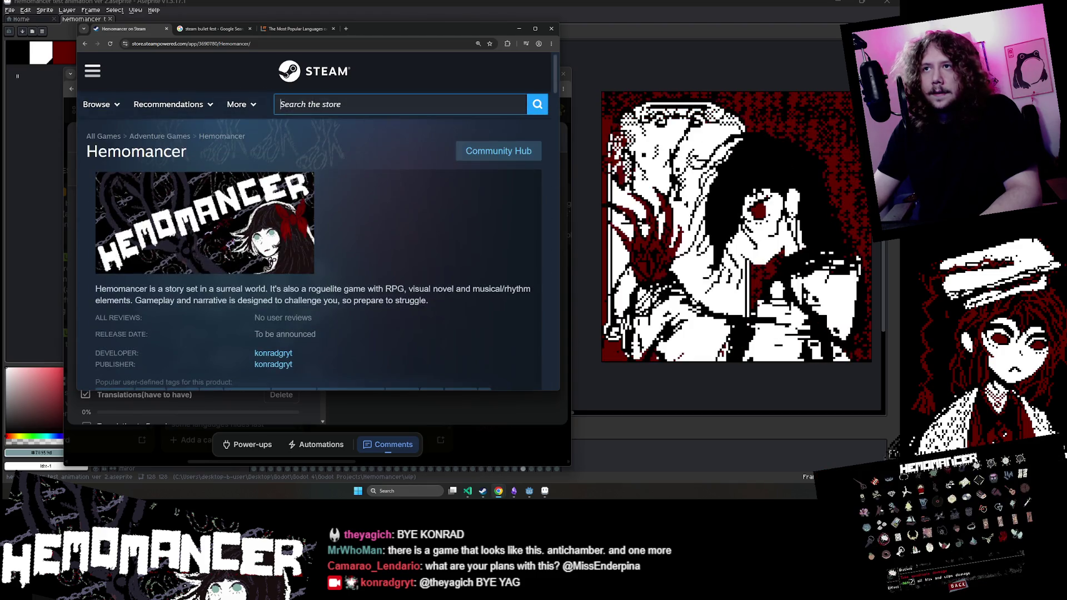
pyautogui.click(389, 103)
pyautogui.write('antichamber')
pyautogui.click(424, 154)
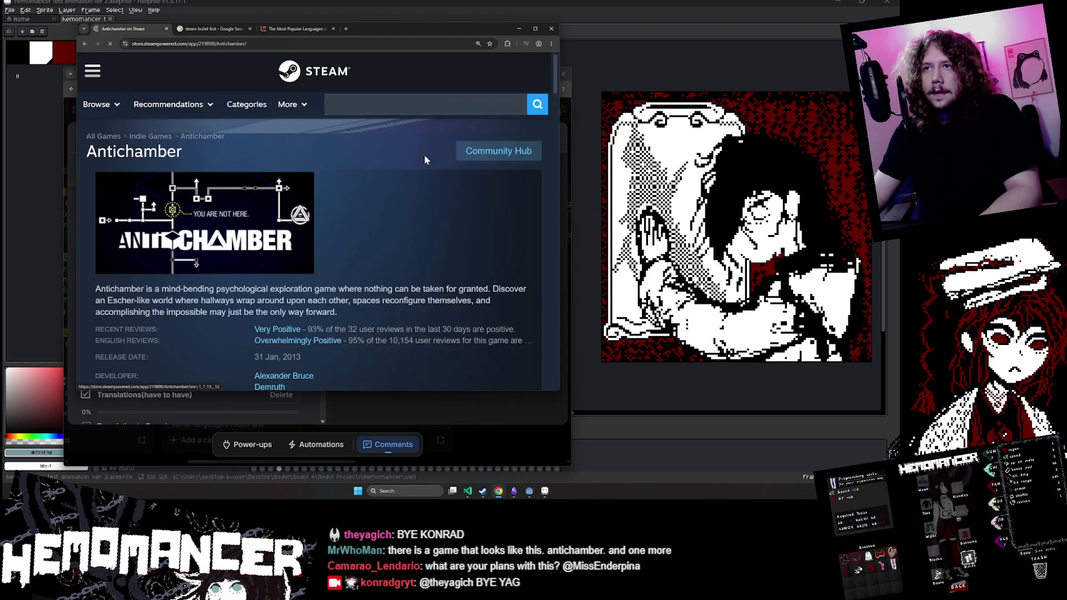
pyautogui.scroll(-6, 377, 178)
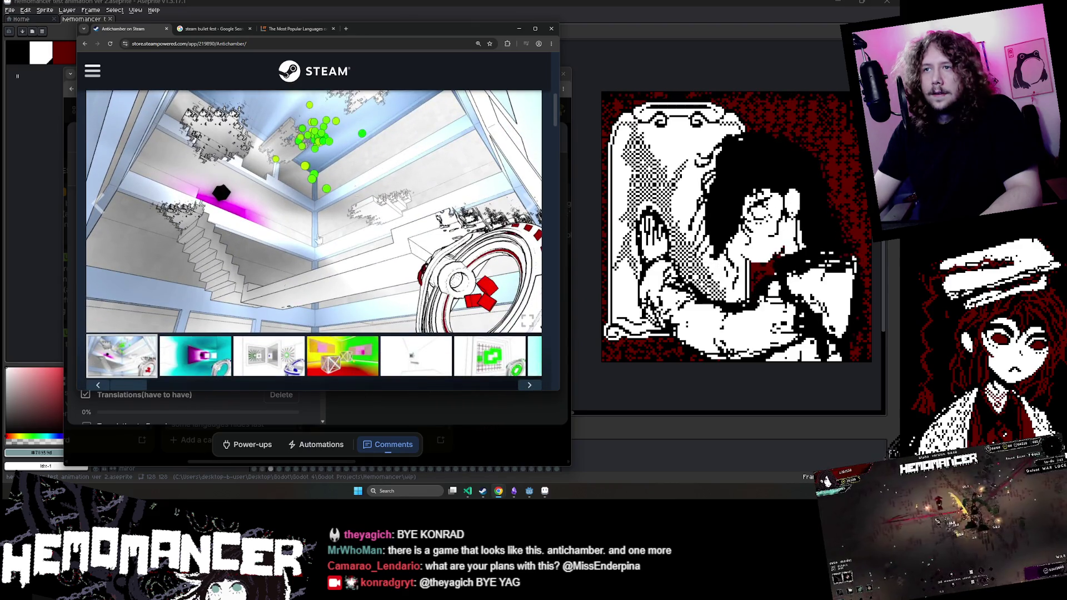
pyautogui.scroll(1, 216, 356)
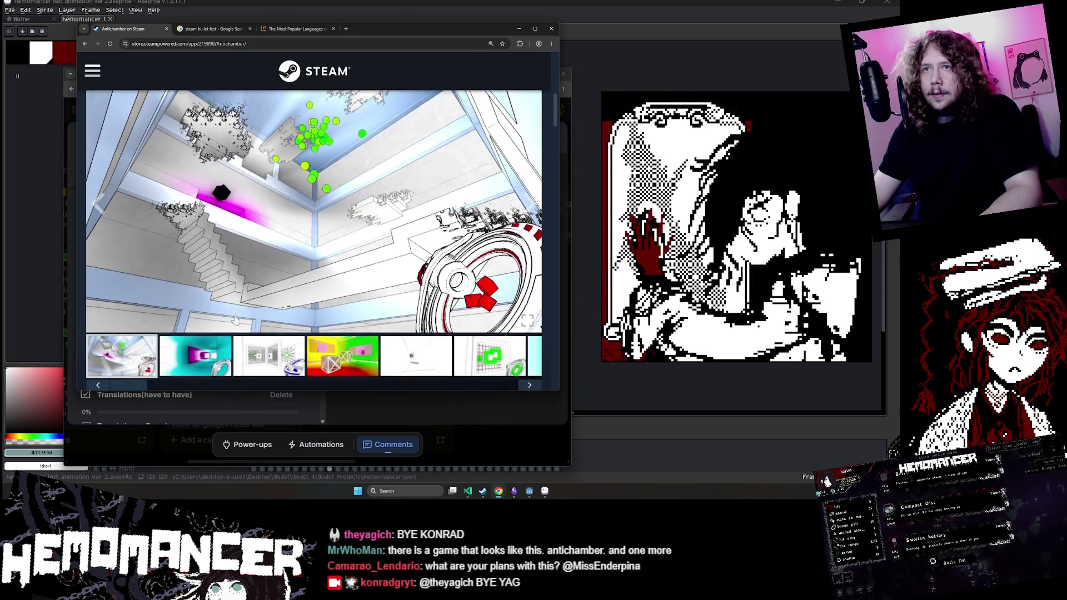
pyautogui.scroll(-2, 211, 334)
# Step: Browse the Antichamber screenshots and start playing its 1:42 trailer
pyautogui.click(210, 324)
pyautogui.scroll(1, 209, 324)
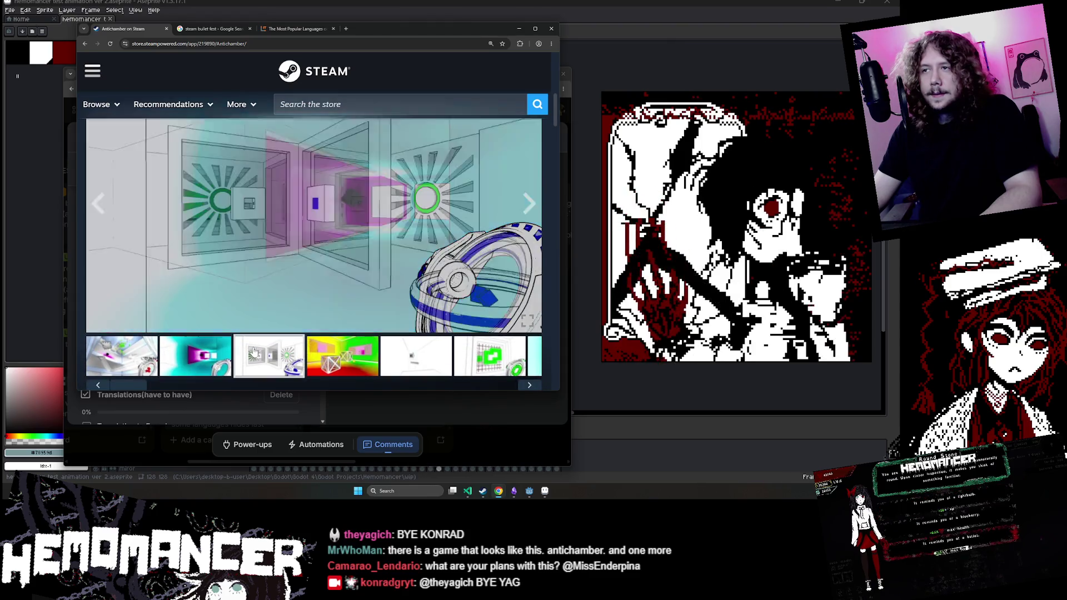
pyautogui.click(358, 348)
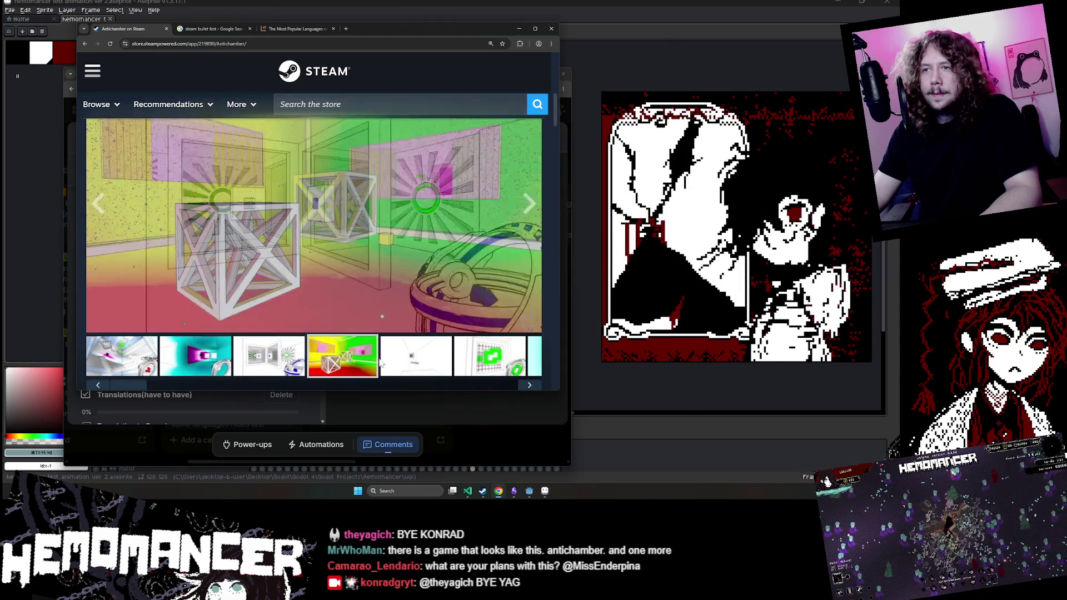
pyautogui.click(417, 358)
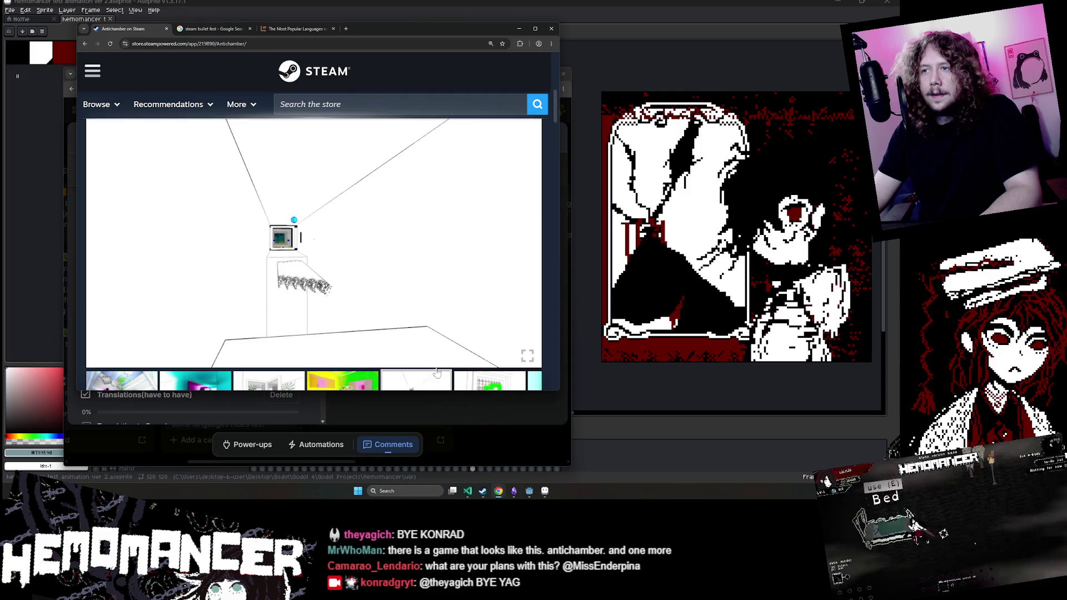
pyautogui.scroll(-1, 446, 379)
pyautogui.click(528, 350)
pyautogui.click(529, 350)
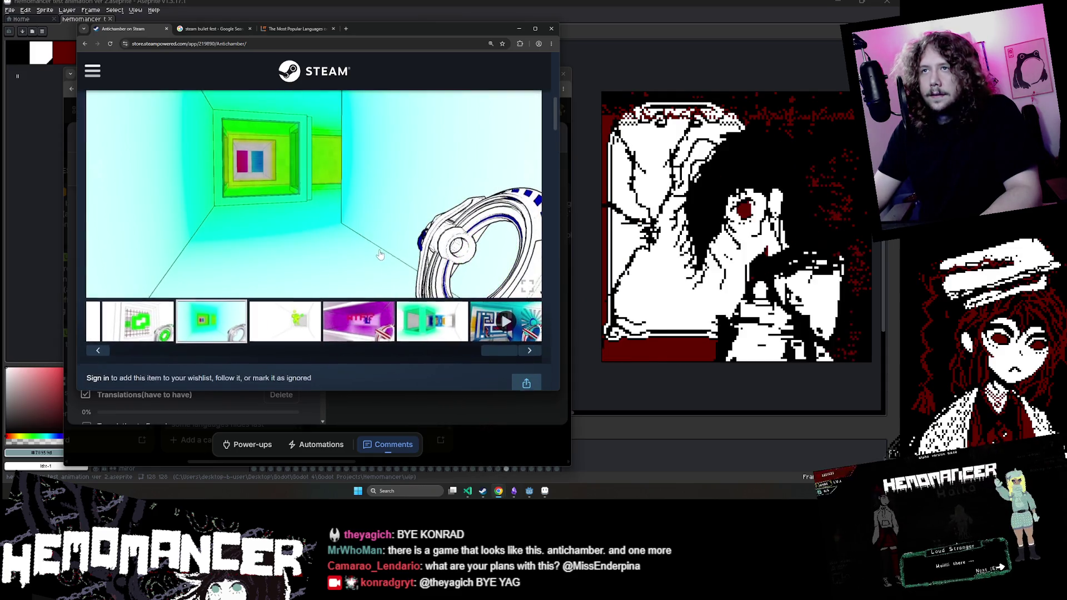
pyautogui.scroll(1, 380, 254)
pyautogui.scroll(-1, 383, 261)
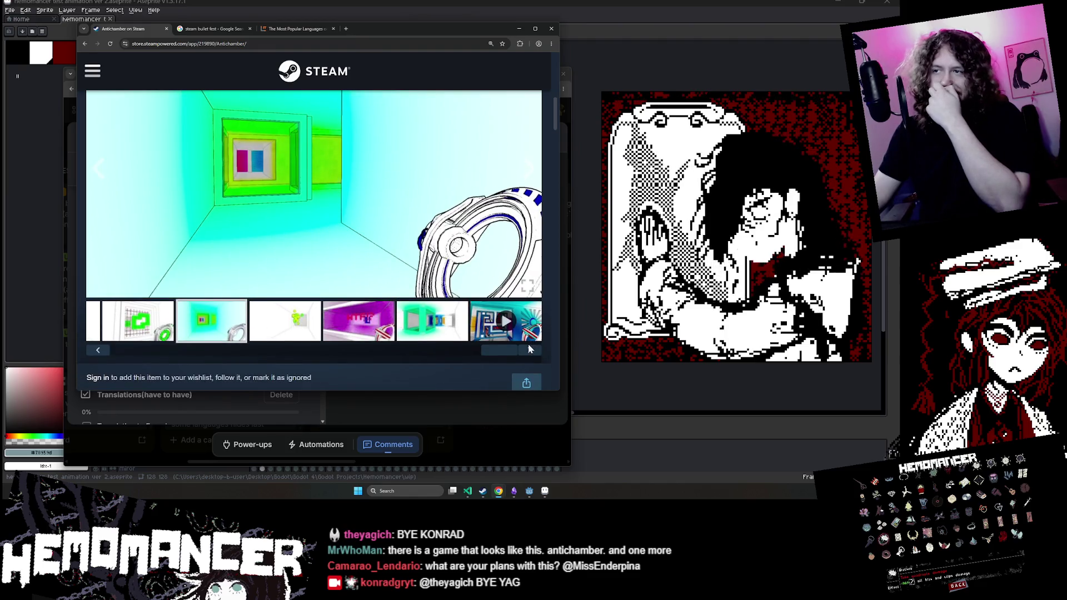
pyautogui.click(529, 350)
pyautogui.scroll(1, 191, 287)
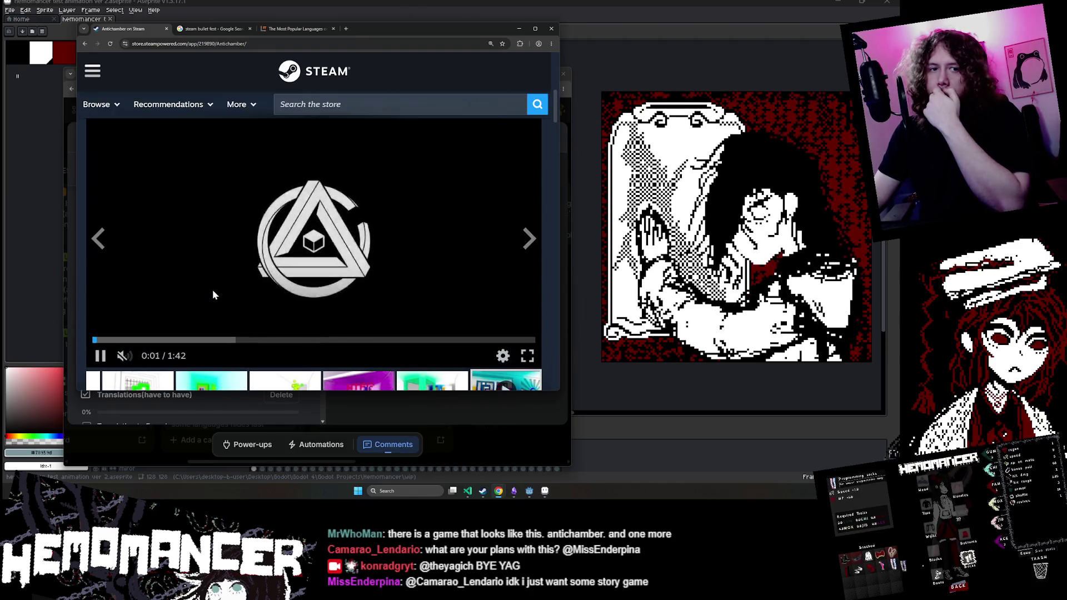
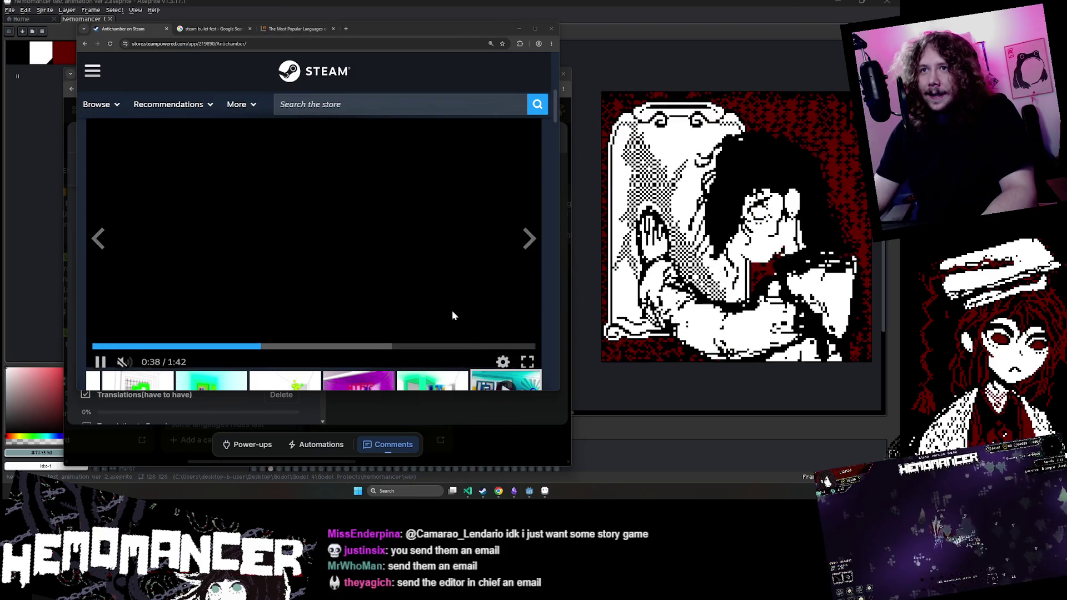
# Step: Bring the Trello board forward, abandon a half-started card, and glance at the Steam demo card
pyautogui.click(556, 452)
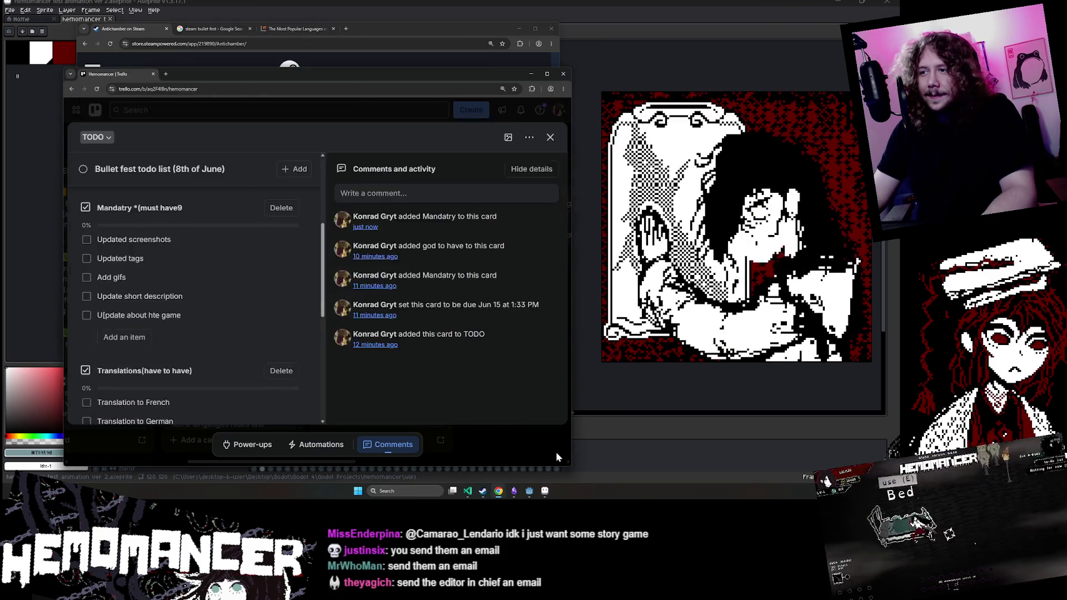
pyautogui.scroll(-7, 235, 334)
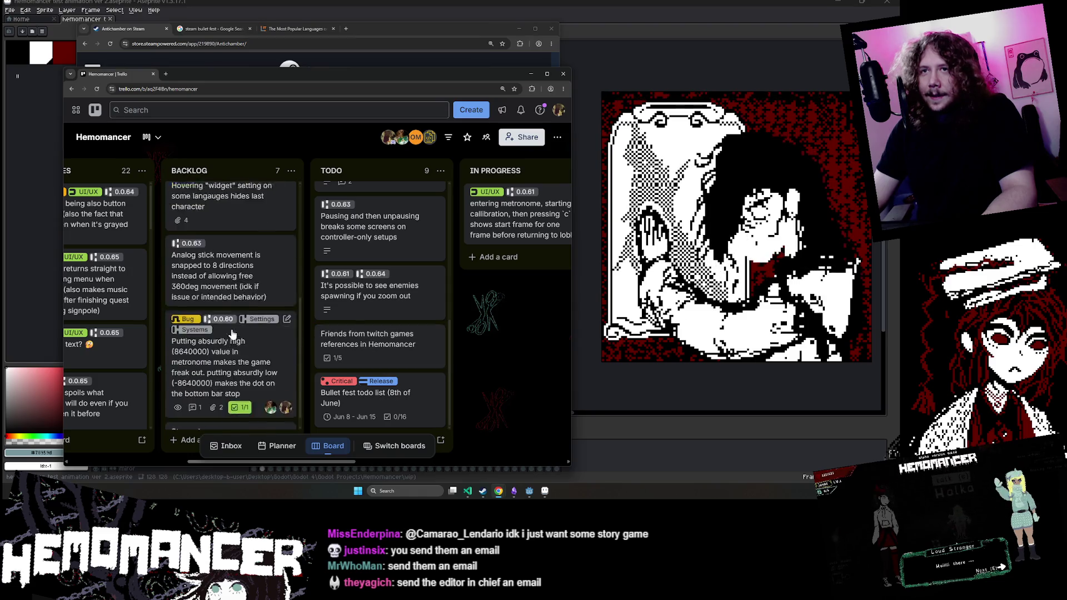
pyautogui.click(183, 439)
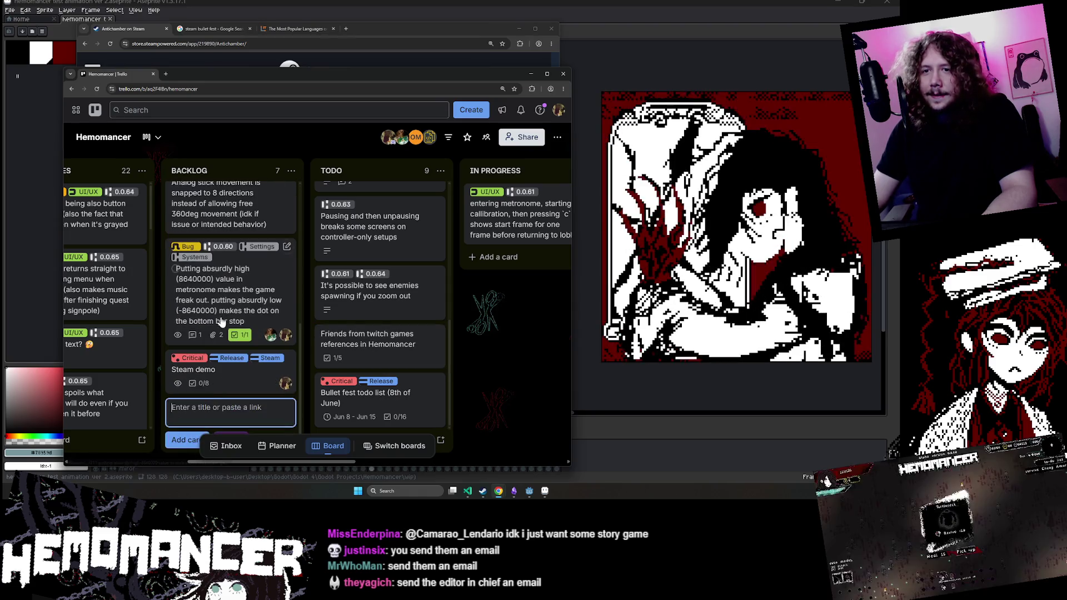
pyautogui.hscroll(3, 311, 334)
pyautogui.press('Escape')
pyautogui.click(178, 403)
pyautogui.press('Escape')
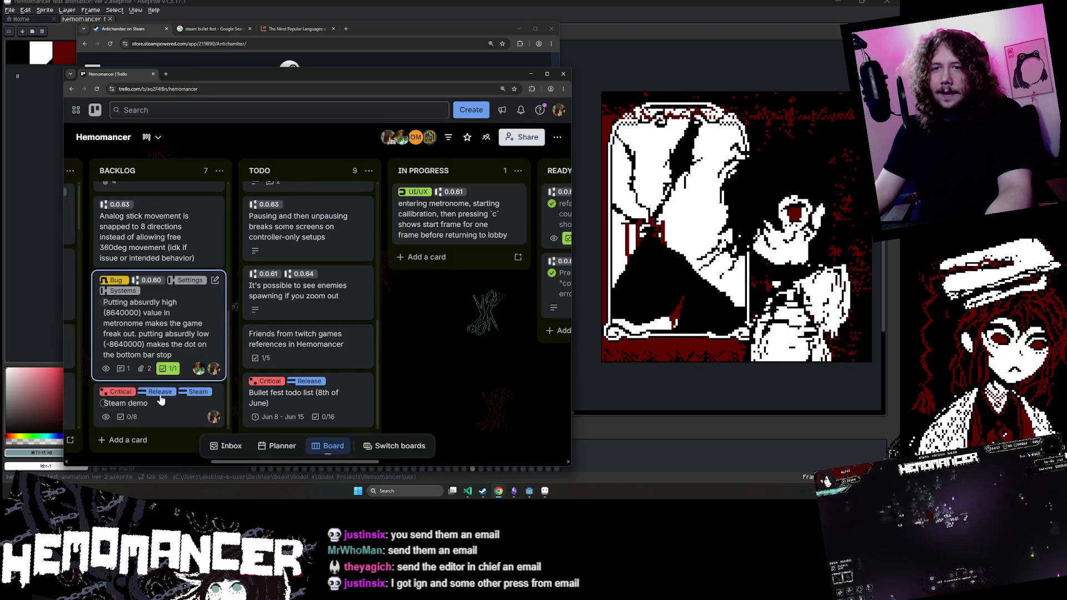
# Step: Add a 'Send emails' card at the end of BACKLOG and open its details
pyautogui.click(149, 440)
pyautogui.click(167, 410)
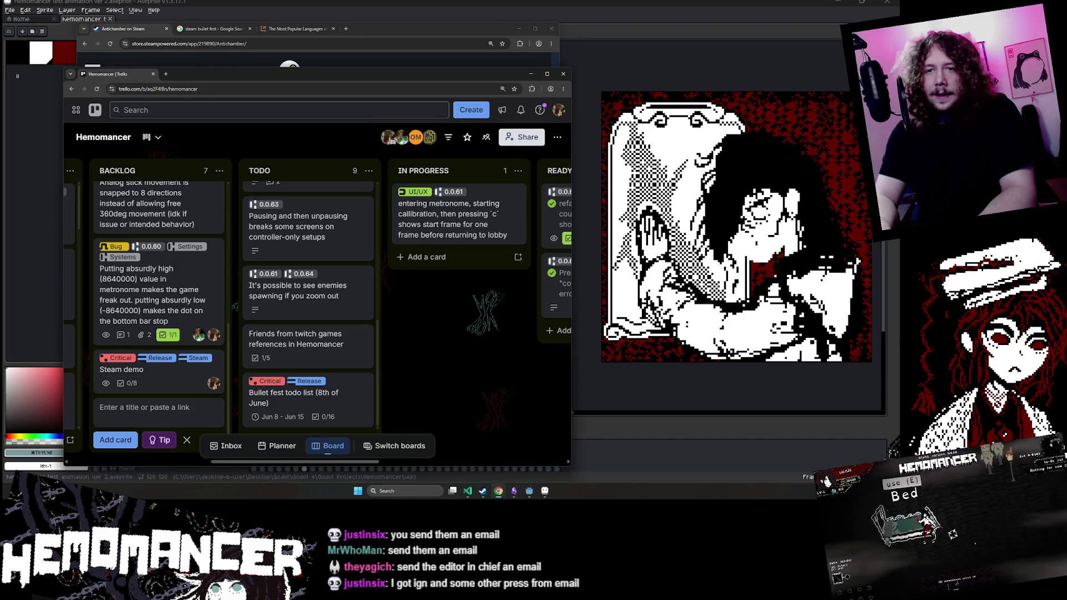
pyautogui.write('Send emails')
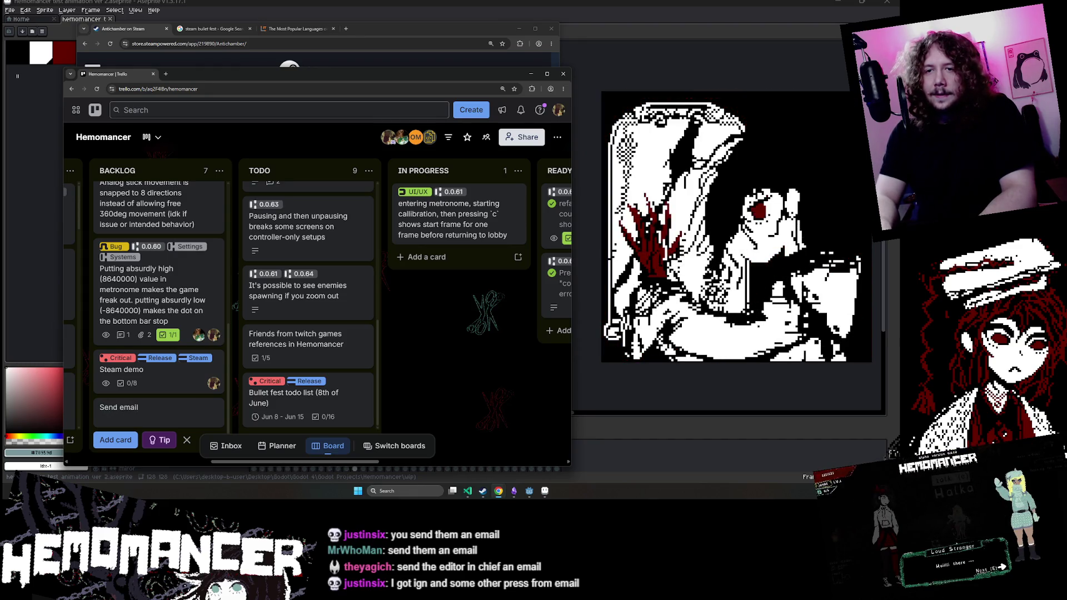
pyautogui.press('Return')
pyautogui.click(153, 383)
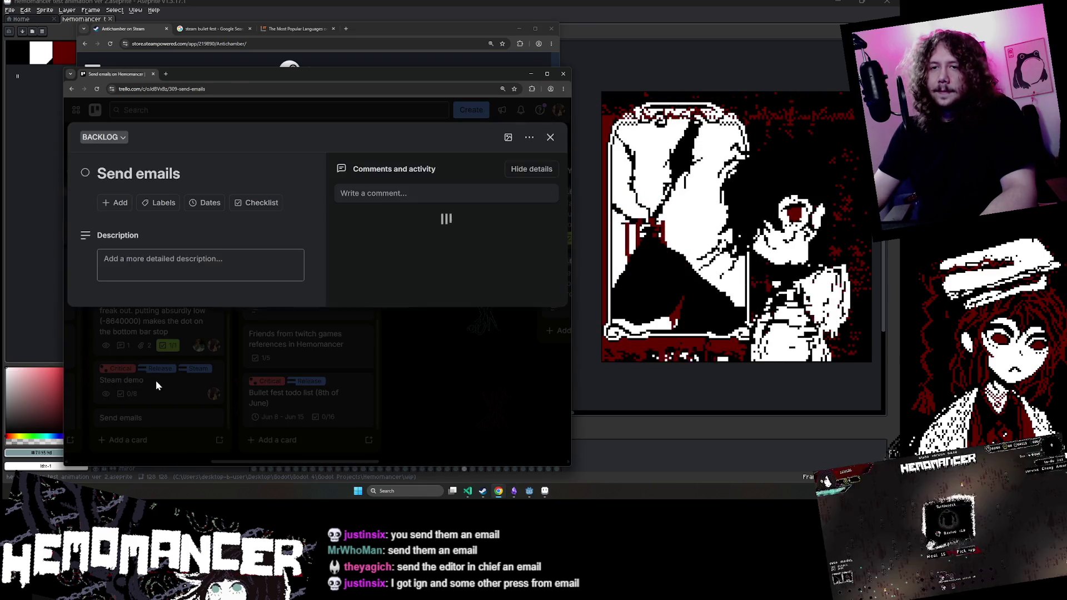
# Step: Give the card a checklist with items 'Mesaswe rock paper shotgun' and 'Message IGN (?)'
pyautogui.click(266, 205)
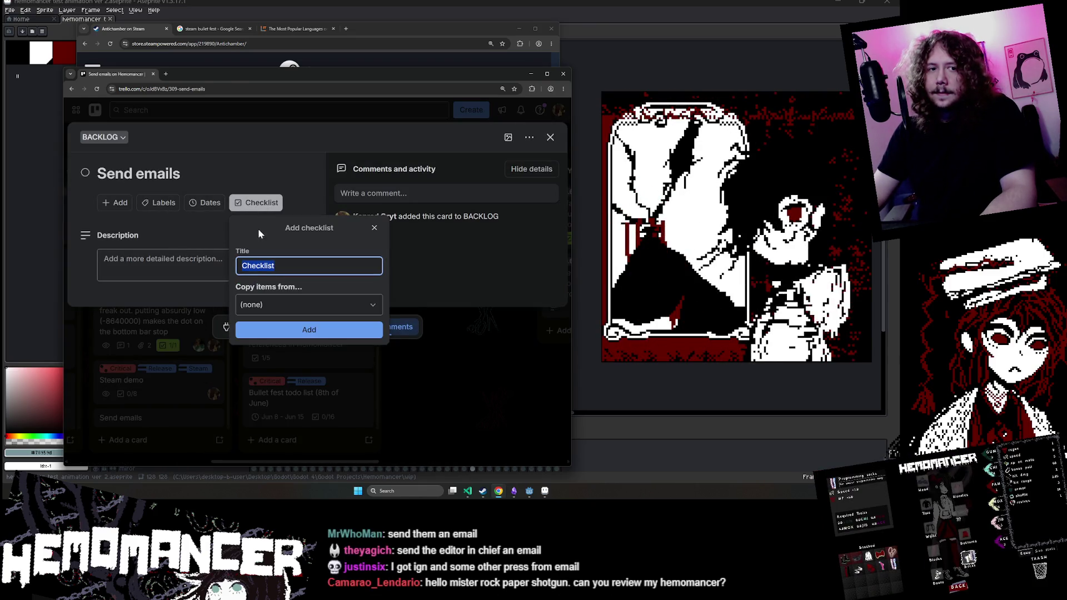
pyautogui.click(295, 332)
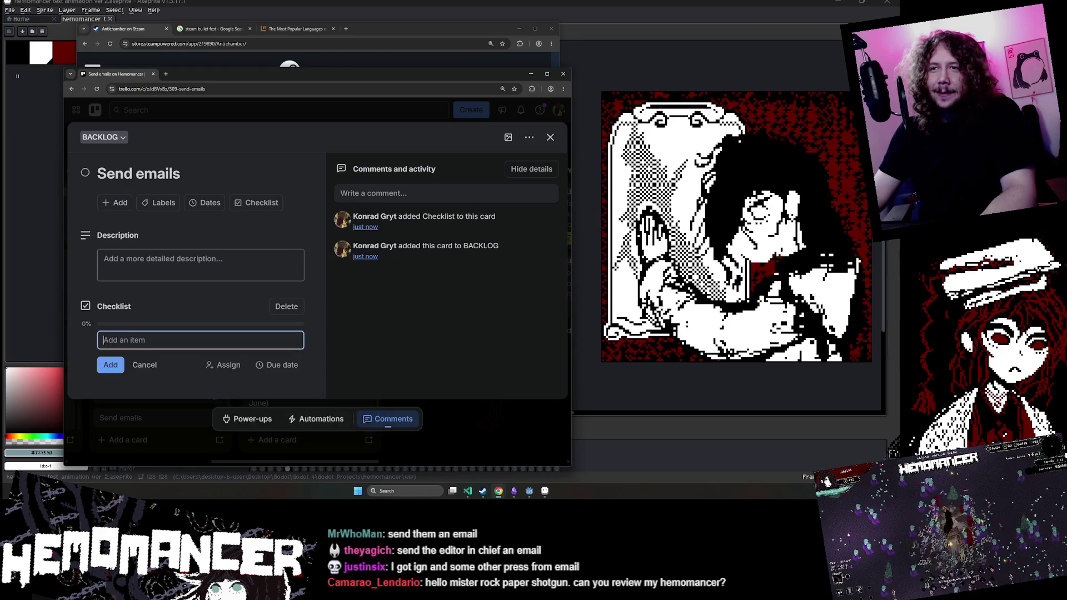
pyautogui.write('Mesaswe ')
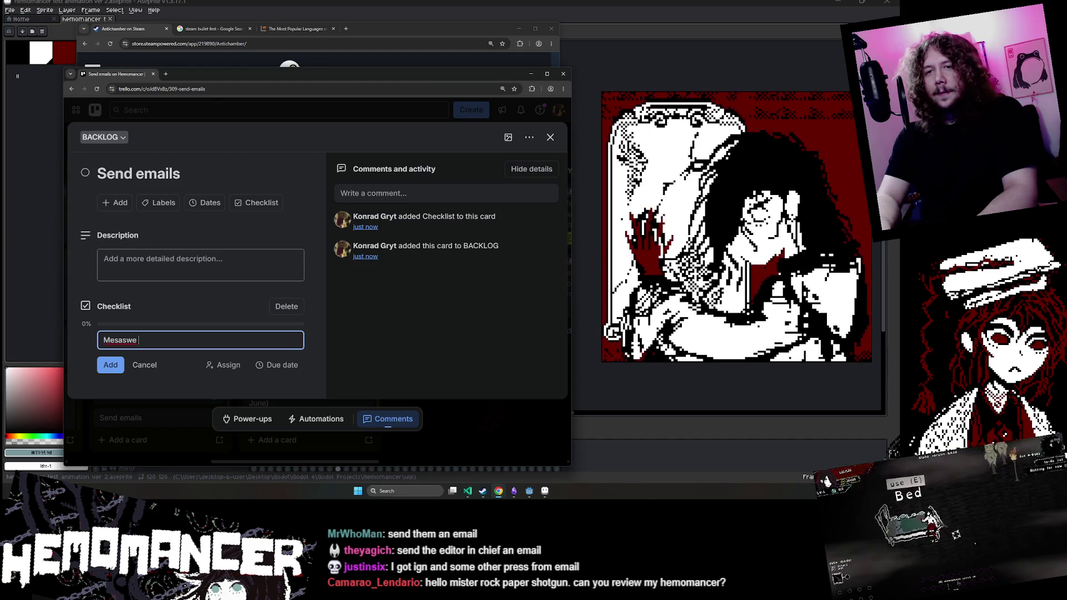
pyautogui.write('rock paper sho')
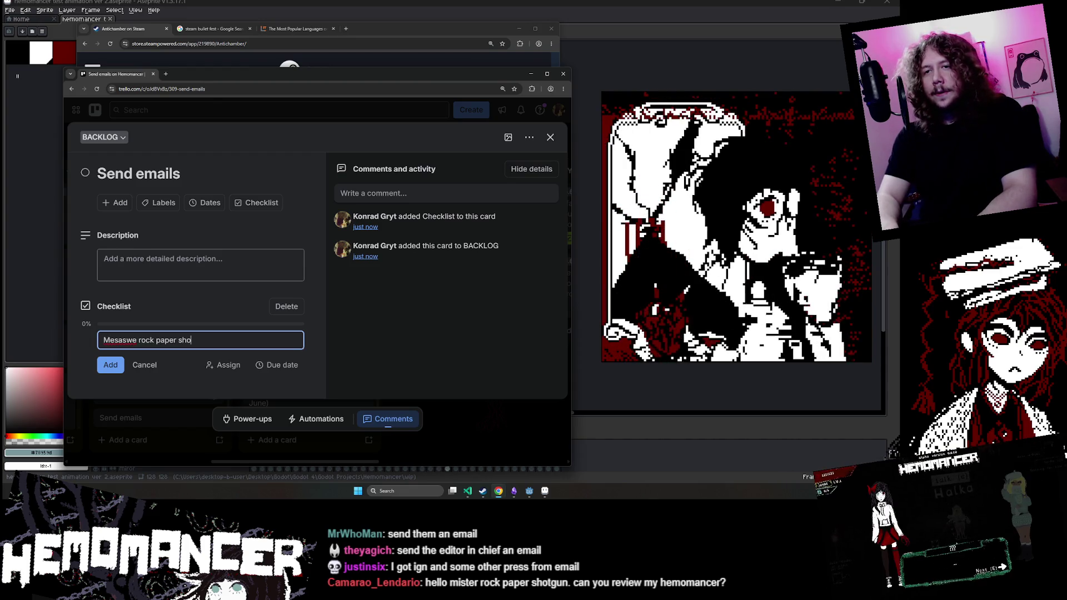
pyautogui.write('tgun')
pyautogui.press('Return')
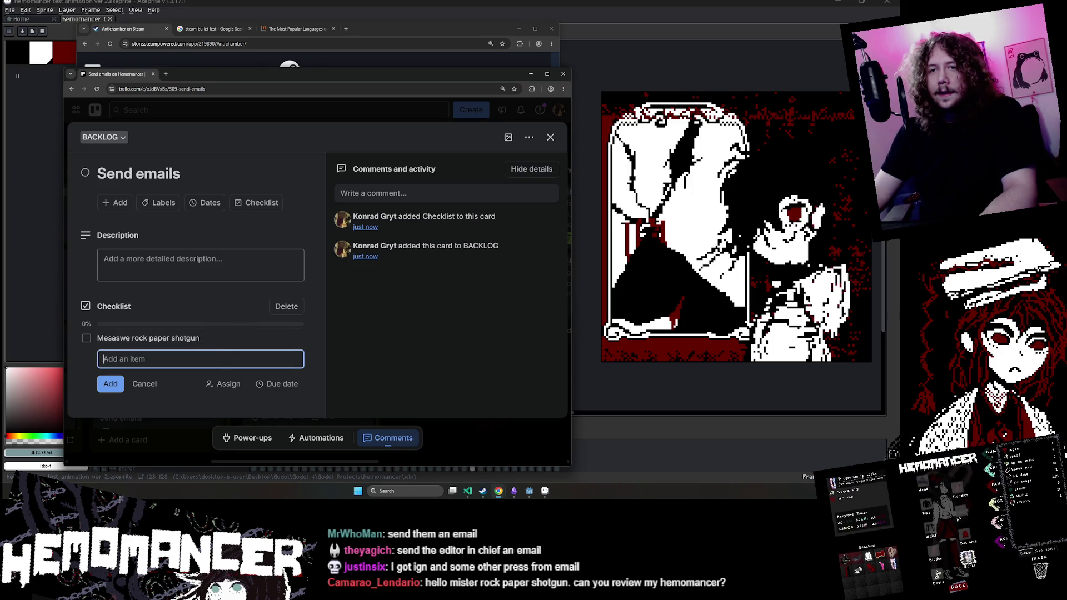
pyautogui.write('Message IG')
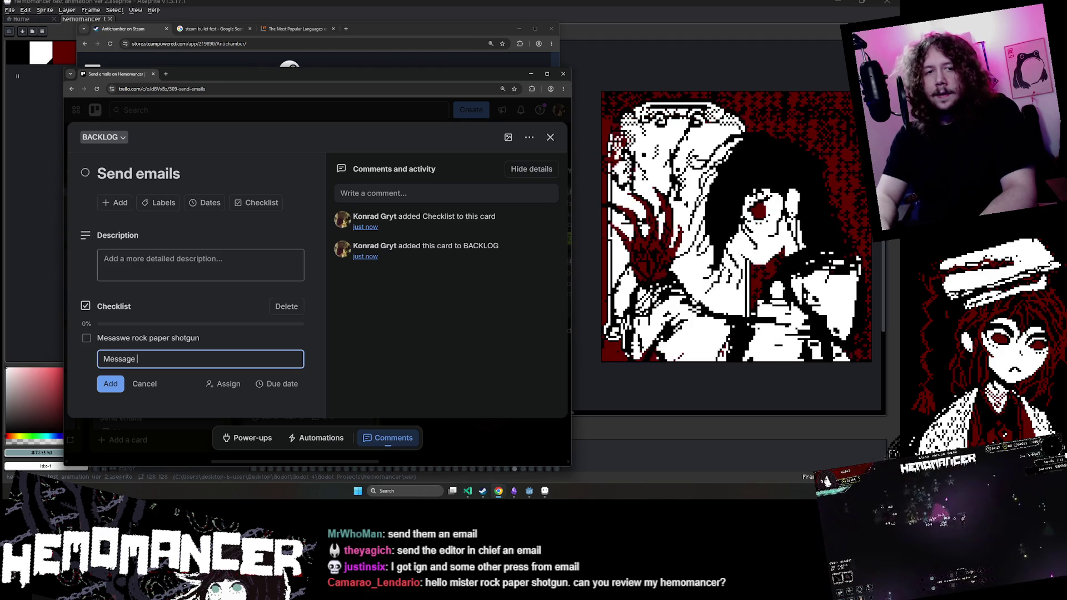
pyautogui.write('N (?)')
pyautogui.press('Return')
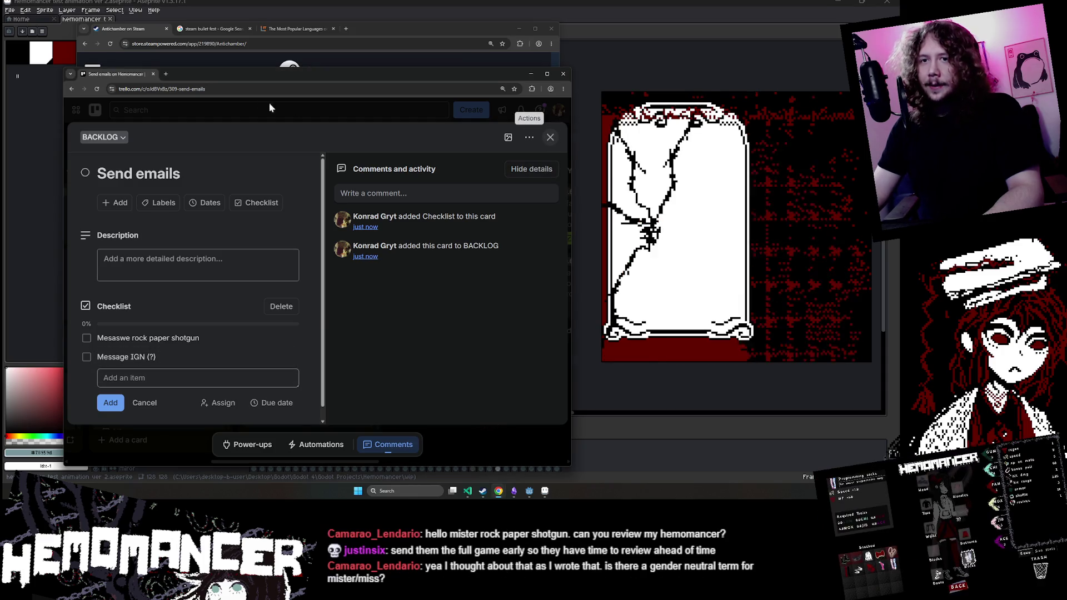
pyautogui.moveTo(98, 75)
pyautogui.mouseDown()
pyautogui.moveTo(81, 44)
pyautogui.moveTo(37, 33)
pyautogui.mouseUp()
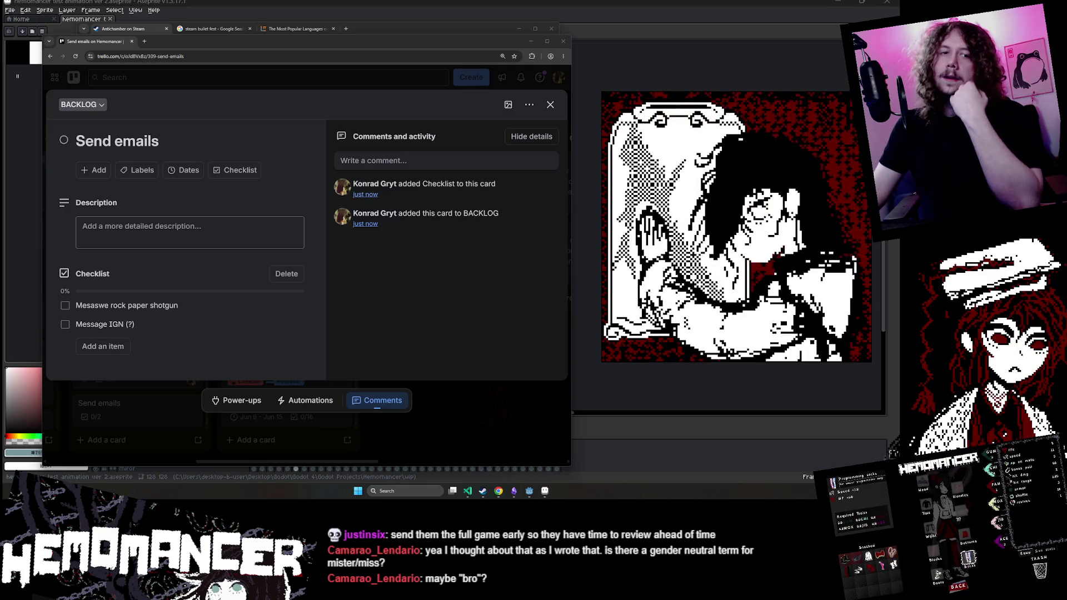
# Step: Close the Send emails card, check its 0/2 checklist on the board, and minimize the browser
pyautogui.click(550, 105)
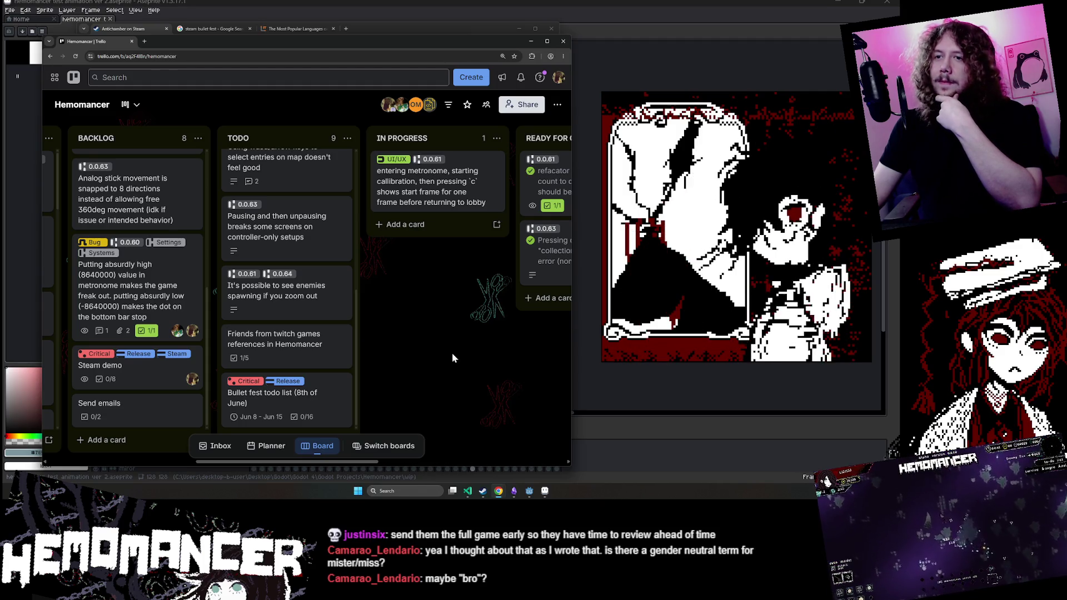
pyautogui.scroll(5, 287, 333)
pyautogui.scroll(-5, 287, 344)
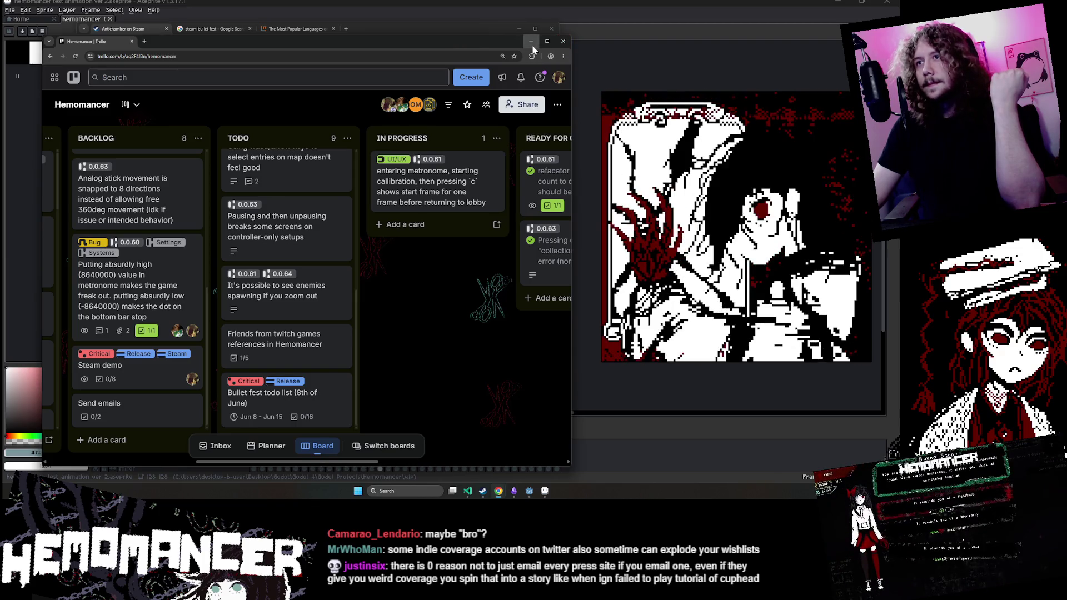
pyautogui.click(532, 44)
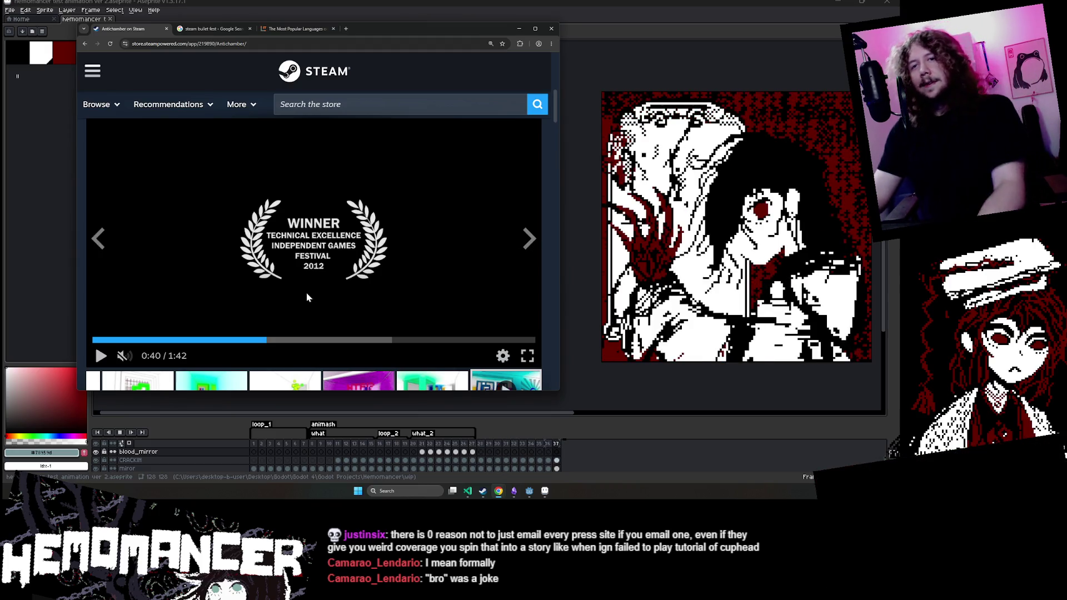
# Step: Browse the Antichamber Steam page and widen the browser by dragging its left edge outward
pyautogui.scroll(-2, 416, 277)
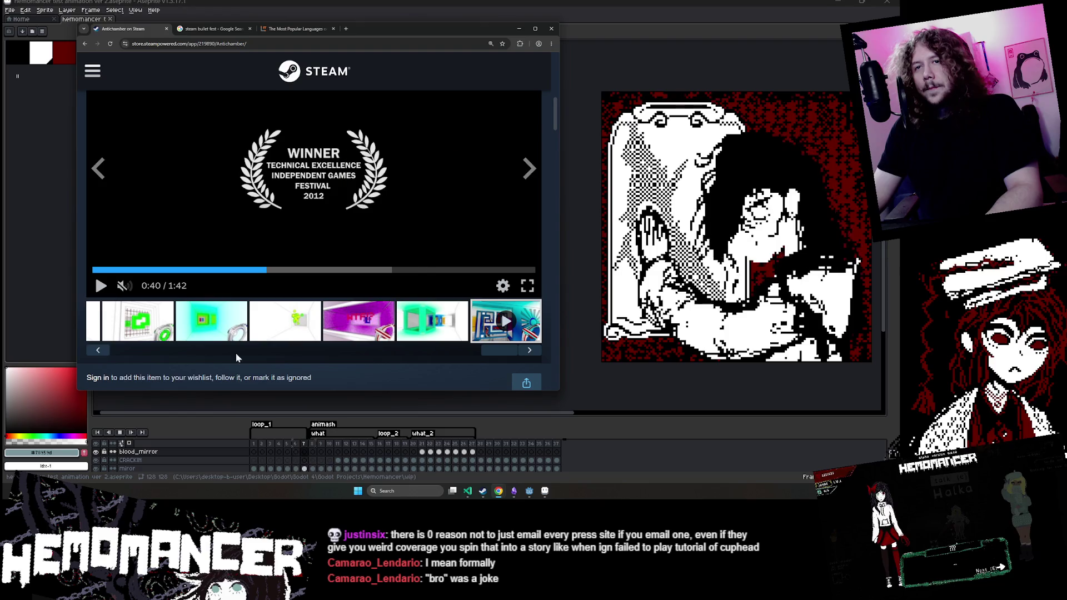
pyautogui.moveTo(477, 351)
pyautogui.mouseDown()
pyautogui.moveTo(126, 378)
pyautogui.moveTo(572, 388)
pyautogui.mouseUp()
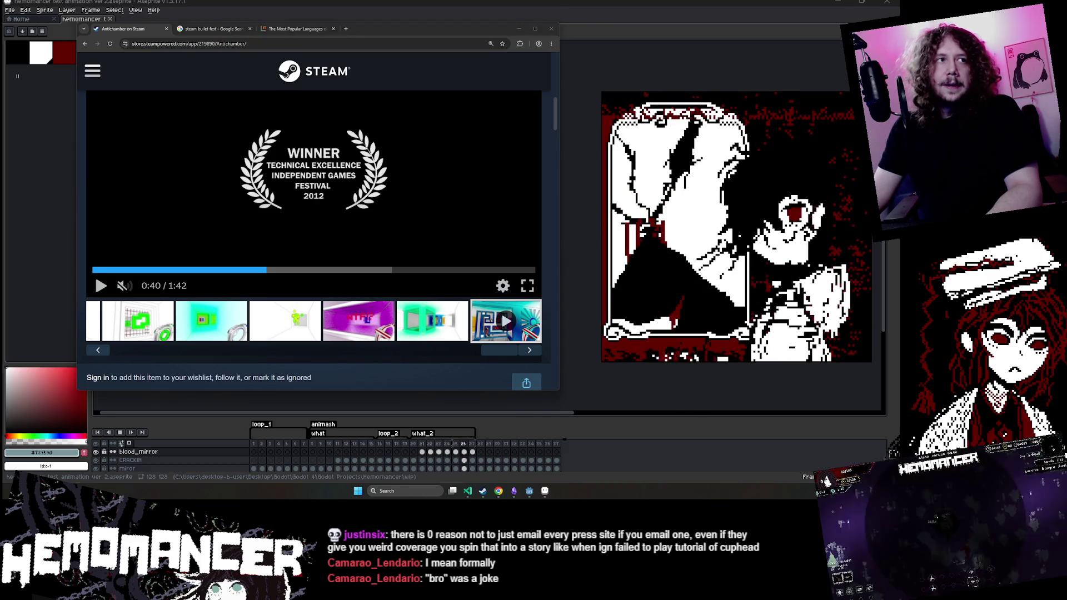
pyautogui.scroll(2, 256, 278)
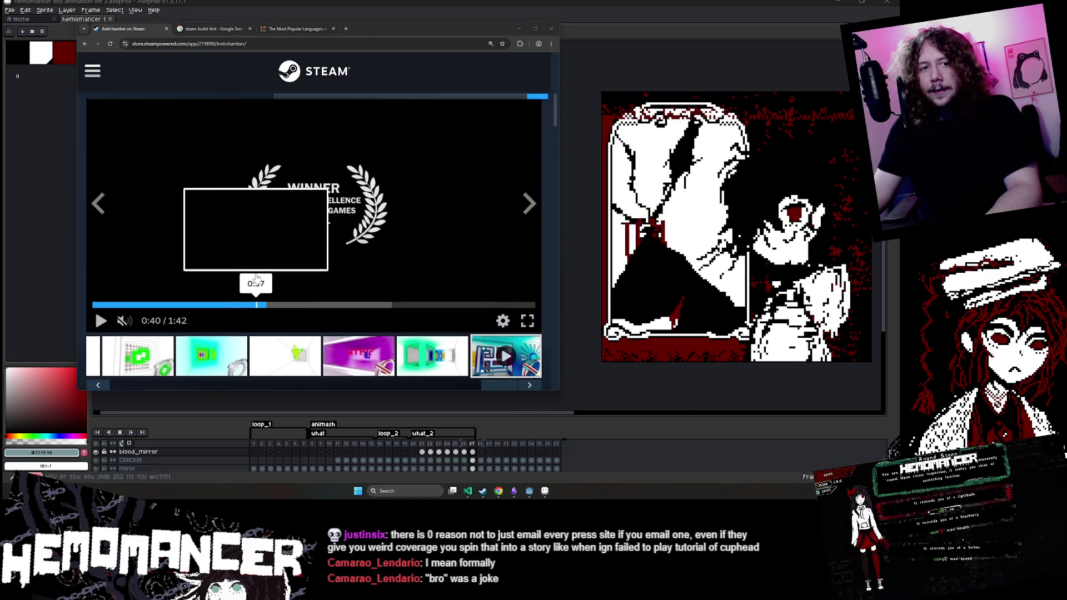
pyautogui.scroll(-1, 197, 281)
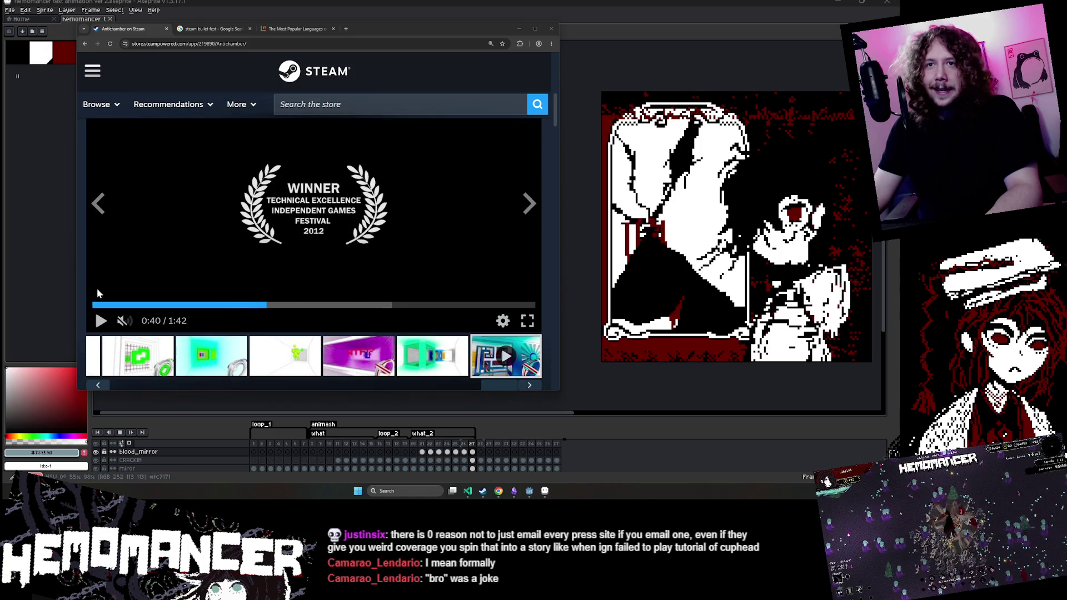
pyautogui.moveTo(77, 278)
pyautogui.mouseDown()
pyautogui.moveTo(64, 275)
pyautogui.moveTo(120, 279)
pyautogui.moveTo(61, 279)
pyautogui.mouseUp()
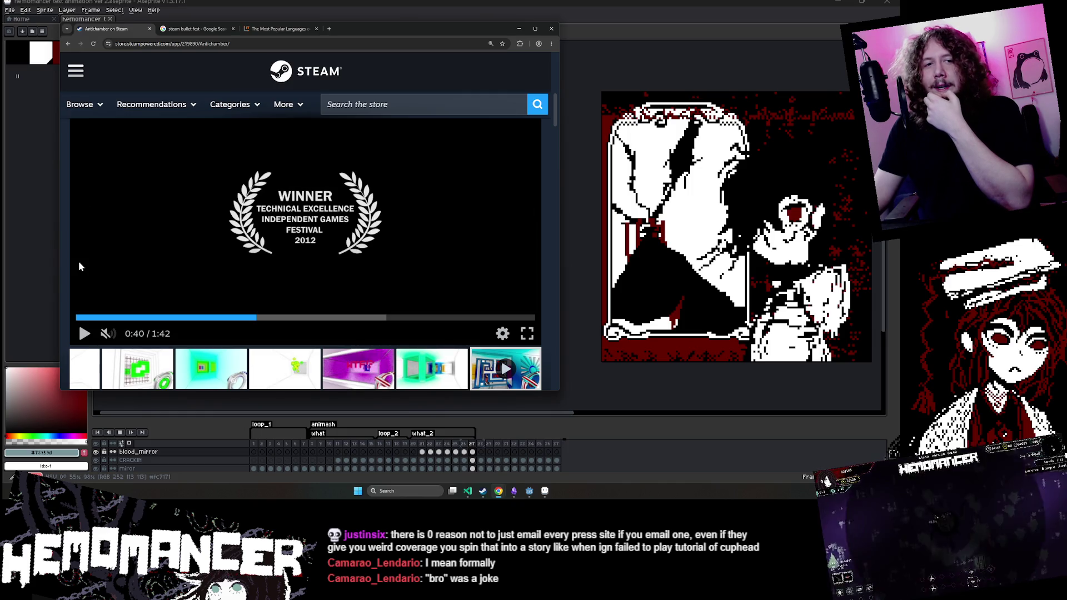
pyautogui.moveTo(61, 264); pyautogui.dragTo(55, 260)
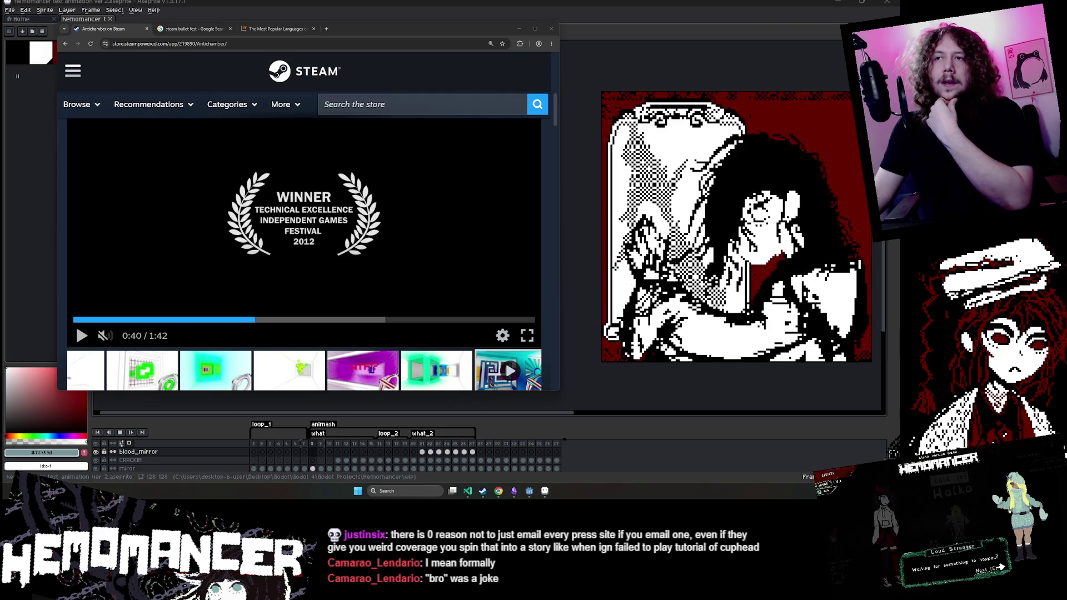
pyautogui.scroll(-1, 234, 369)
pyautogui.scroll(2, 234, 369)
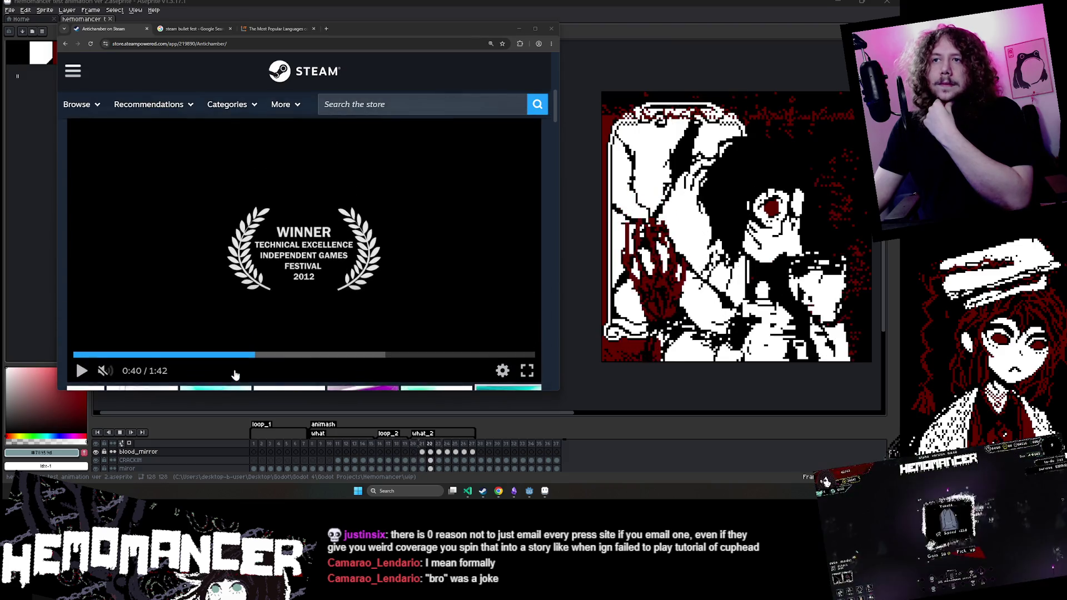